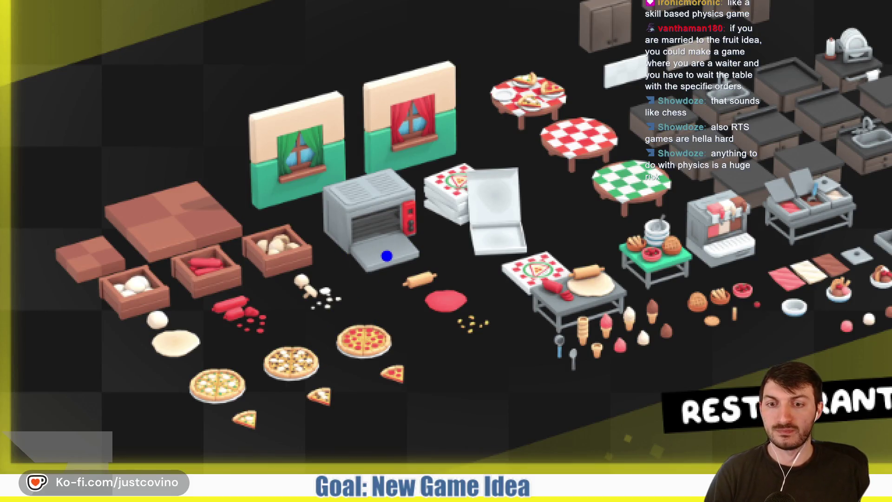
Step: Circle the oven and arrow the dough table on the Restaurant Bits image, then undo the arrow and exit annotation
{"action": "mouse_move", "coordinate": [369, 227]}
{"action": "left_mouse_down"}
{"action": "mouse_move", "coordinate": [369, 254]}
{"action": "mouse_move", "coordinate": [360, 216]}
{"action": "mouse_move", "coordinate": [346, 244]}
{"action": "left_mouse_up"}
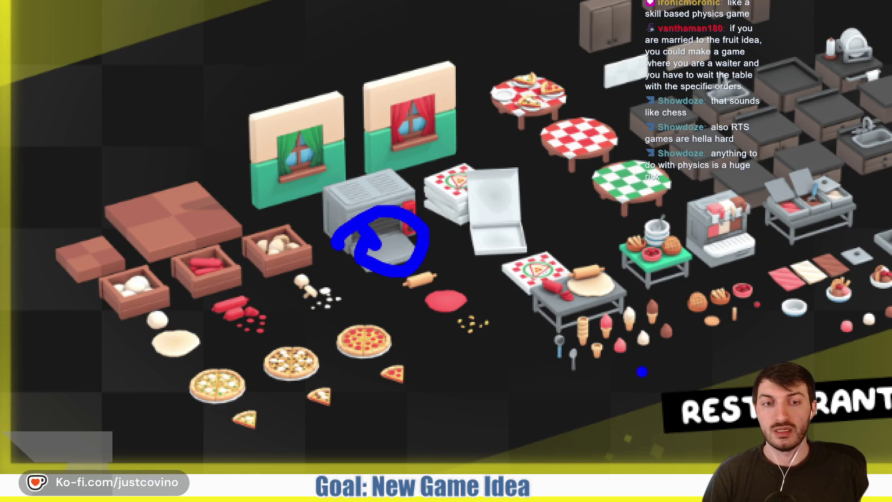
{"action": "left_click_drag", "start_coordinate": [608, 211], "coordinate": [589, 278]}
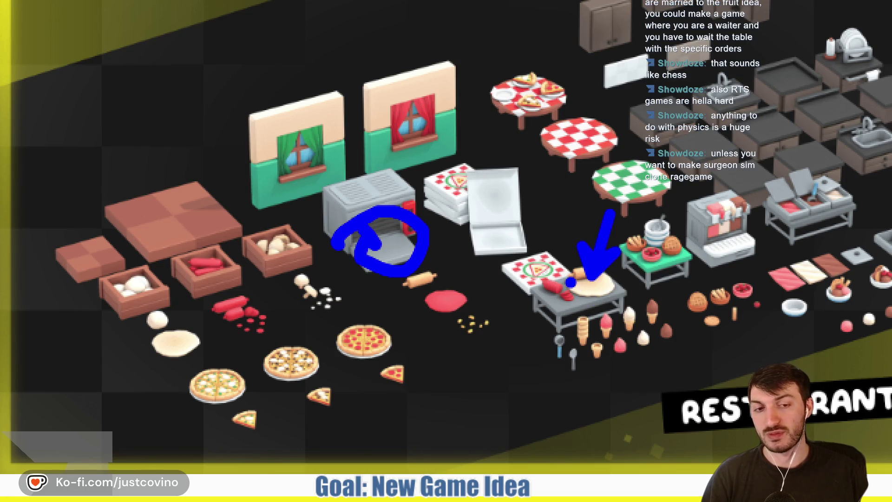
{"action": "key", "text": "ctrl+z"}
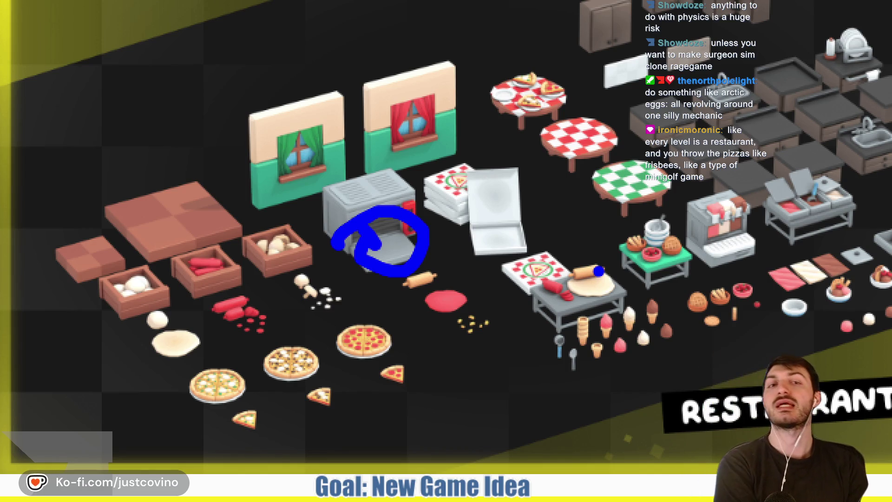
{"action": "key", "text": "Escape"}
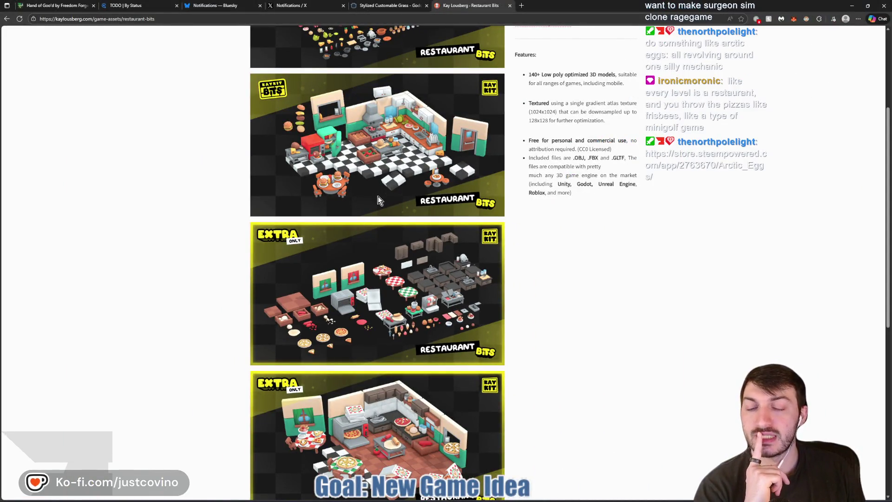
Step: Open the Kay Lousberg Game Assets page in a new tab
{"action": "scroll", "coordinate": [397, 209], "scroll_direction": "up", "scroll_amount": 3}
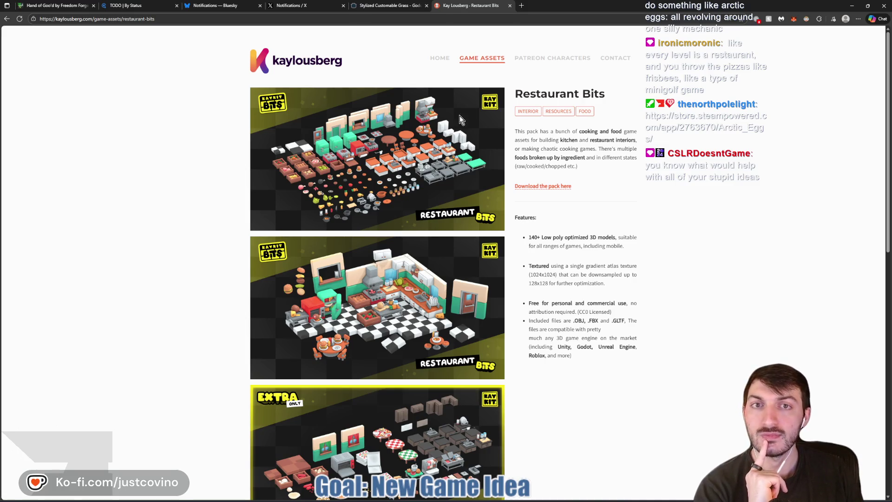
{"action": "right_click", "coordinate": [484, 64]}
{"action": "left_click", "coordinate": [506, 69]}
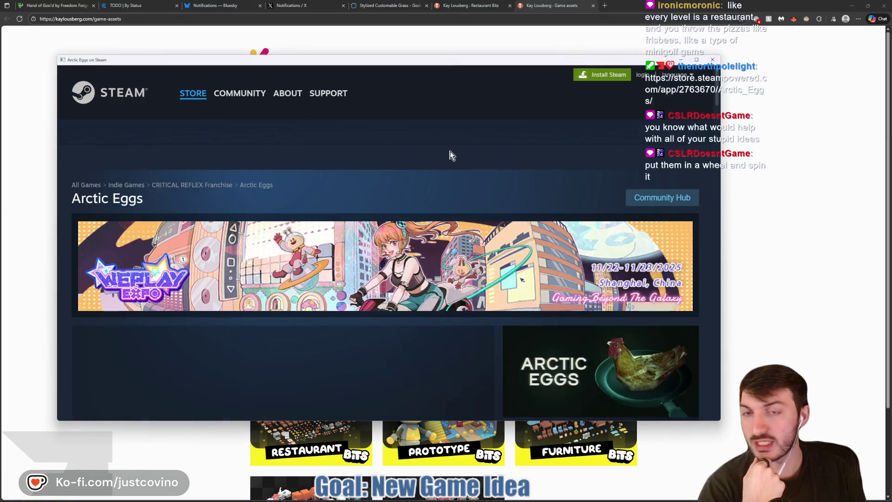
{"action": "scroll", "coordinate": [370, 190], "scroll_direction": "down", "scroll_amount": 5}
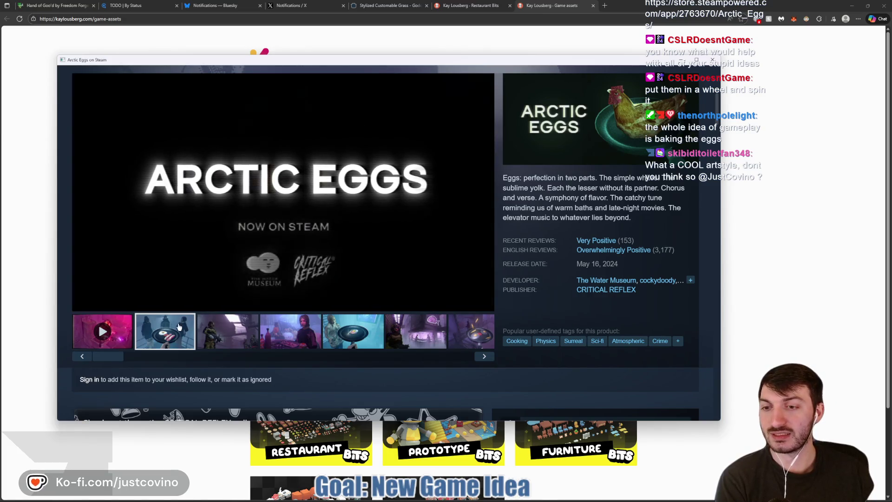
Step: View the Arctic Eggs soldier, table, frying pan, bullets and tower screenshots, then the trailer
{"action": "left_click", "coordinate": [221, 337]}
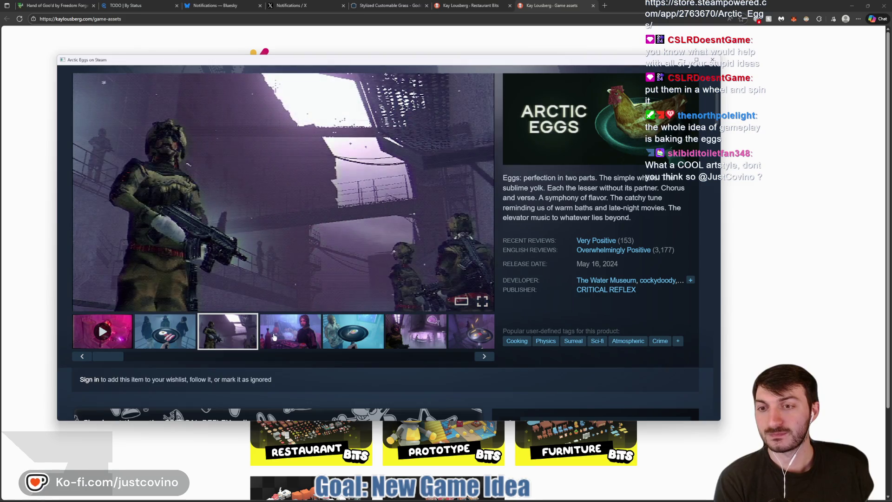
{"action": "left_click", "coordinate": [302, 341]}
{"action": "left_click", "coordinate": [382, 342]}
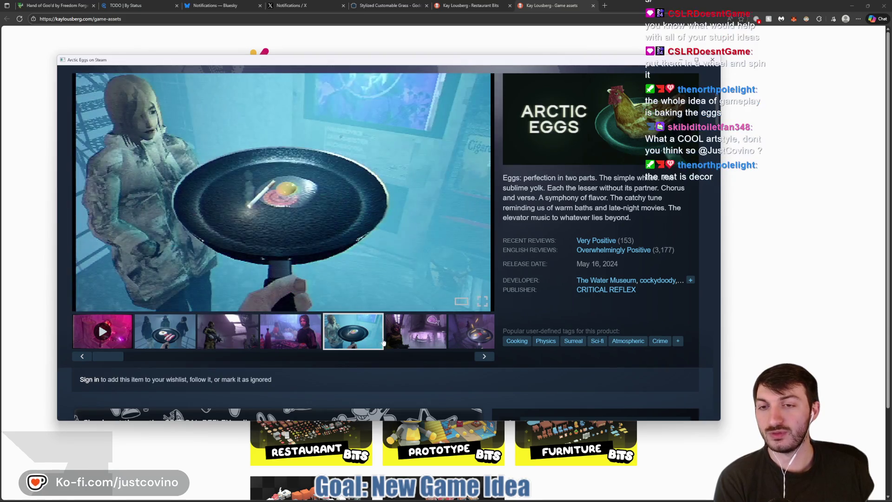
{"action": "left_click", "coordinate": [403, 331]}
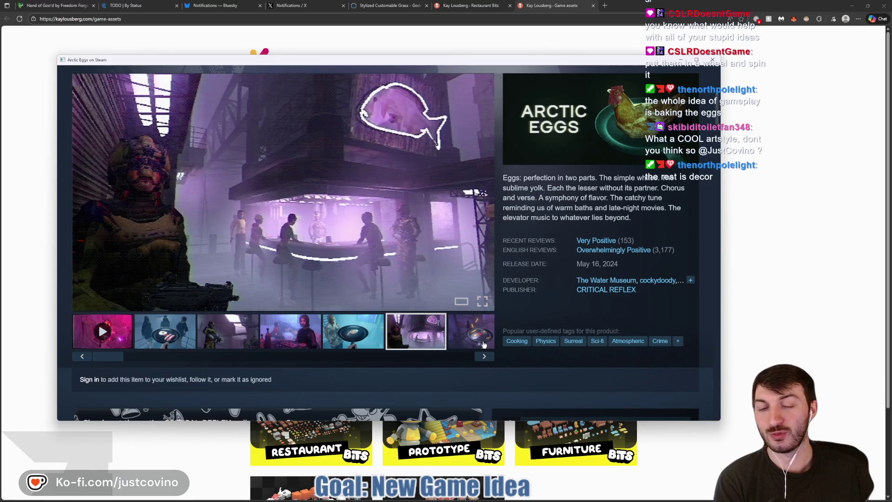
{"action": "left_click", "coordinate": [467, 344]}
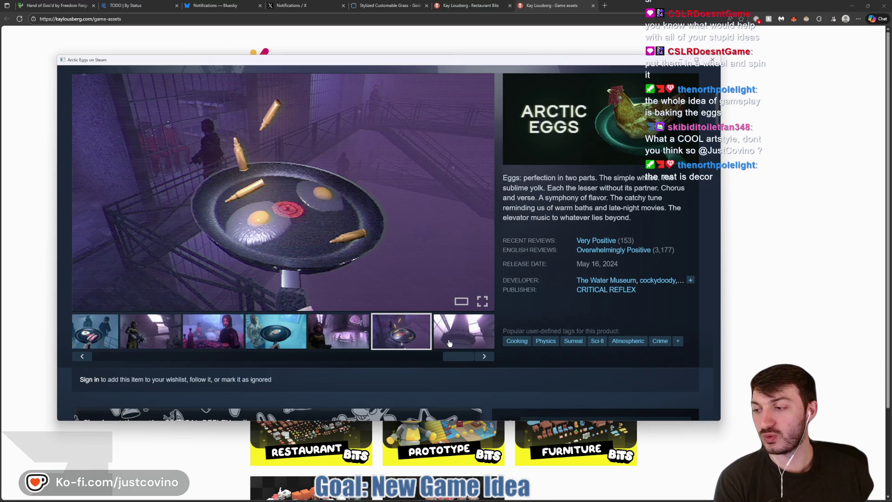
{"action": "left_click", "coordinate": [448, 343]}
{"action": "left_click", "coordinate": [484, 356]}
Step: Revisit the bacon, soldier, table and frying pan screenshots, then close the Arctic Eggs store page
{"action": "left_click", "coordinate": [318, 357]}
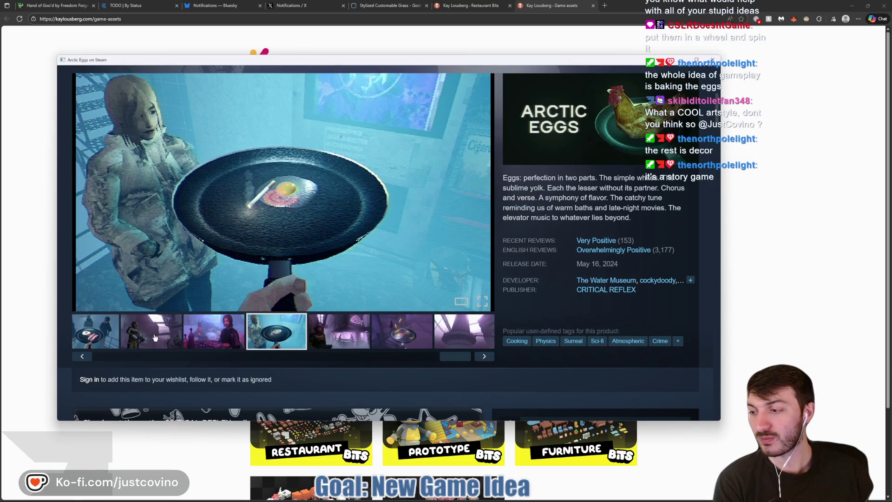
{"action": "left_click_drag", "start_coordinate": [452, 357], "coordinate": [79, 363]}
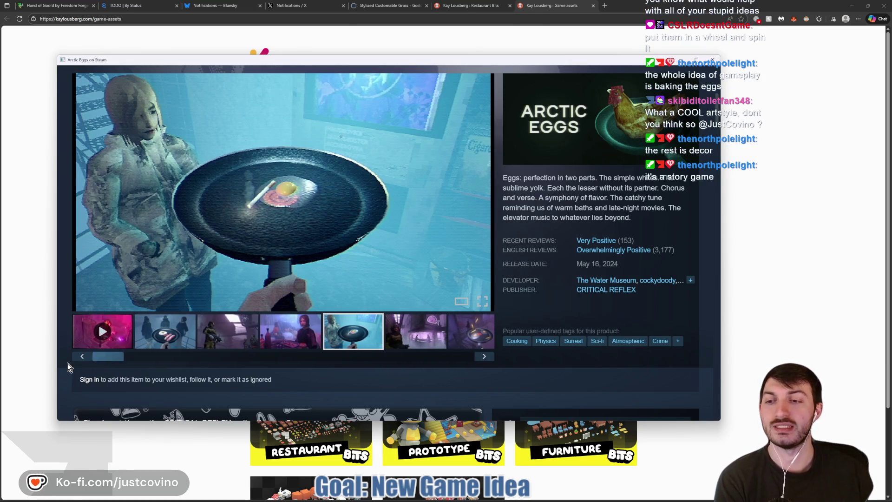
{"action": "left_click", "coordinate": [188, 330]}
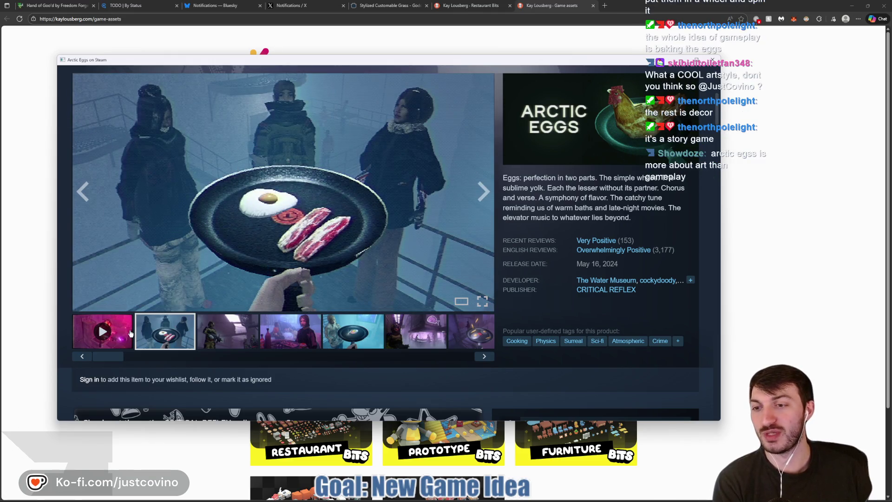
{"action": "left_click", "coordinate": [235, 336]}
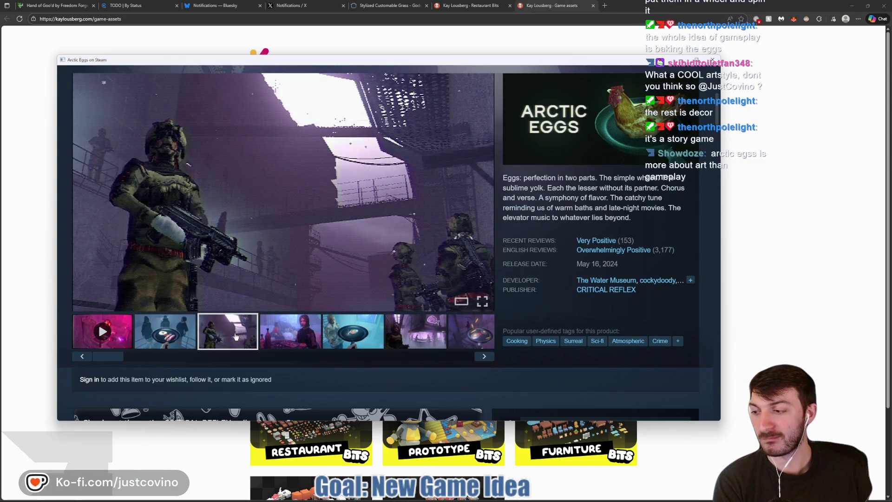
{"action": "left_click", "coordinate": [283, 339]}
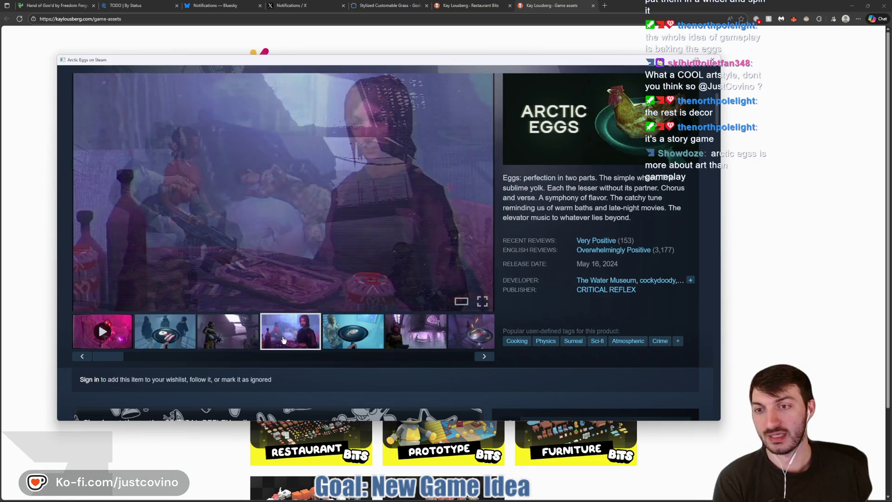
{"action": "left_click", "coordinate": [358, 333]}
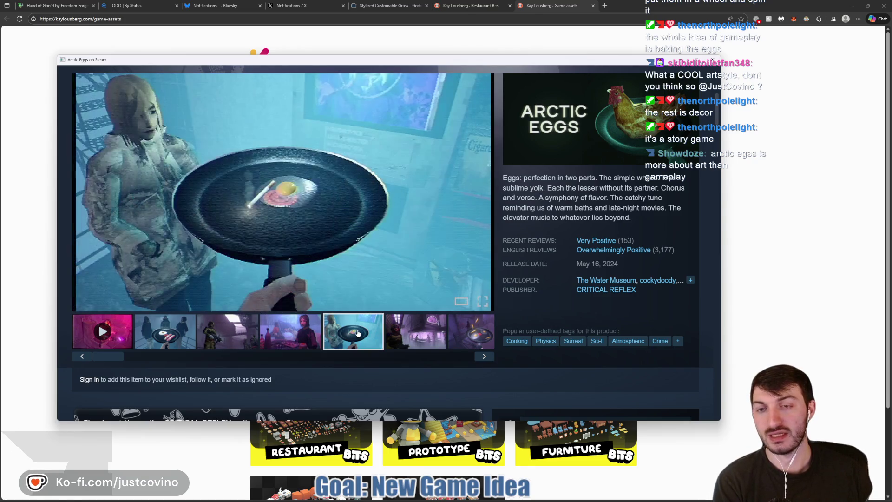
{"action": "left_click", "coordinate": [712, 60]}
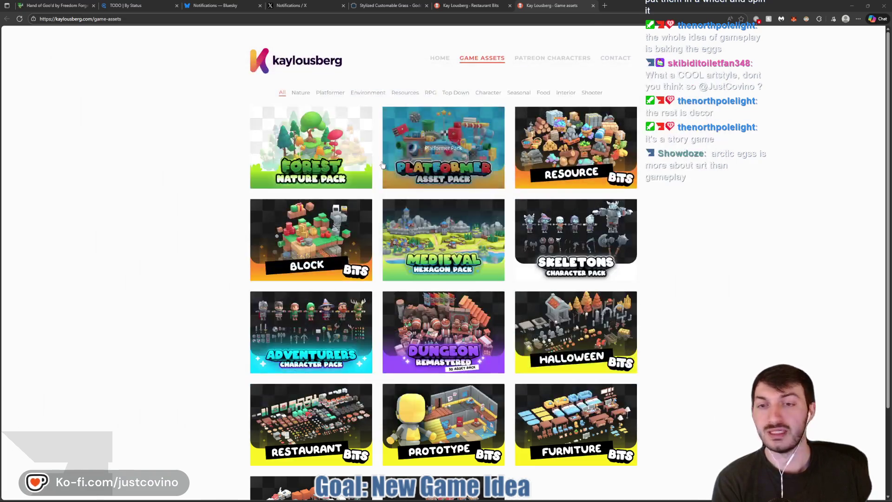
Step: Browse the Kay Lousberg game assets and show packs from all categories
{"action": "scroll", "coordinate": [338, 238], "scroll_direction": "down", "scroll_amount": 1}
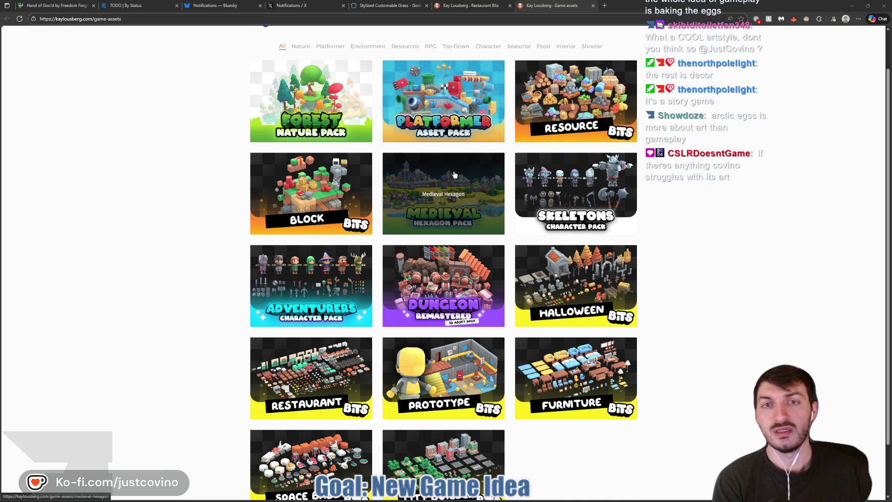
{"action": "scroll", "coordinate": [660, 228], "scroll_direction": "up", "scroll_amount": 1}
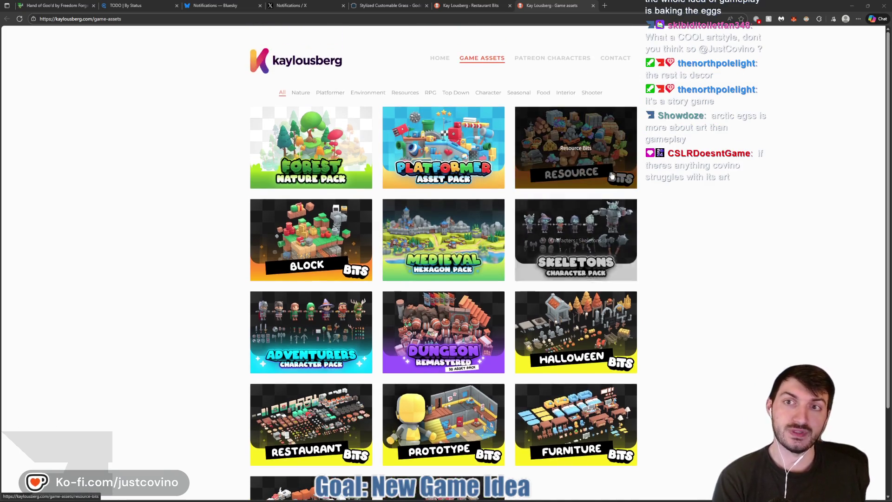
{"action": "scroll", "coordinate": [634, 228], "scroll_direction": "down", "scroll_amount": 2}
{"action": "scroll", "coordinate": [634, 227], "scroll_direction": "down", "scroll_amount": 1}
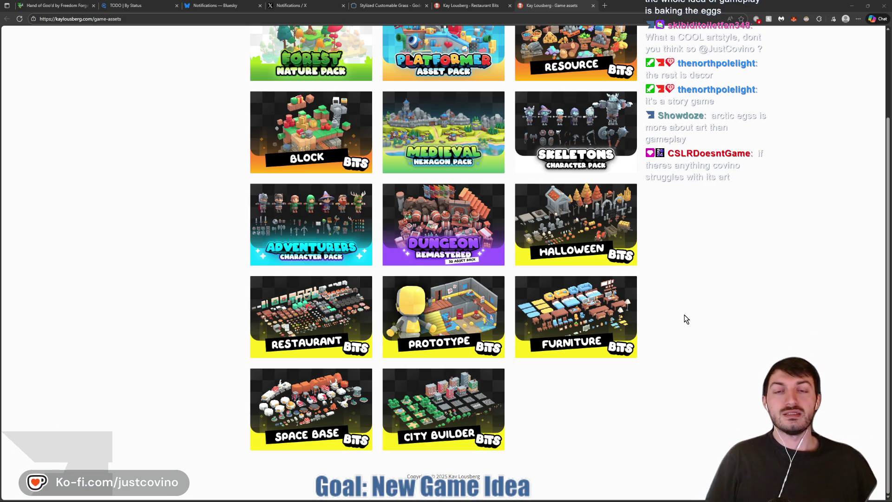
{"action": "scroll", "coordinate": [645, 218], "scroll_direction": "up", "scroll_amount": 3}
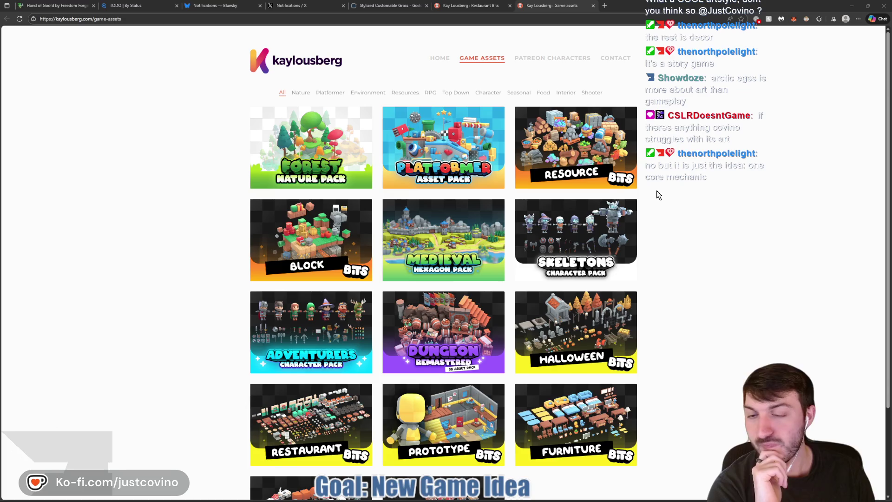
{"action": "scroll", "coordinate": [657, 190], "scroll_direction": "down", "scroll_amount": 3}
{"action": "scroll", "coordinate": [671, 230], "scroll_direction": "up", "scroll_amount": 3}
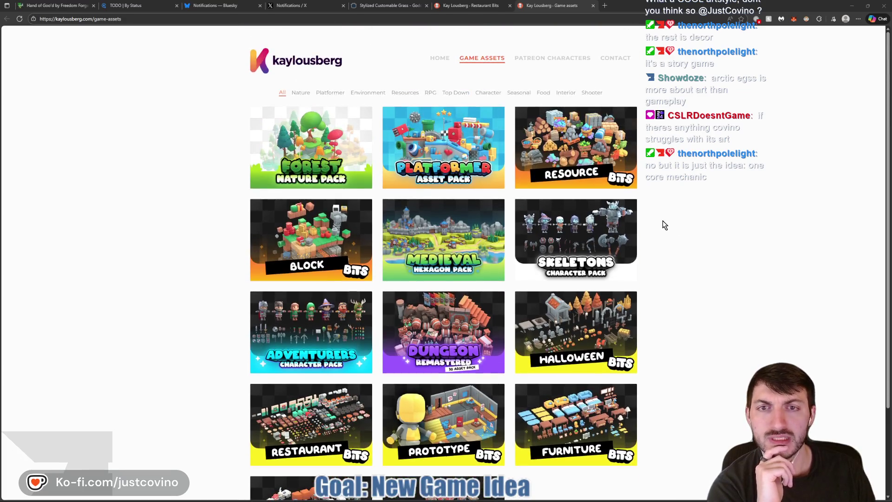
{"action": "left_click", "coordinate": [282, 95]}
{"action": "scroll", "coordinate": [465, 195], "scroll_direction": "down", "scroll_amount": 2}
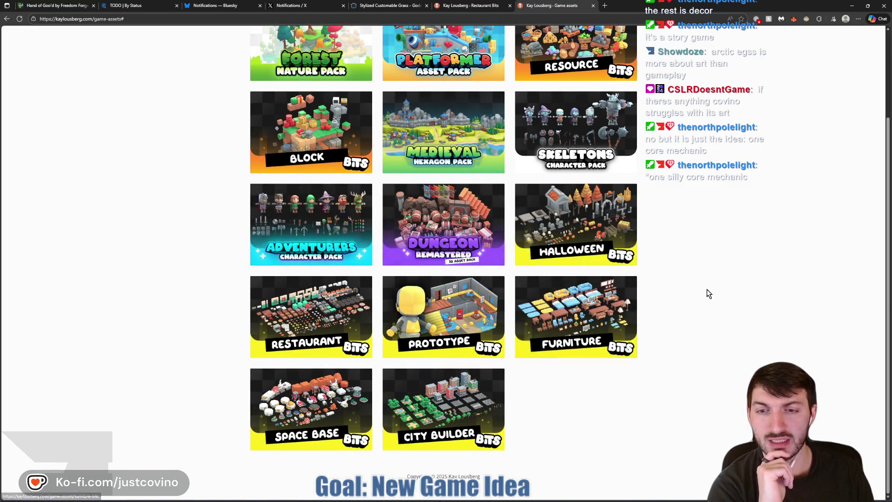
{"action": "scroll", "coordinate": [706, 279], "scroll_direction": "up", "scroll_amount": 2}
Step: Visit the site's home page and Patreon characters page, then filter the portfolio to 3D work
{"action": "left_click", "coordinate": [437, 59]}
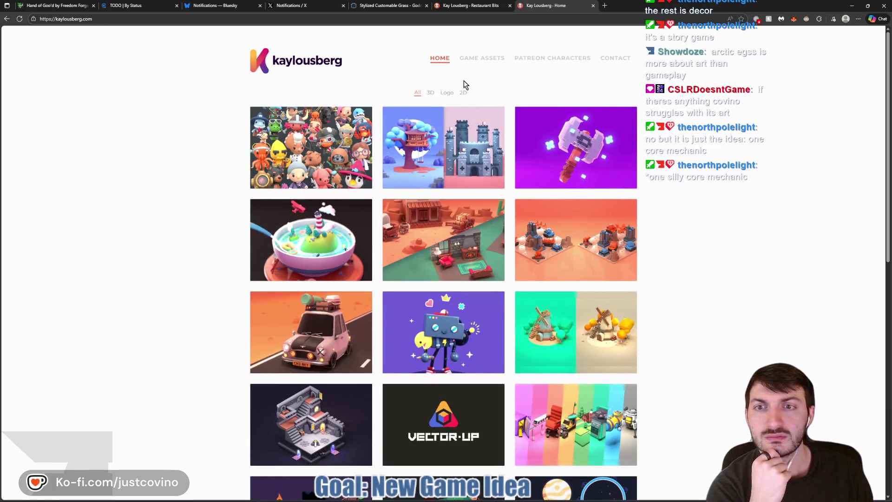
{"action": "left_click", "coordinate": [551, 59]}
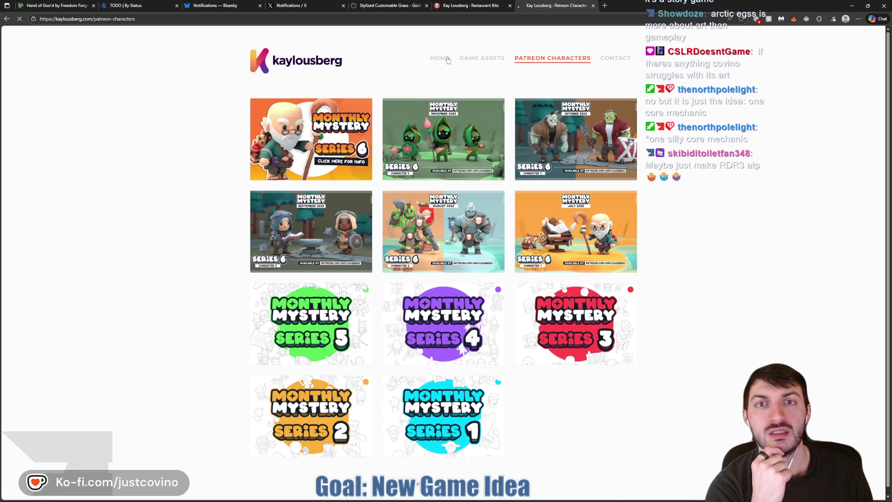
{"action": "scroll", "coordinate": [471, 82], "scroll_direction": "down", "scroll_amount": 3}
{"action": "scroll", "coordinate": [470, 115], "scroll_direction": "up", "scroll_amount": 3}
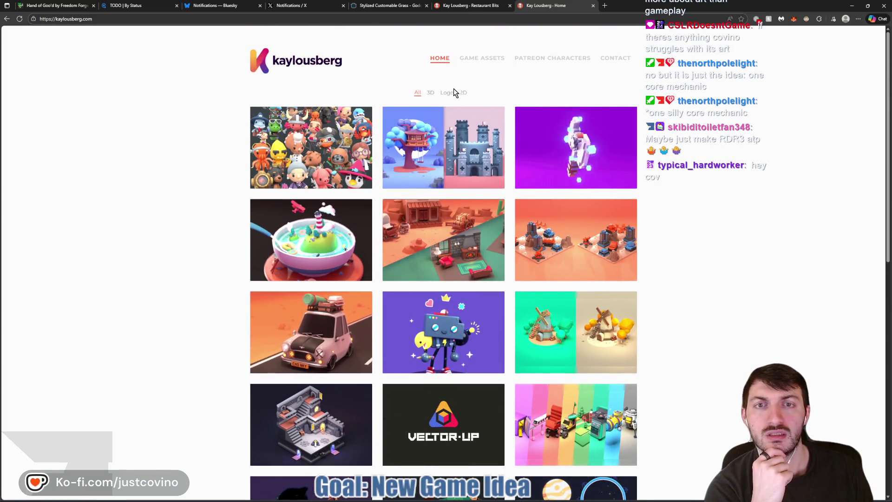
{"action": "left_click", "coordinate": [430, 92]}
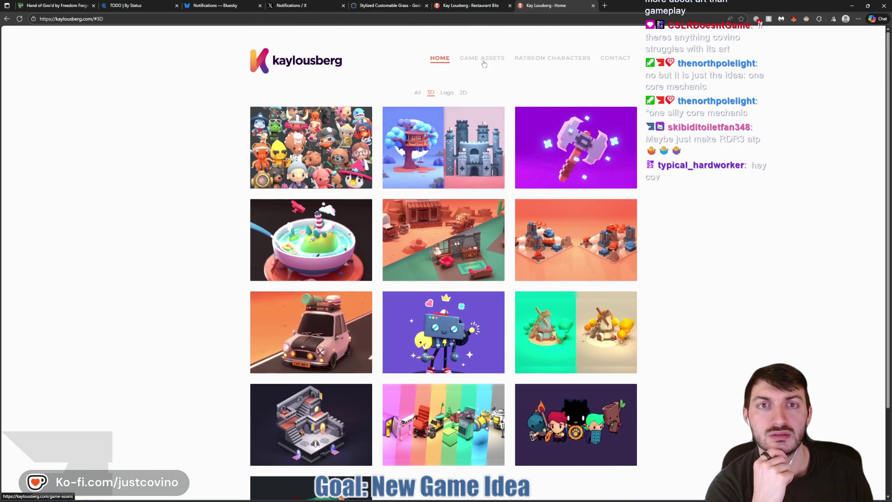
Step: Return to game assets, close the Restaurant Bits page, and switch to the Stylized Customable Grass tab
{"action": "left_click", "coordinate": [483, 63]}
{"action": "scroll", "coordinate": [606, 136], "scroll_direction": "down", "scroll_amount": 3}
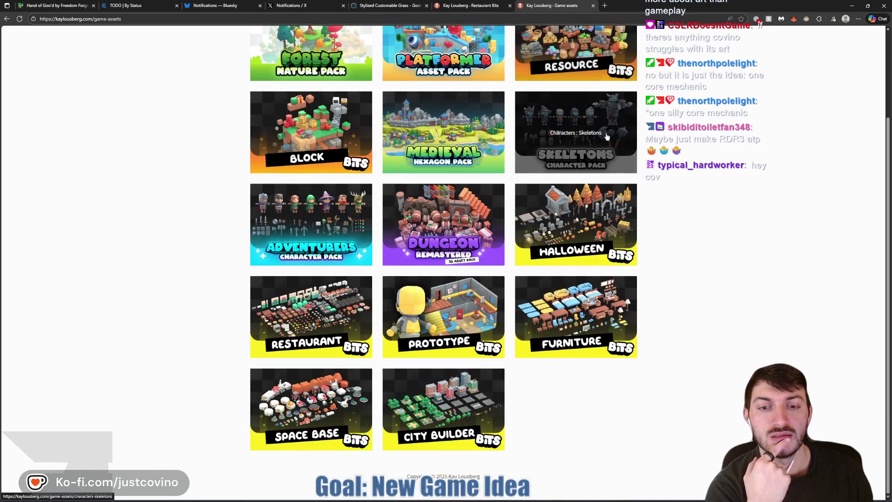
{"action": "scroll", "coordinate": [574, 153], "scroll_direction": "up", "scroll_amount": 3}
{"action": "scroll", "coordinate": [558, 186], "scroll_direction": "down", "scroll_amount": 3}
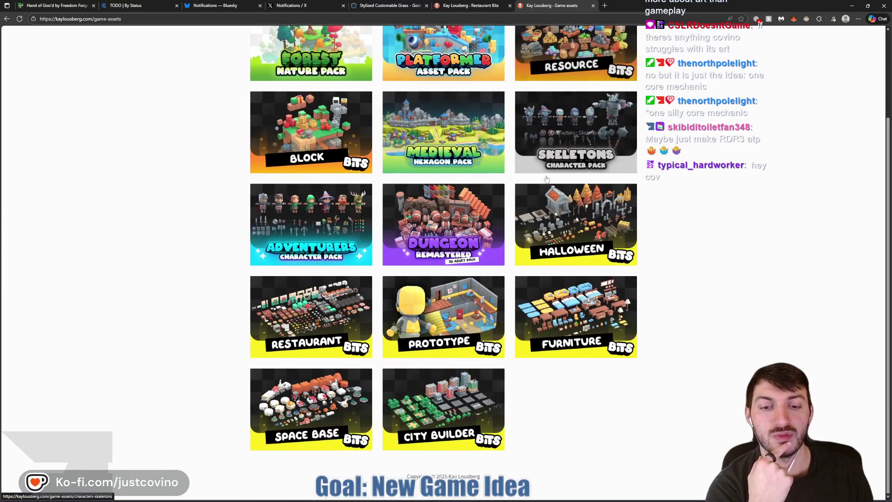
{"action": "scroll", "coordinate": [521, 227], "scroll_direction": "up", "scroll_amount": 2}
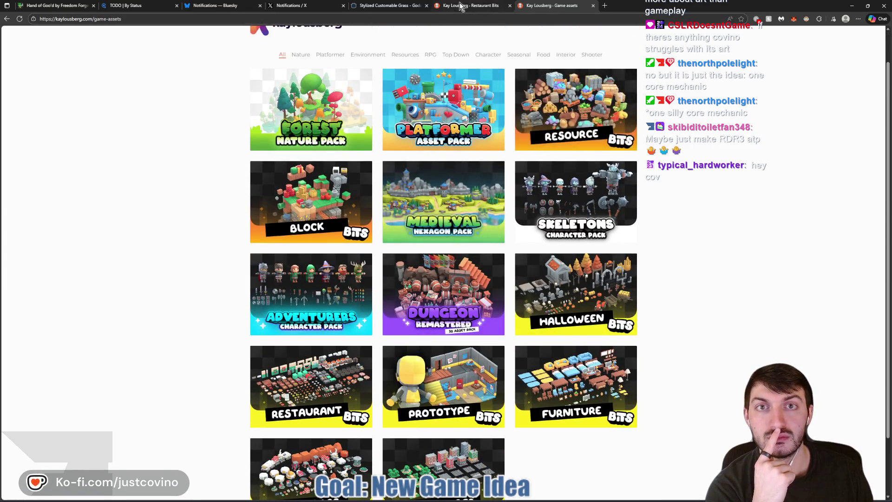
{"action": "left_click", "coordinate": [321, 380]}
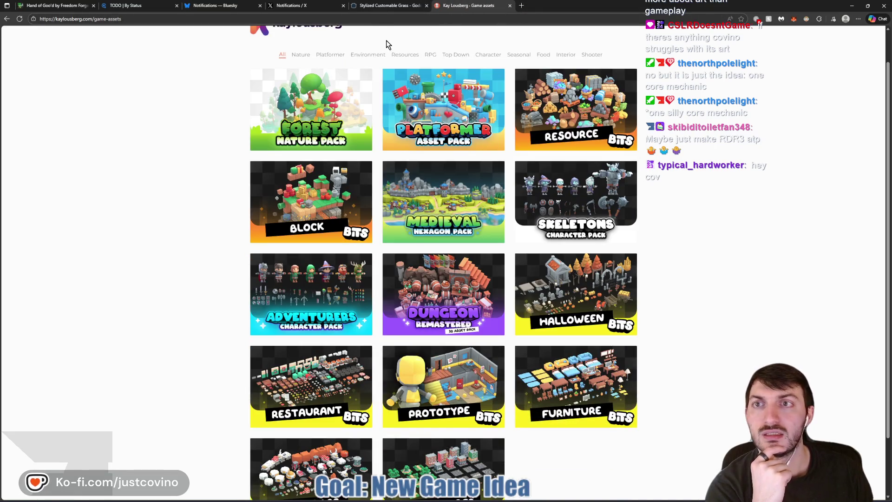
{"action": "left_click", "coordinate": [367, 7]}
{"action": "left_click", "coordinate": [359, 20]}
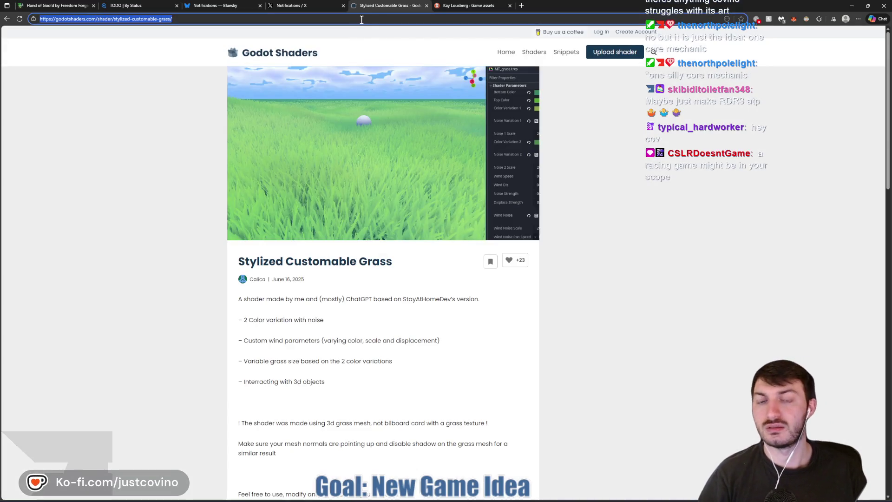
Step: Enter 'itch' in the address bar to load itch.io's 3D Godot game-assets listing
{"action": "type", "text": "itch"}
{"action": "key", "text": "Return"}
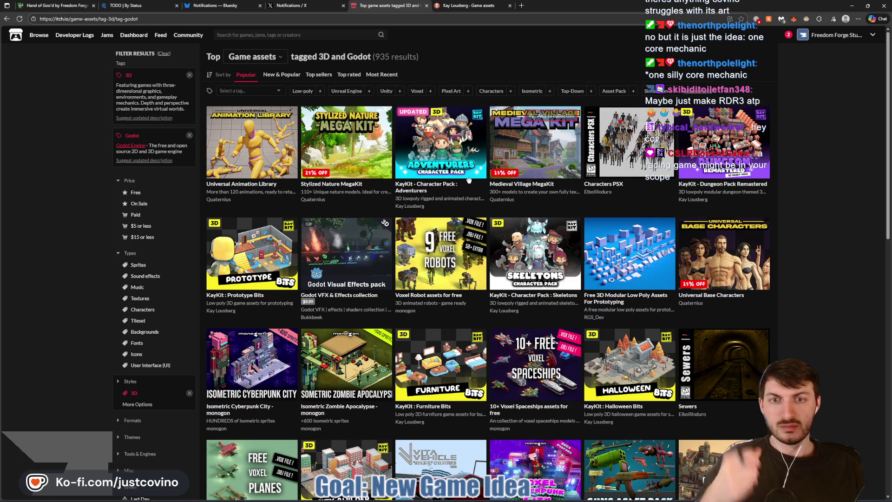
Step: Open Kay Lousberg's itch.io creator page and scroll down through the KayKit packs
{"action": "left_click", "coordinate": [412, 207]}
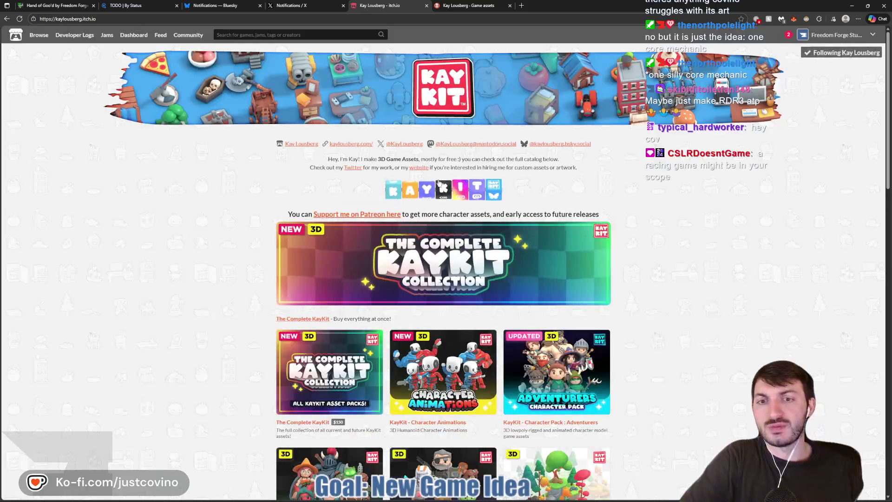
{"action": "scroll", "coordinate": [714, 173], "scroll_direction": "down", "scroll_amount": 3}
{"action": "scroll", "coordinate": [714, 172], "scroll_direction": "down", "scroll_amount": 2}
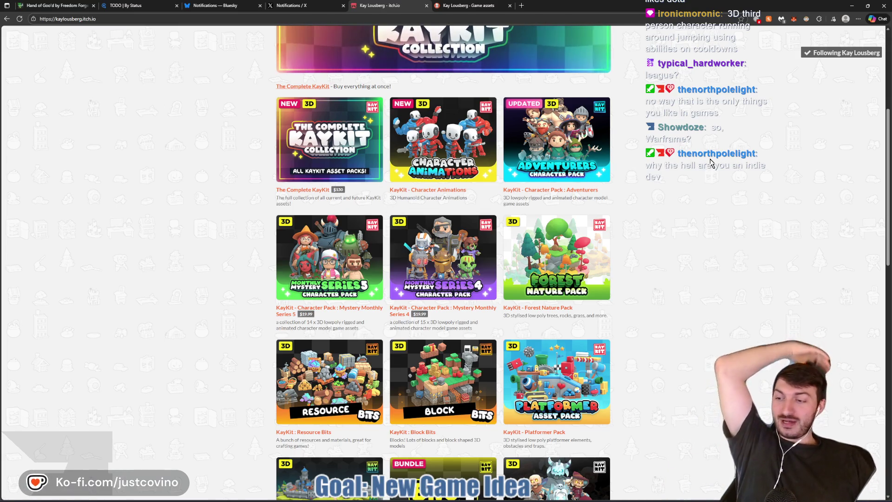
{"action": "scroll", "coordinate": [709, 163], "scroll_direction": "down", "scroll_amount": 5}
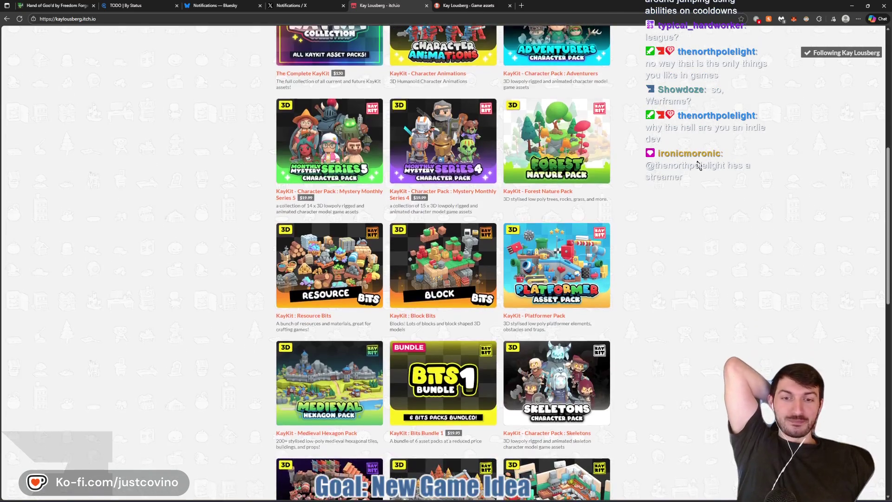
{"action": "scroll", "coordinate": [698, 166], "scroll_direction": "down", "scroll_amount": 8}
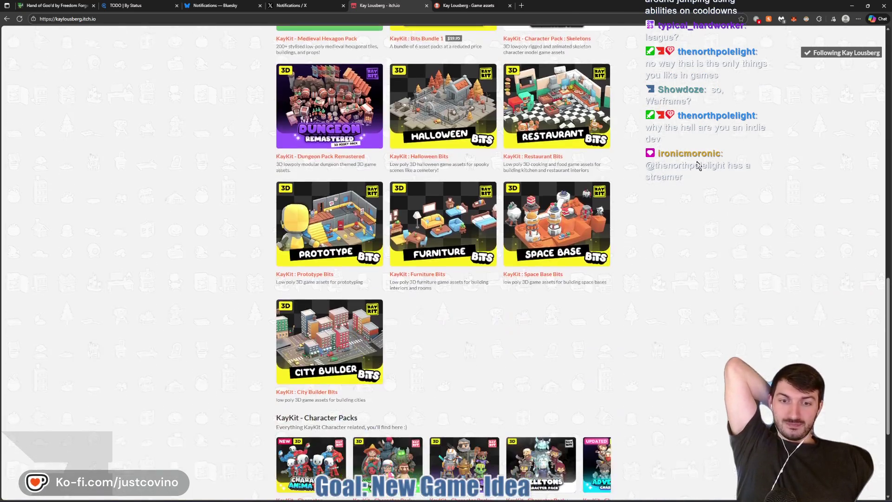
{"action": "scroll", "coordinate": [698, 165], "scroll_direction": "down", "scroll_amount": 2}
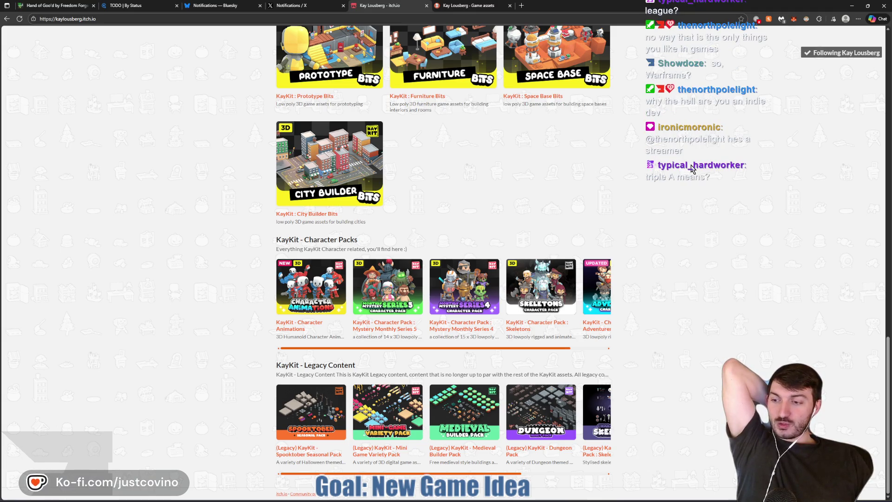
Step: Scroll back through the KayKit catalog, then switch to the X notifications tab
{"action": "scroll", "coordinate": [689, 171], "scroll_direction": "up", "scroll_amount": 6}
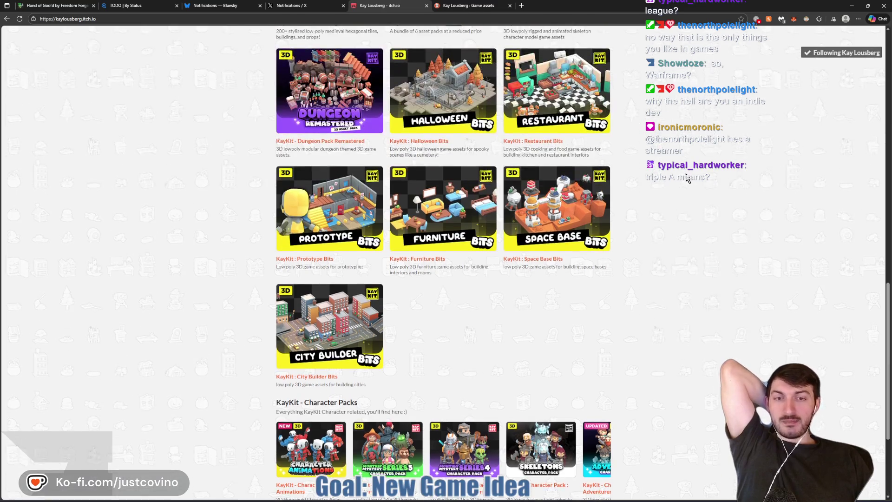
{"action": "scroll", "coordinate": [688, 181], "scroll_direction": "up", "scroll_amount": 2}
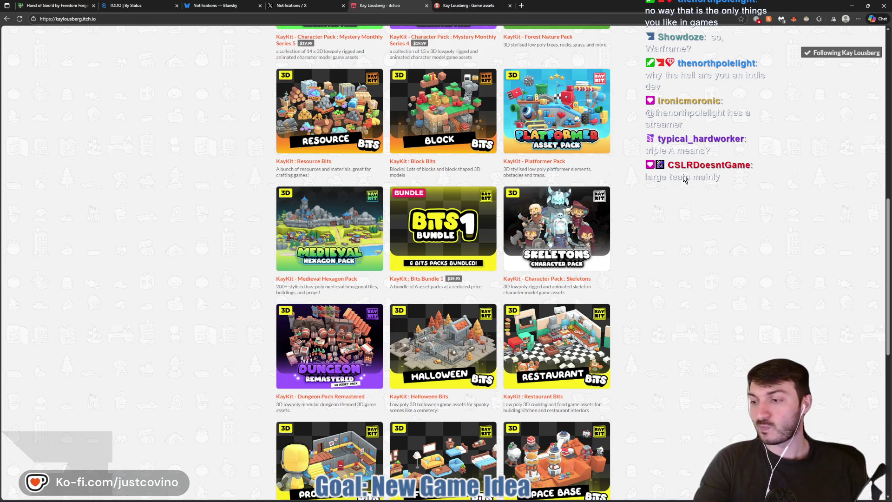
{"action": "scroll", "coordinate": [677, 160], "scroll_direction": "up", "scroll_amount": 3}
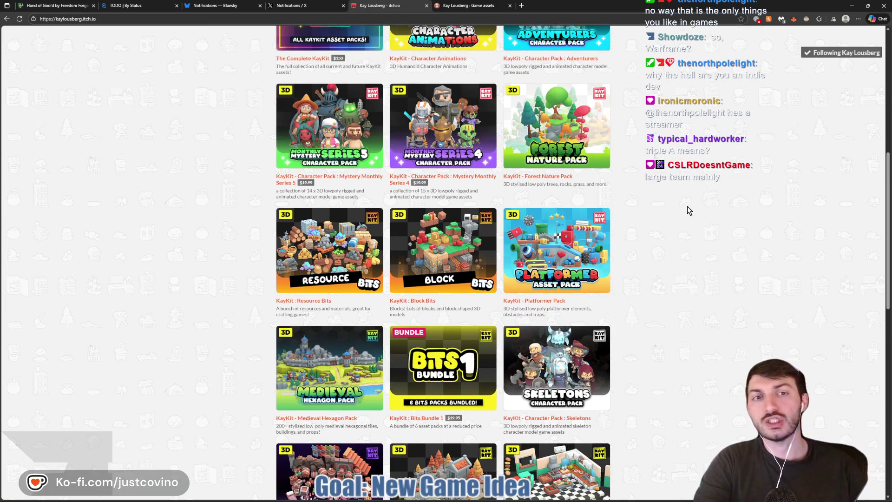
{"action": "scroll", "coordinate": [688, 208], "scroll_direction": "up", "scroll_amount": 3}
{"action": "scroll", "coordinate": [672, 199], "scroll_direction": "down", "scroll_amount": 4}
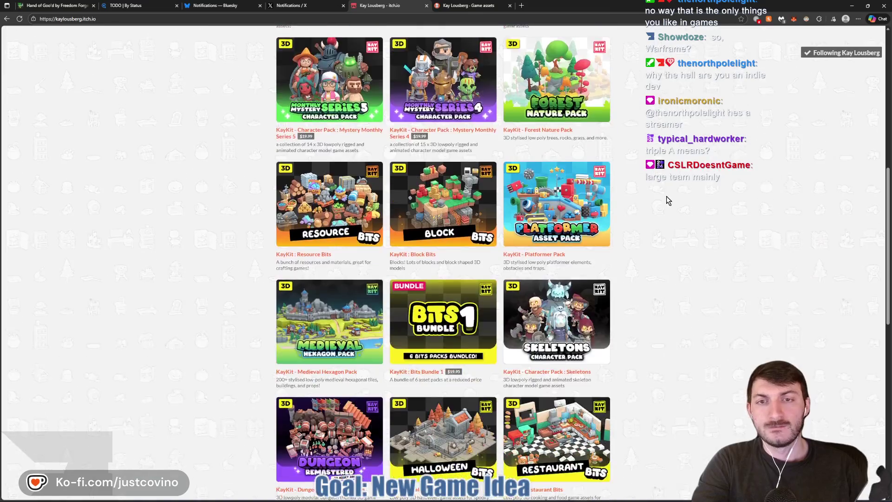
{"action": "scroll", "coordinate": [668, 200], "scroll_direction": "down", "scroll_amount": 3}
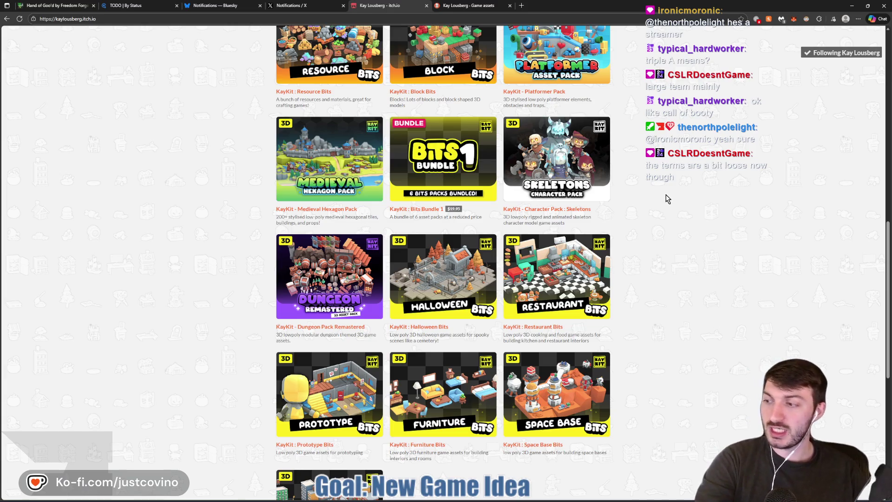
{"action": "scroll", "coordinate": [665, 200], "scroll_direction": "down", "scroll_amount": 1}
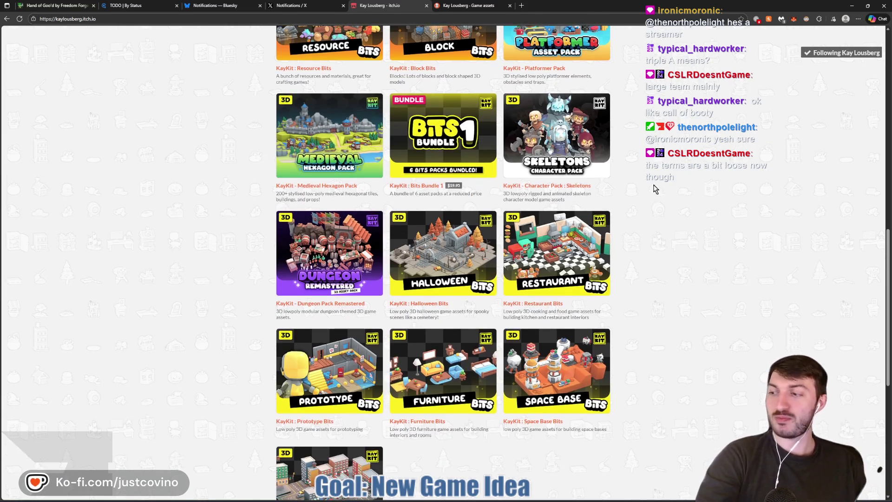
{"action": "scroll", "coordinate": [642, 197], "scroll_direction": "down", "scroll_amount": 3}
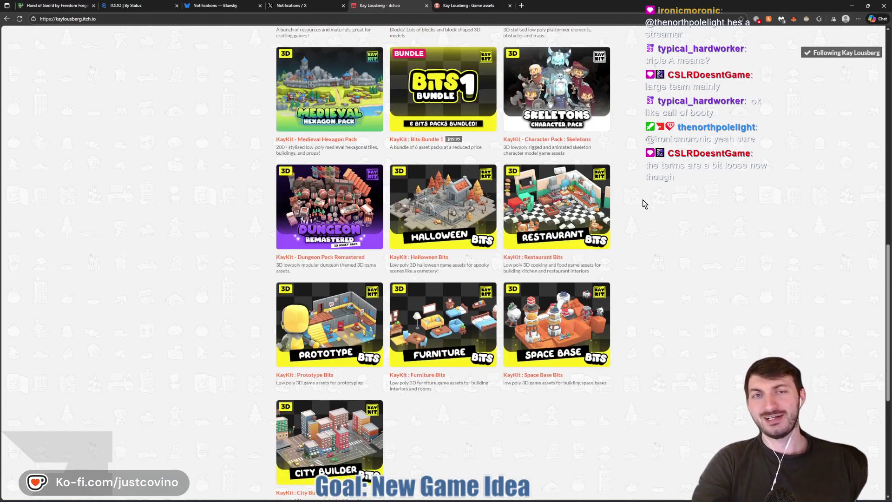
{"action": "scroll", "coordinate": [640, 208], "scroll_direction": "down", "scroll_amount": 1}
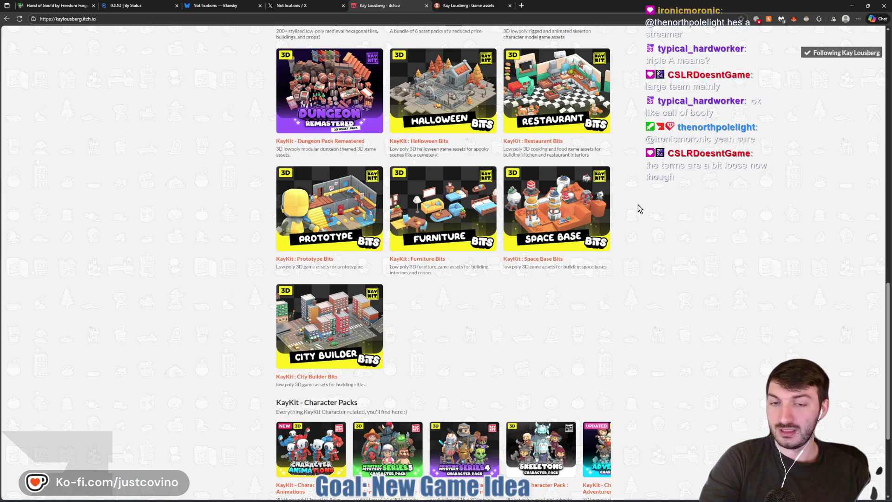
{"action": "scroll", "coordinate": [640, 208], "scroll_direction": "down", "scroll_amount": 3}
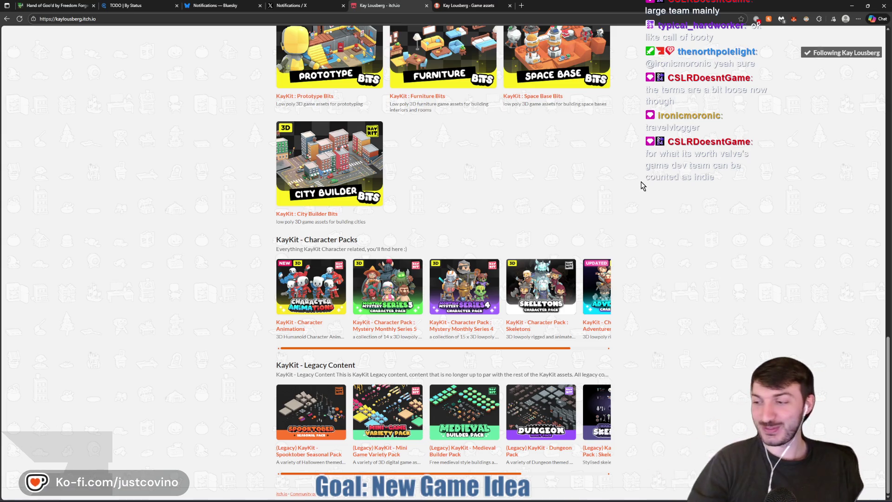
{"action": "scroll", "coordinate": [646, 196], "scroll_direction": "up", "scroll_amount": 12}
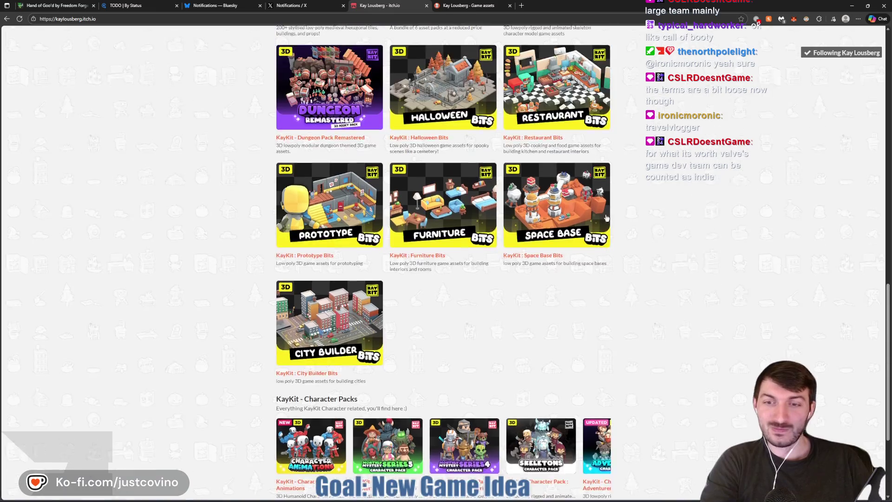
{"action": "scroll", "coordinate": [622, 227], "scroll_direction": "up", "scroll_amount": 4}
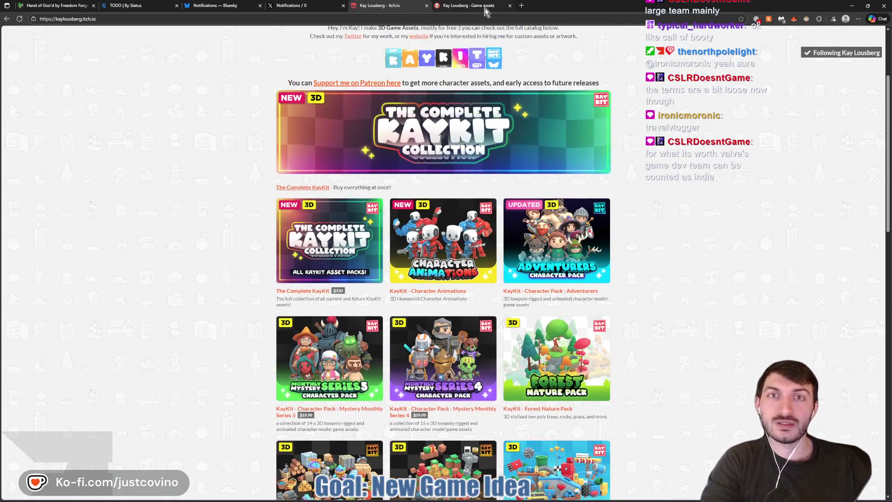
{"action": "left_click", "coordinate": [319, 7]}
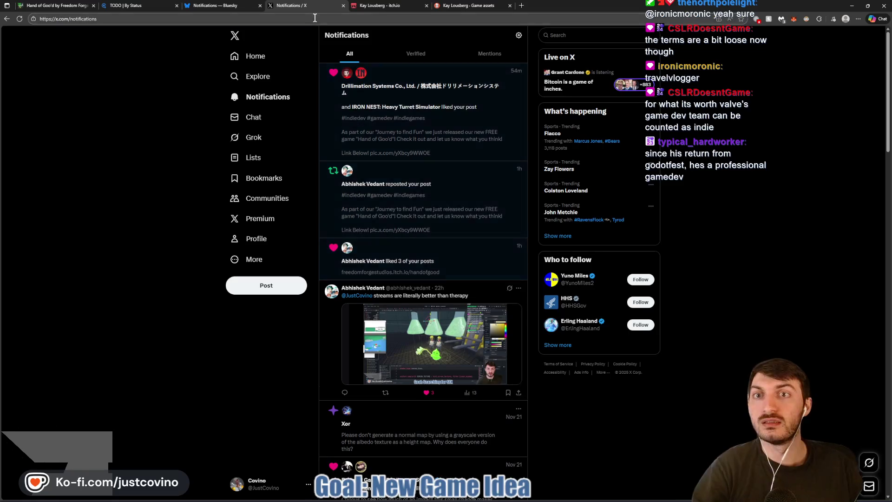
Step: Load the itch.io 3D/Godot asset listing in the X tab by typing 'itch'
{"action": "left_click", "coordinate": [313, 17]}
{"action": "type", "text": "itch.io/game-assets/tag-3d/tag-godot"}
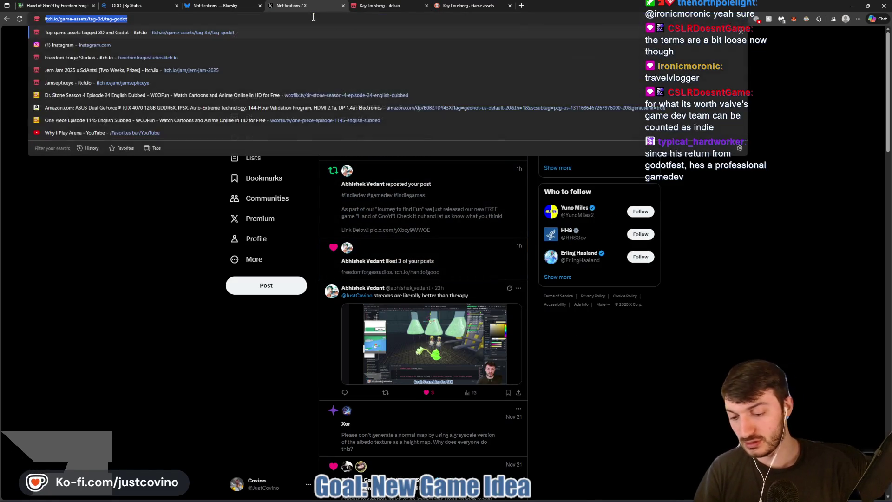
{"action": "key", "text": "Return"}
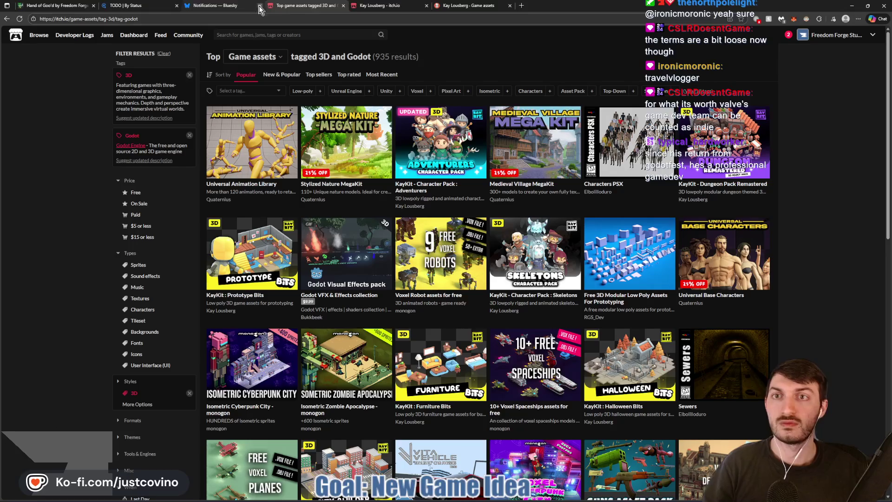
Step: Close the Bluesky tab and open Kenney's Survival Kit page by typing 'kenney' in the address bar
{"action": "left_click", "coordinate": [260, 5]}
{"action": "mouse_move", "coordinate": [341, 125]}
{"action": "left_click", "coordinate": [240, 19]}
{"action": "type", "text": "kenney.nl/assets/survival-kit"}
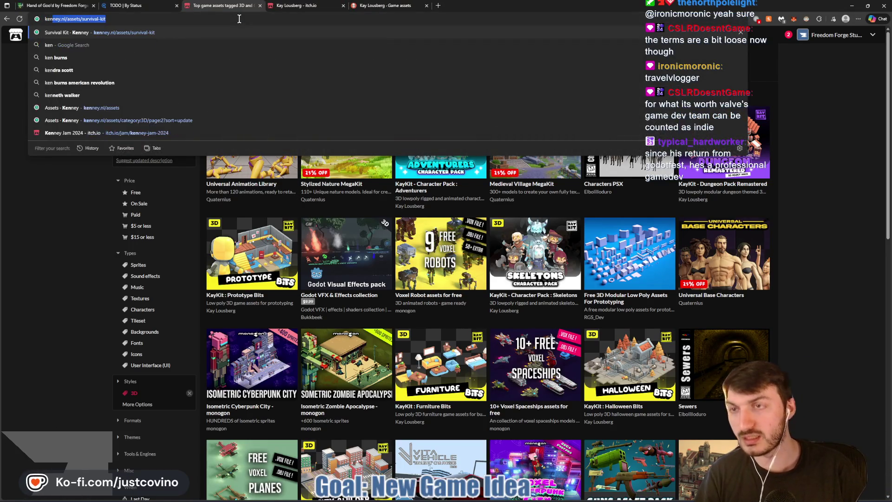
{"action": "key", "text": "Return"}
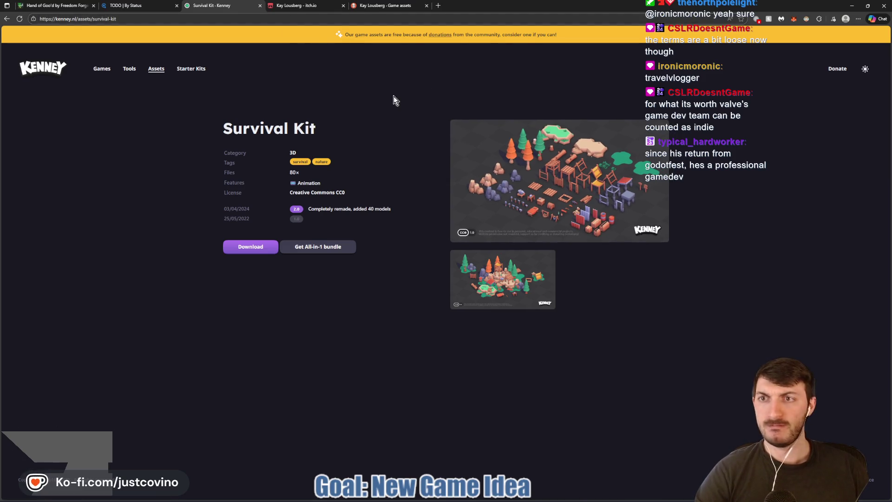
Step: Open Kenney's full asset list filtered to 3D and go to page 2
{"action": "left_click", "coordinate": [155, 70]}
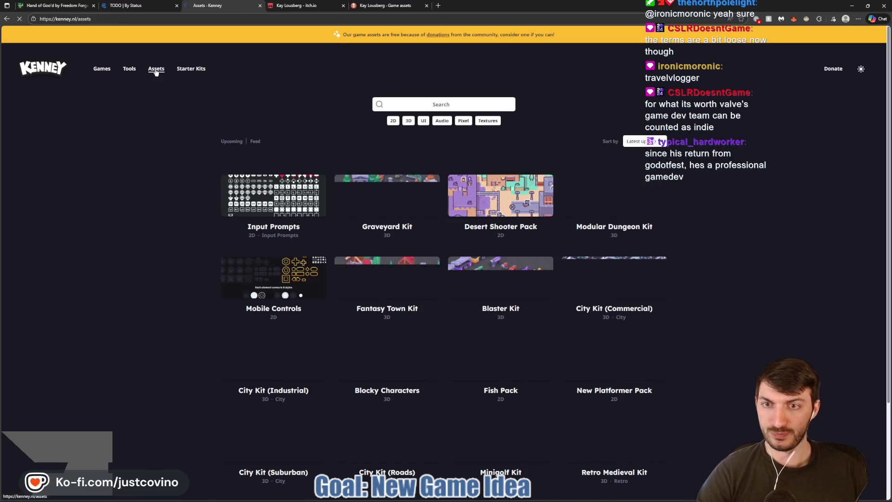
{"action": "left_click", "coordinate": [409, 121]}
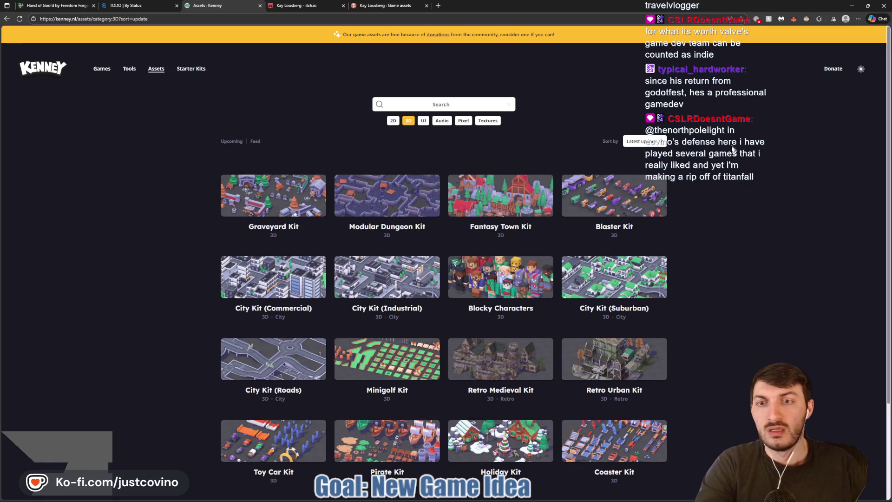
{"action": "scroll", "coordinate": [731, 148], "scroll_direction": "down", "scroll_amount": 3}
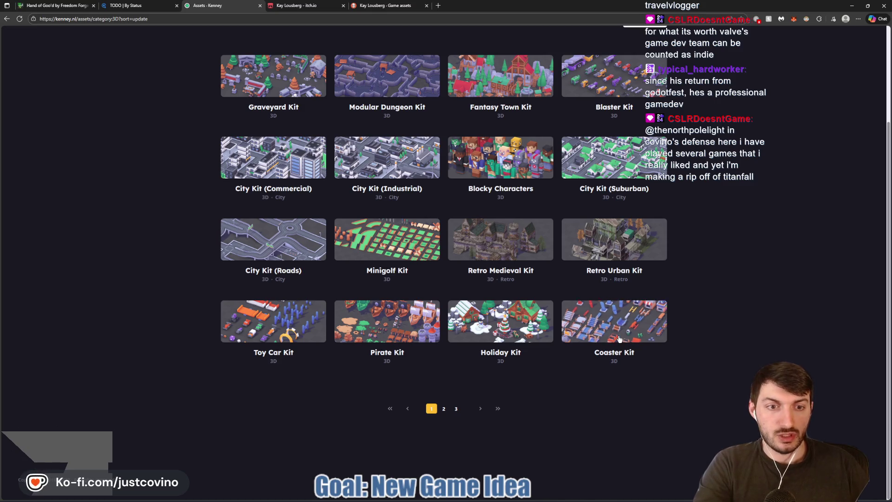
{"action": "left_click", "coordinate": [448, 408]}
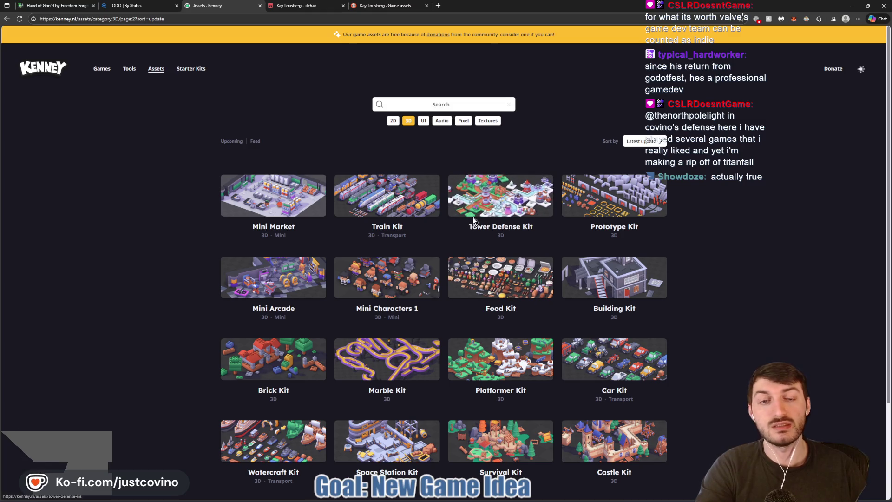
{"action": "scroll", "coordinate": [766, 210], "scroll_direction": "down", "scroll_amount": 1}
{"action": "scroll", "coordinate": [767, 210], "scroll_direction": "down", "scroll_amount": 3}
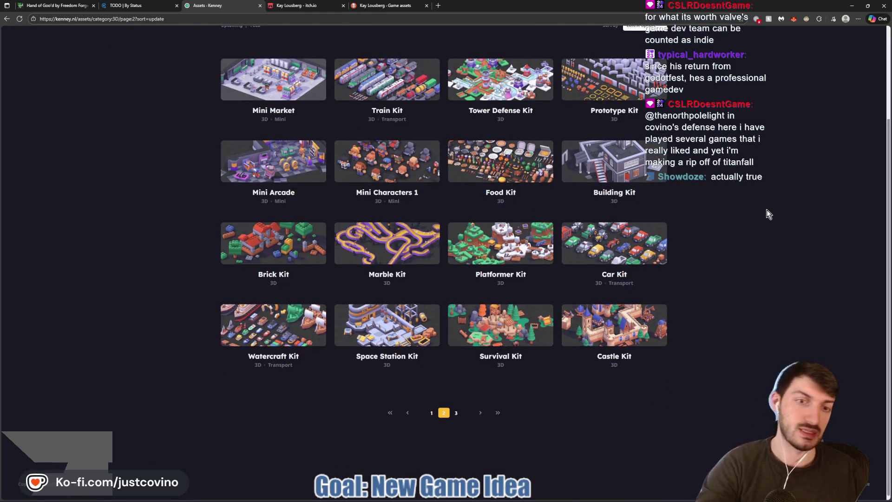
{"action": "scroll", "coordinate": [751, 203], "scroll_direction": "down", "scroll_amount": 1}
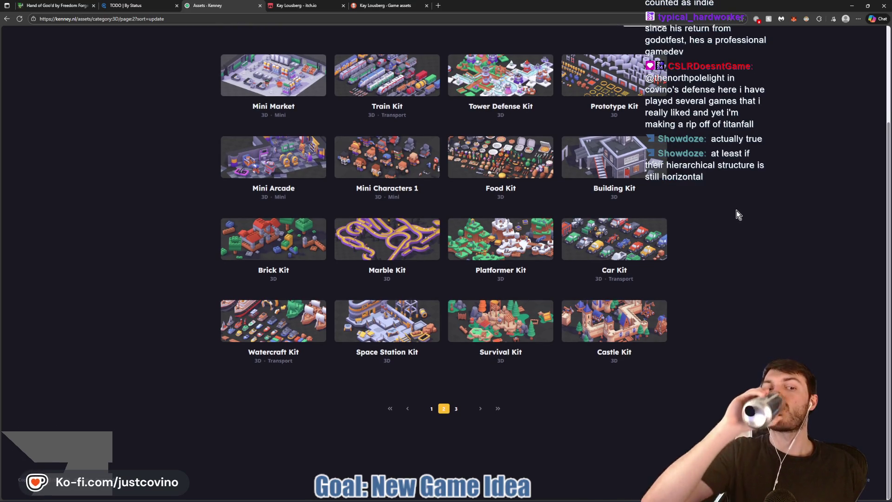
Step: Check the Survival Kit details, go back, then move to page 3 of the 3D list
{"action": "left_click", "coordinate": [501, 325]}
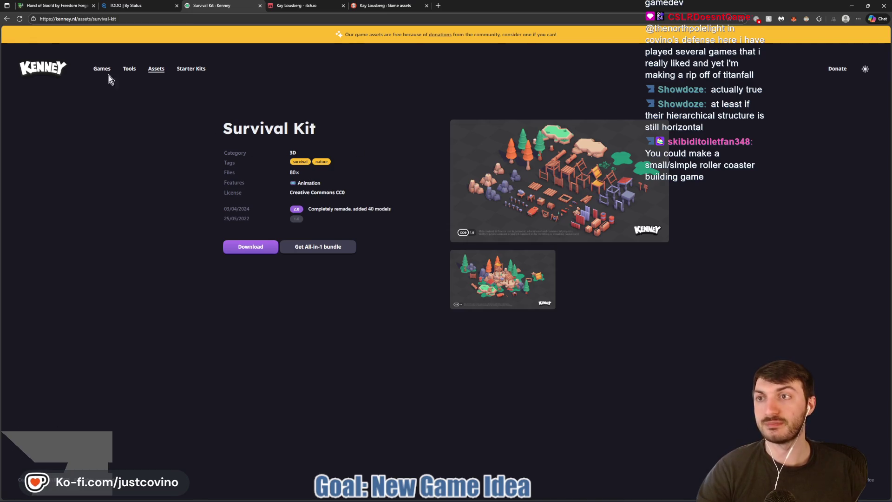
{"action": "left_click", "coordinate": [6, 18]}
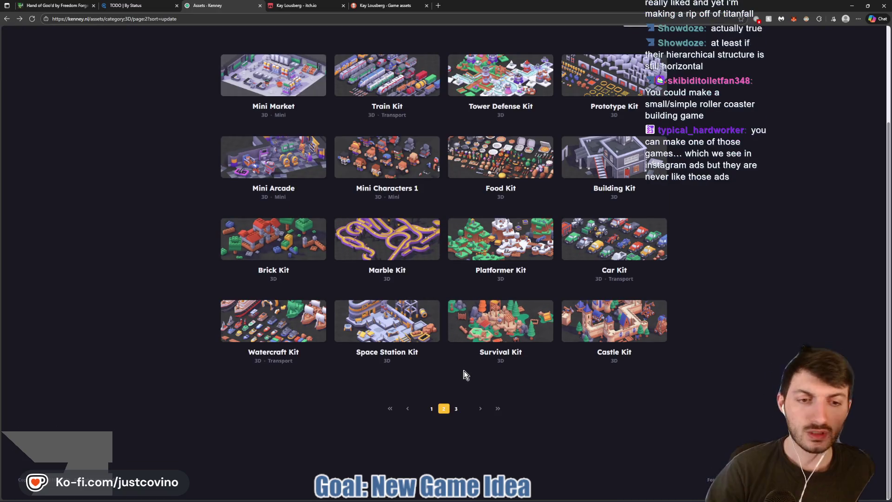
{"action": "left_click", "coordinate": [456, 408]}
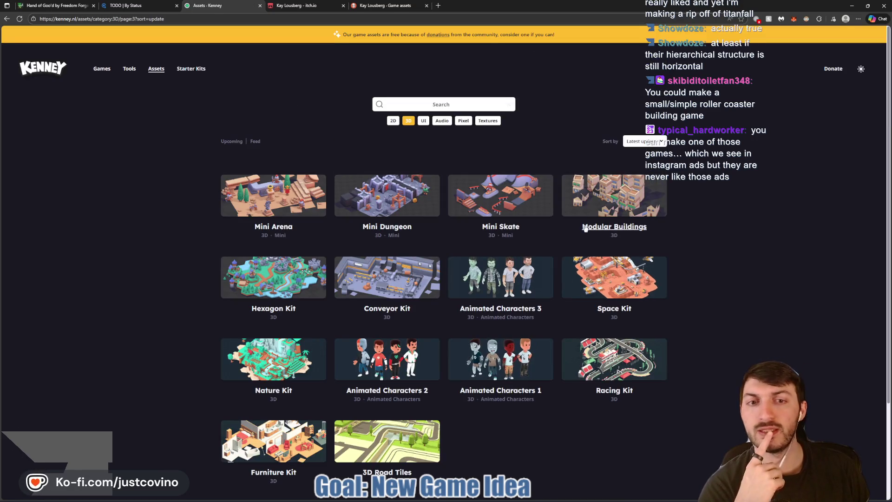
{"action": "scroll", "coordinate": [726, 238], "scroll_direction": "down", "scroll_amount": 2}
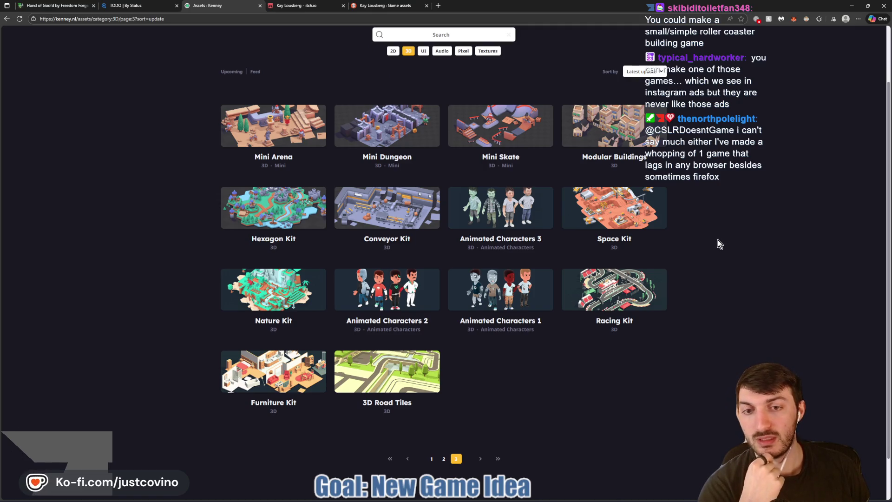
{"action": "scroll", "coordinate": [719, 243], "scroll_direction": "down", "scroll_amount": 1}
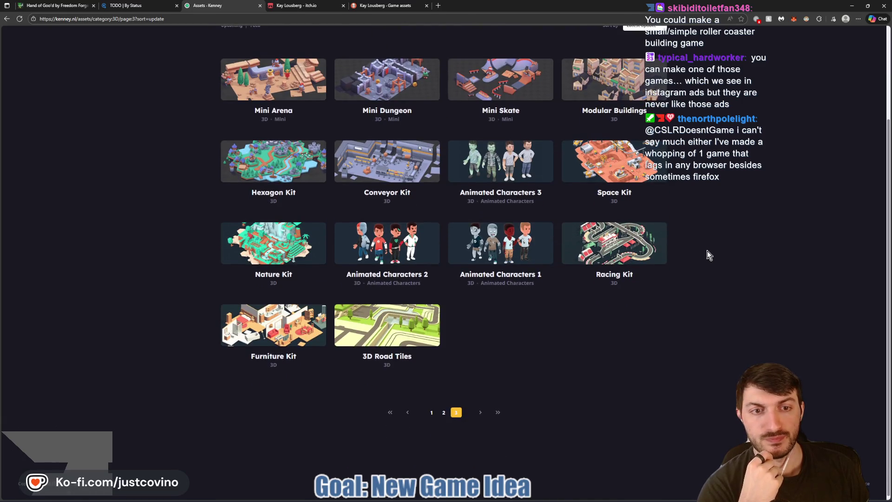
{"action": "scroll", "coordinate": [706, 251], "scroll_direction": "up", "scroll_amount": 3}
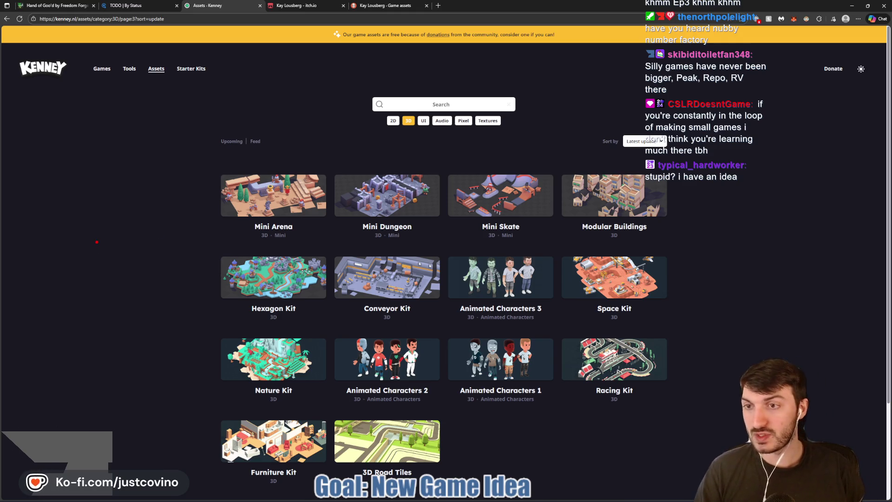
{"action": "mouse_move", "coordinate": [89, 221]}
{"action": "left_mouse_down"}
{"action": "mouse_move", "coordinate": [132, 239]}
{"action": "mouse_move", "coordinate": [80, 223]}
{"action": "left_mouse_up"}
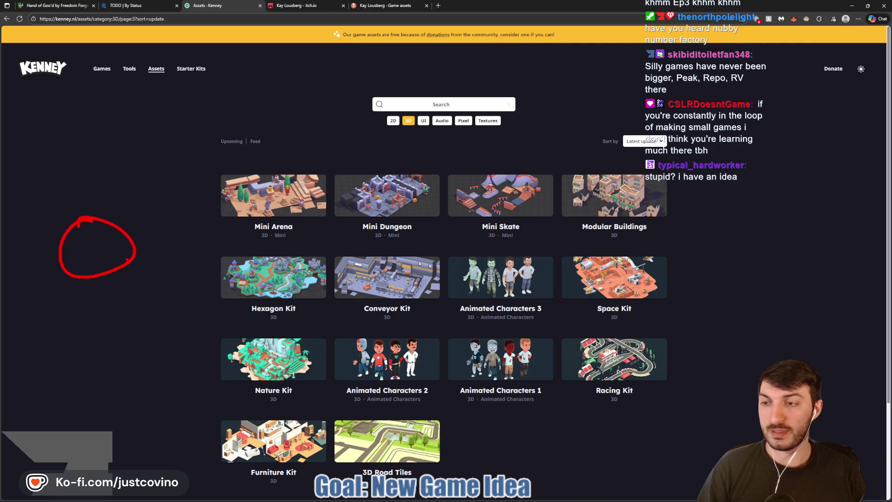
{"action": "mouse_move", "coordinate": [46, 200]}
{"action": "left_mouse_down"}
{"action": "mouse_move", "coordinate": [178, 299]}
{"action": "mouse_move", "coordinate": [46, 200]}
{"action": "left_mouse_up"}
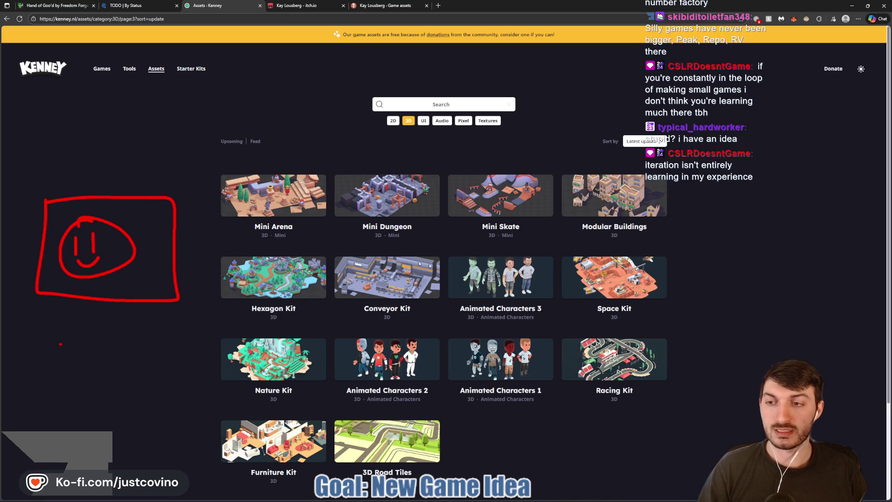
{"action": "left_click_drag", "start_coordinate": [44, 336], "coordinate": [166, 430]}
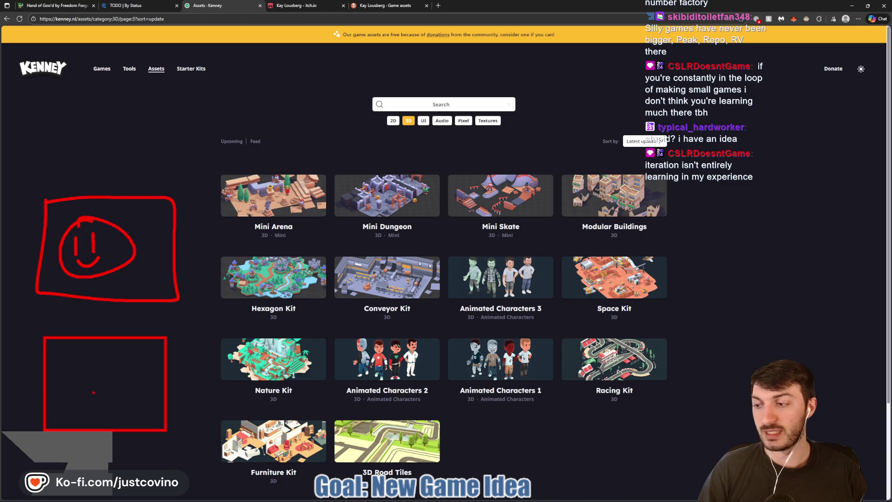
{"action": "mouse_move", "coordinate": [70, 359]}
{"action": "left_mouse_down"}
{"action": "mouse_move", "coordinate": [132, 409]}
{"action": "mouse_move", "coordinate": [124, 405]}
{"action": "left_mouse_up"}
{"action": "left_click_drag", "start_coordinate": [84, 380], "coordinate": [111, 374]}
{"action": "left_click_drag", "start_coordinate": [91, 403], "coordinate": [116, 406]}
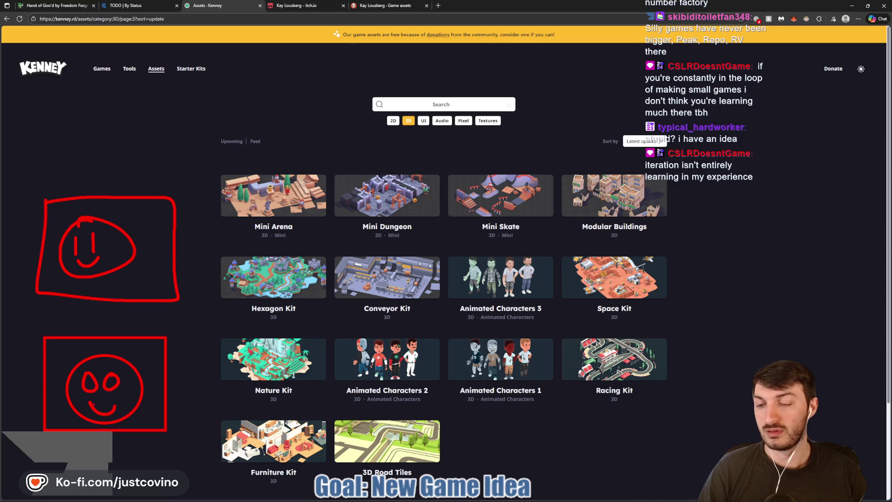
{"action": "key", "text": "Escape"}
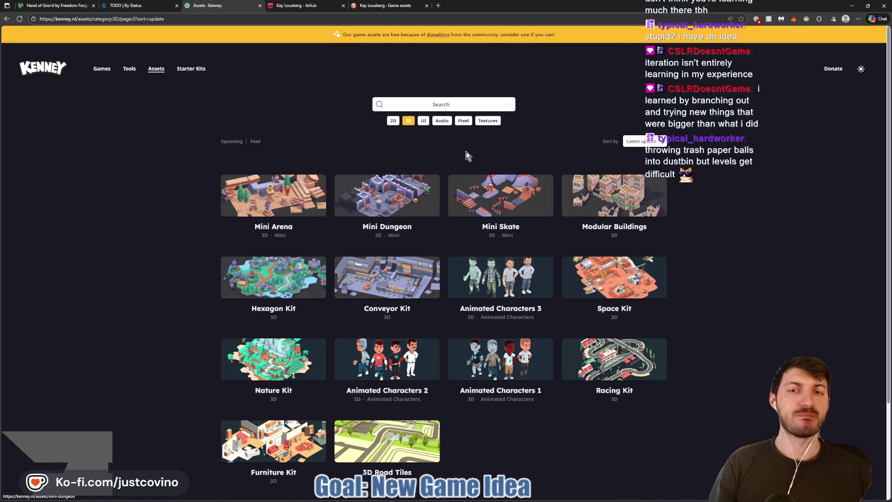
Step: Switch to the 'Kay Lousberg - Game assets' tab with Forest Nature, Dungeon Remastered and Prototype packs
{"action": "left_click", "coordinate": [372, 5]}
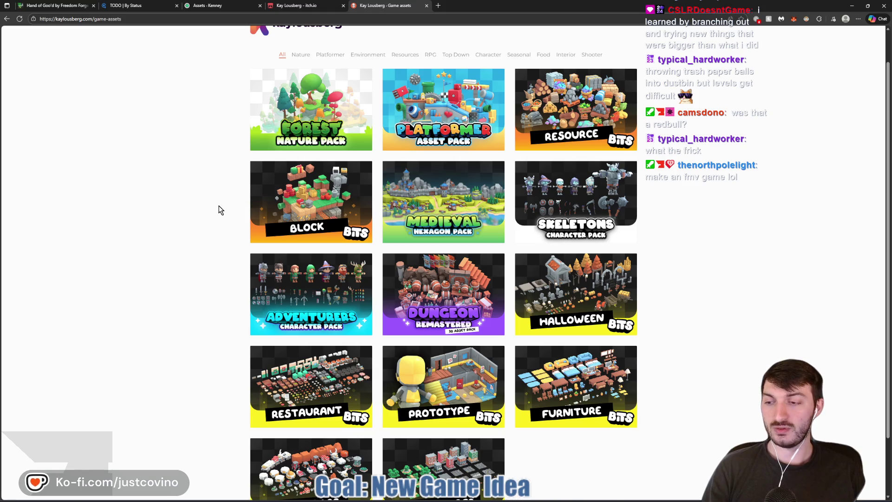
Step: Scroll the Kay Lousberg packs down to City Builder and back, then return to Kenney's page-3 3D list
{"action": "scroll", "coordinate": [230, 205], "scroll_direction": "down", "scroll_amount": 1}
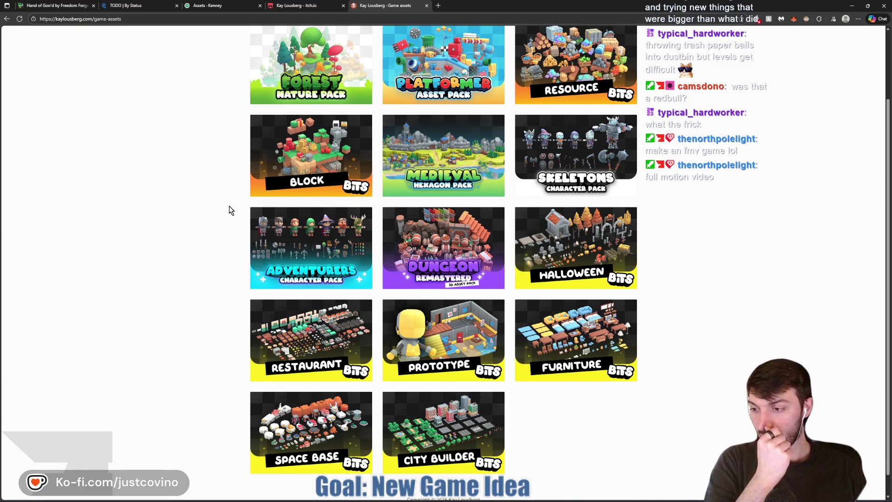
{"action": "scroll", "coordinate": [230, 206], "scroll_direction": "down", "scroll_amount": 1}
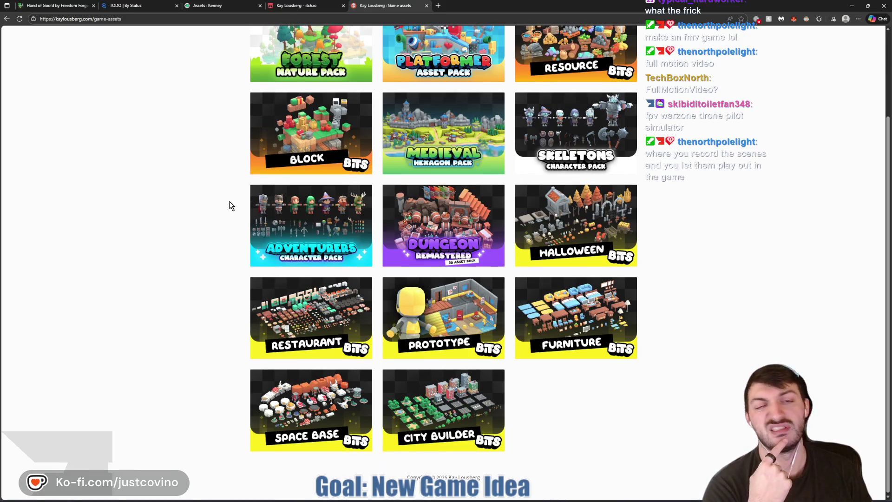
{"action": "scroll", "coordinate": [229, 205], "scroll_direction": "up", "scroll_amount": 3}
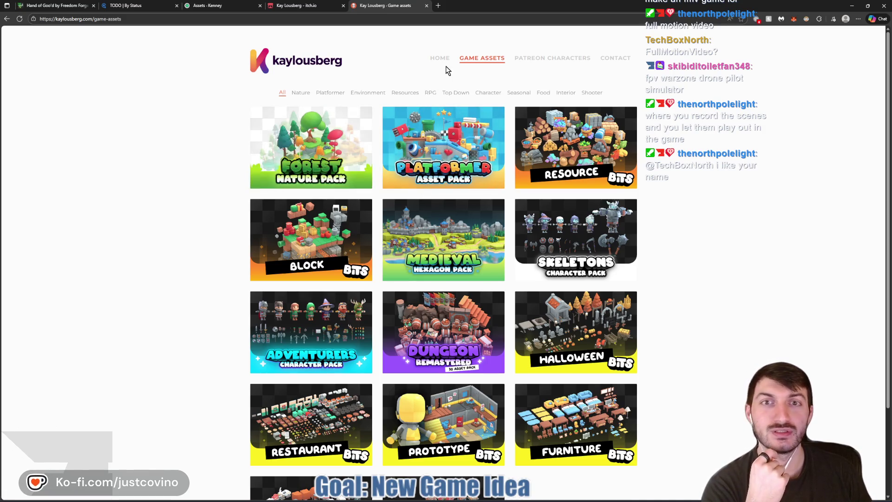
{"action": "left_click", "coordinate": [304, 6]}
{"action": "left_click", "coordinate": [211, 5]}
{"action": "scroll", "coordinate": [430, 238], "scroll_direction": "down", "scroll_amount": 3}
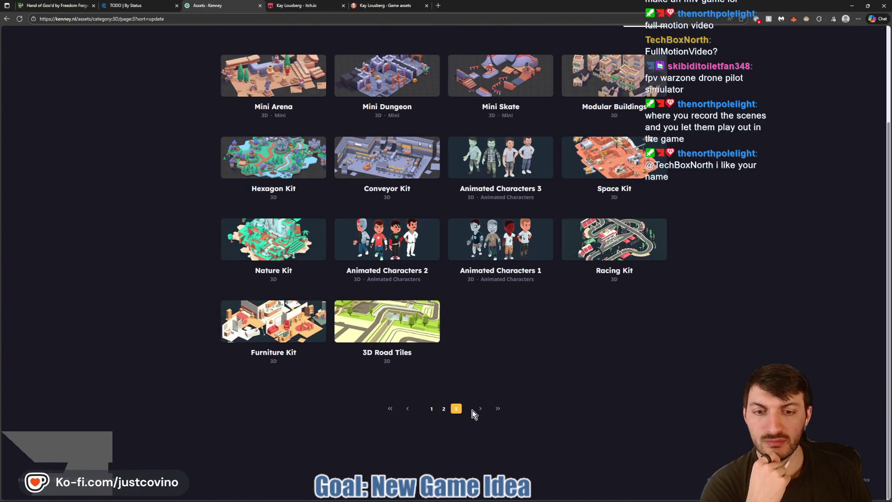
{"action": "scroll", "coordinate": [453, 334], "scroll_direction": "up", "scroll_amount": 3}
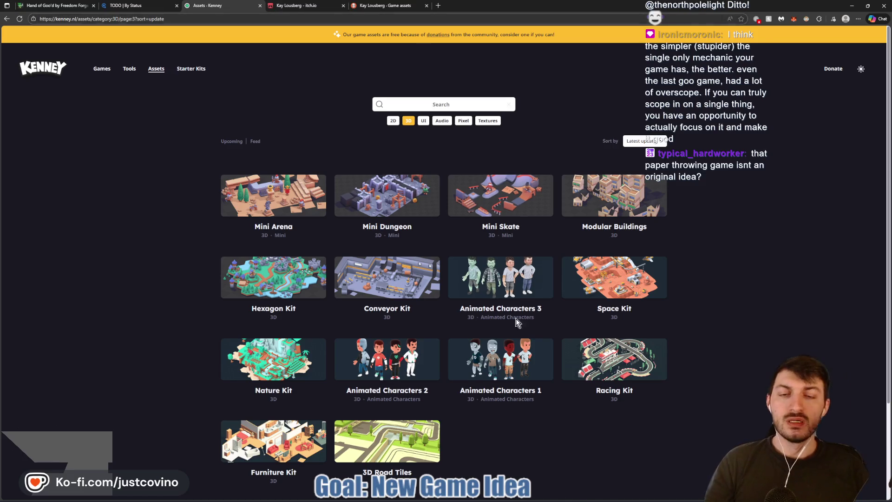
{"action": "mouse_move", "coordinate": [541, 499]}
{"action": "left_click", "coordinate": [431, 494]}
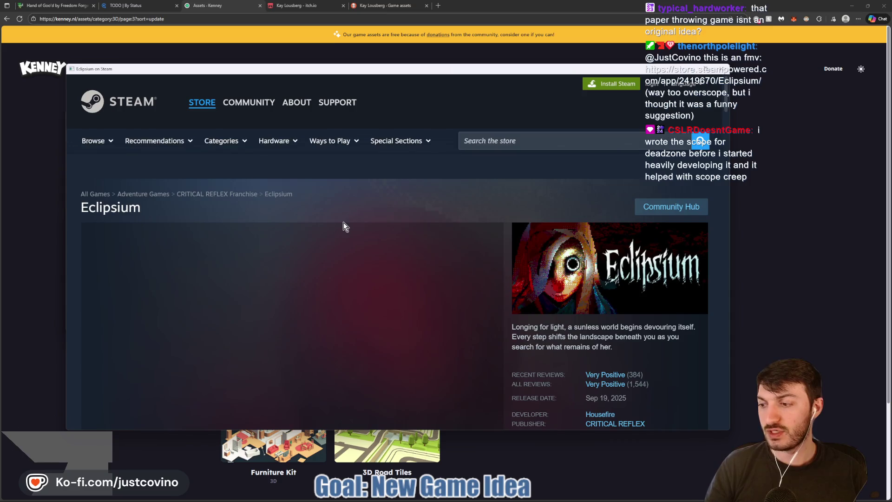
Step: Browse Eclipsium's screenshots two through six, then close the Eclipsium Steam store window
{"action": "scroll", "coordinate": [360, 231], "scroll_direction": "down", "scroll_amount": 2}
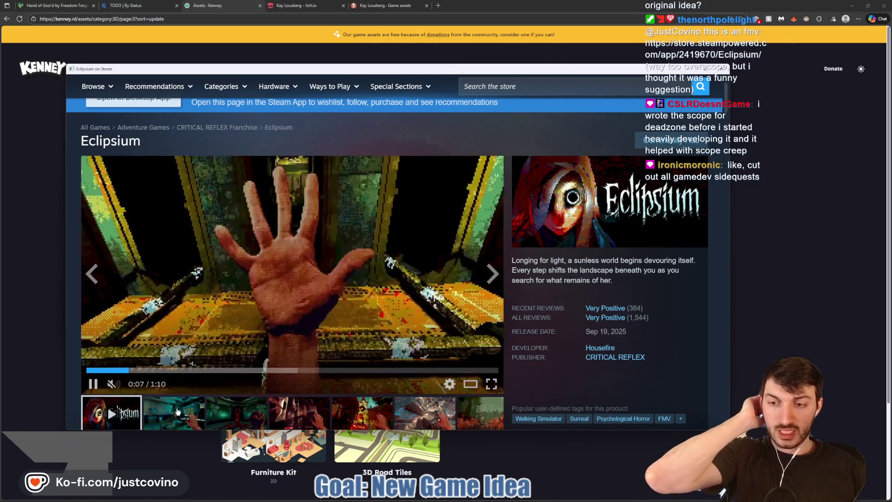
{"action": "left_click", "coordinate": [181, 411]}
{"action": "left_click", "coordinate": [237, 411]}
{"action": "left_click", "coordinate": [300, 410]}
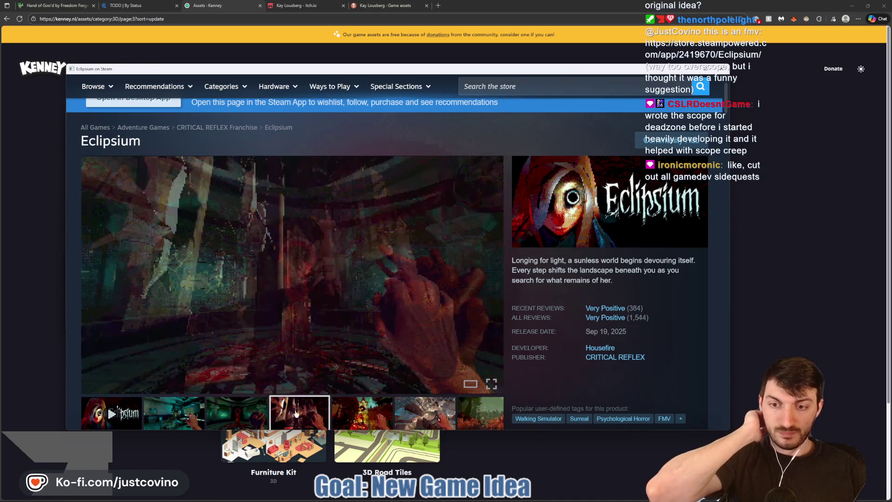
{"action": "left_click", "coordinate": [360, 408]}
{"action": "left_click", "coordinate": [409, 409]}
{"action": "scroll", "coordinate": [414, 348], "scroll_direction": "down", "scroll_amount": 3}
{"action": "scroll", "coordinate": [390, 338], "scroll_direction": "up", "scroll_amount": 1}
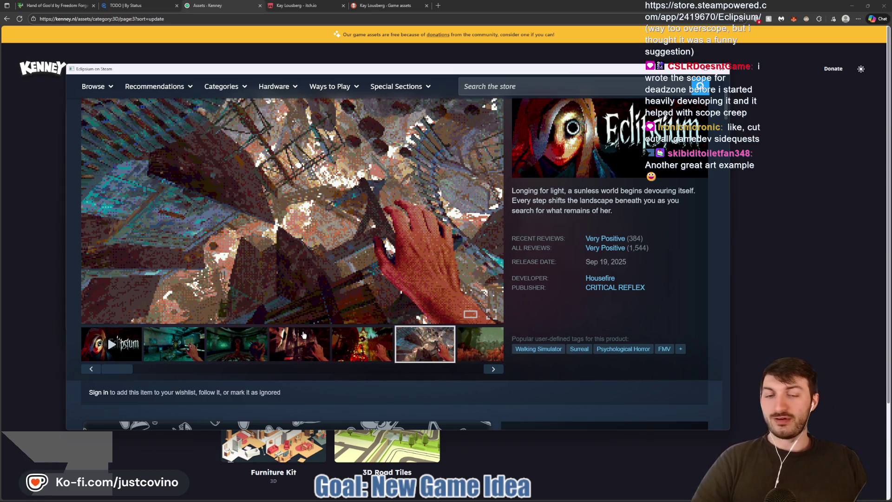
{"action": "left_click", "coordinate": [723, 68]}
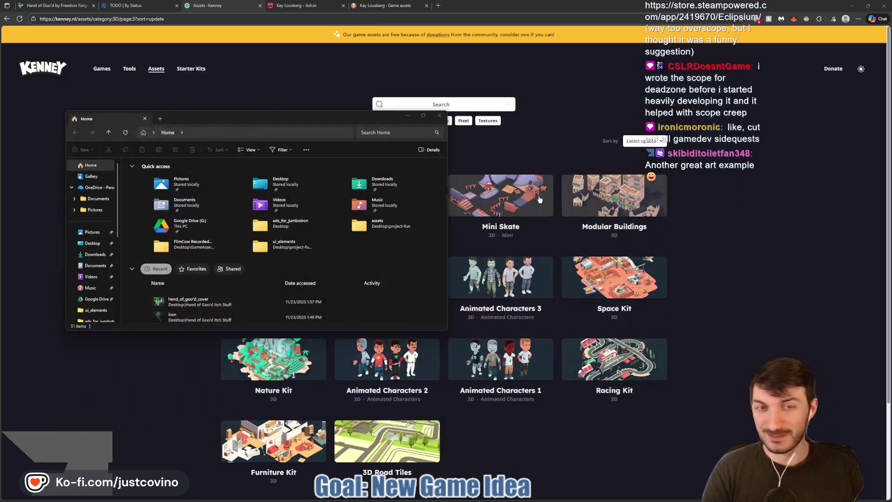
Step: Open Desktop > GameAssets and select the KayKit_Restaurant_Bits_1.0_FREE folder
{"action": "left_click", "coordinate": [93, 242]}
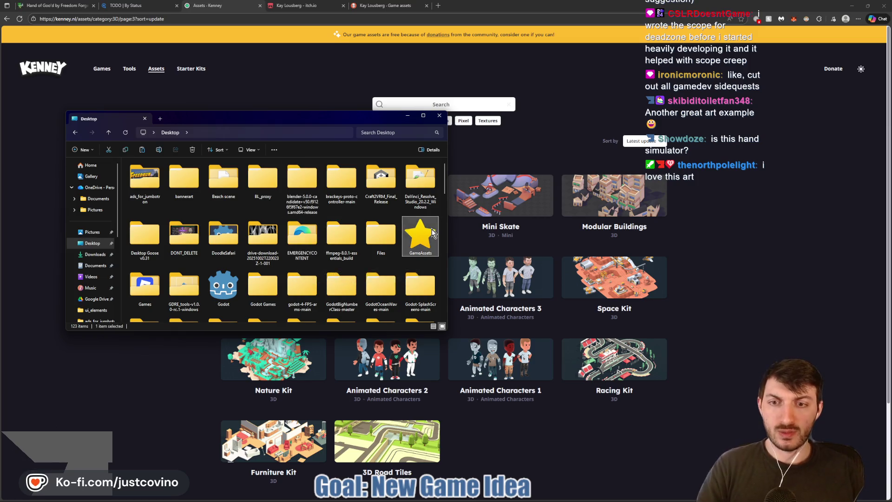
{"action": "double_click", "coordinate": [420, 236]}
{"action": "scroll", "coordinate": [209, 218], "scroll_direction": "down", "scroll_amount": 3}
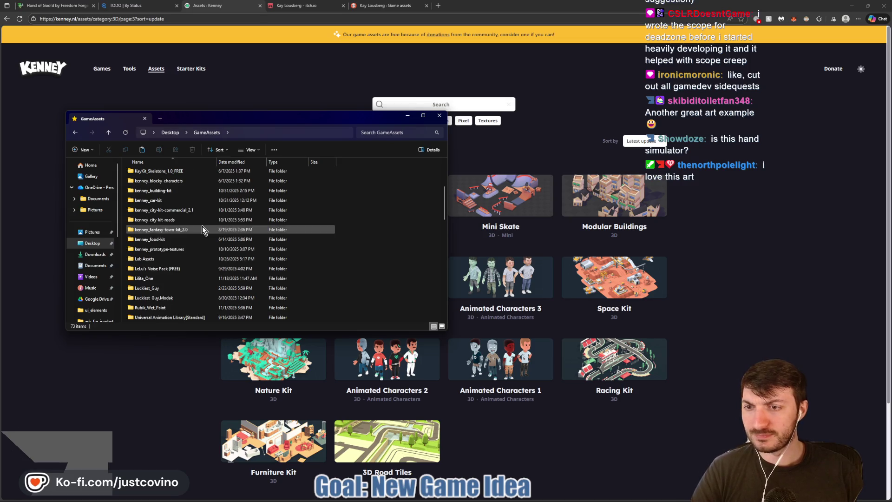
{"action": "scroll", "coordinate": [195, 267], "scroll_direction": "down", "scroll_amount": 1}
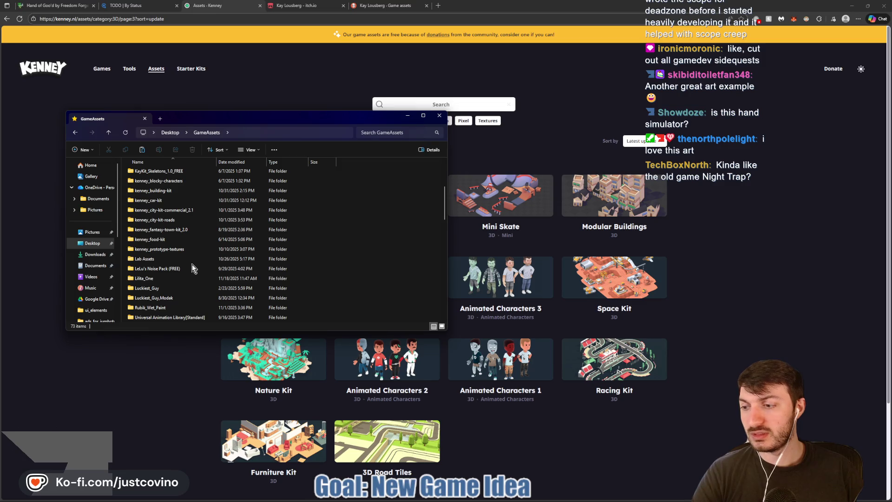
{"action": "scroll", "coordinate": [191, 265], "scroll_direction": "down", "scroll_amount": 2}
{"action": "scroll", "coordinate": [191, 263], "scroll_direction": "down", "scroll_amount": 1}
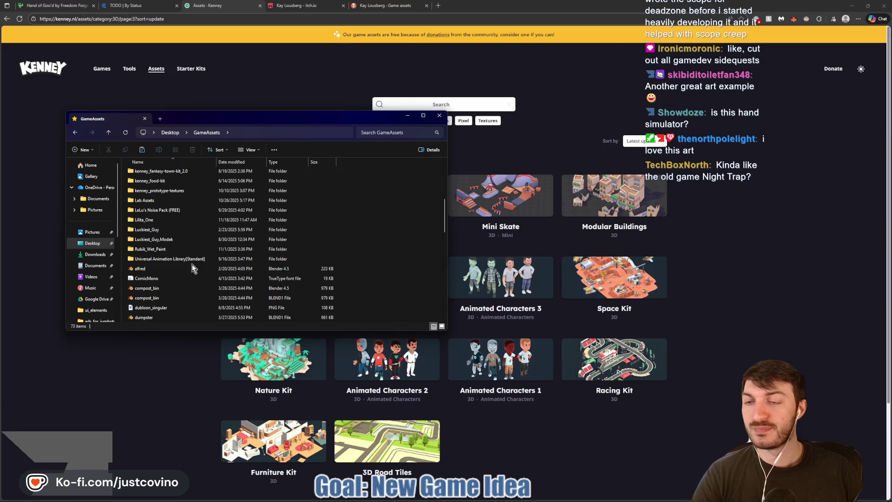
{"action": "scroll", "coordinate": [197, 250], "scroll_direction": "up", "scroll_amount": 5}
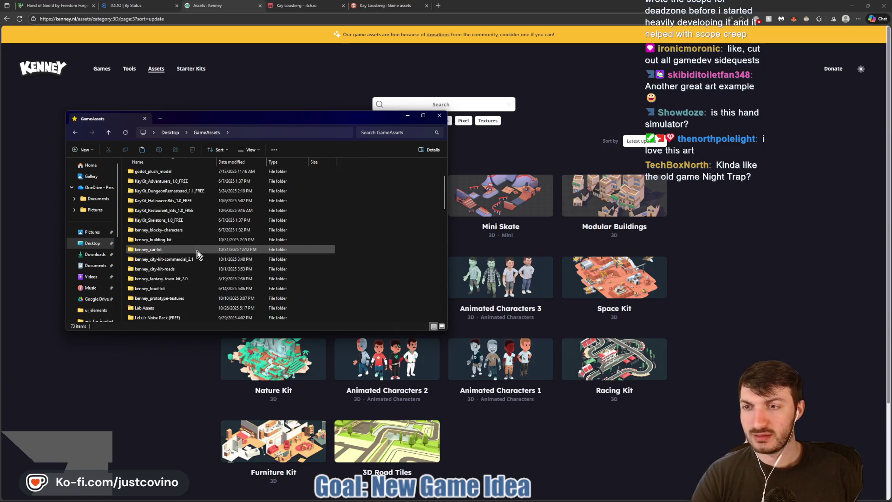
{"action": "left_click", "coordinate": [190, 212]}
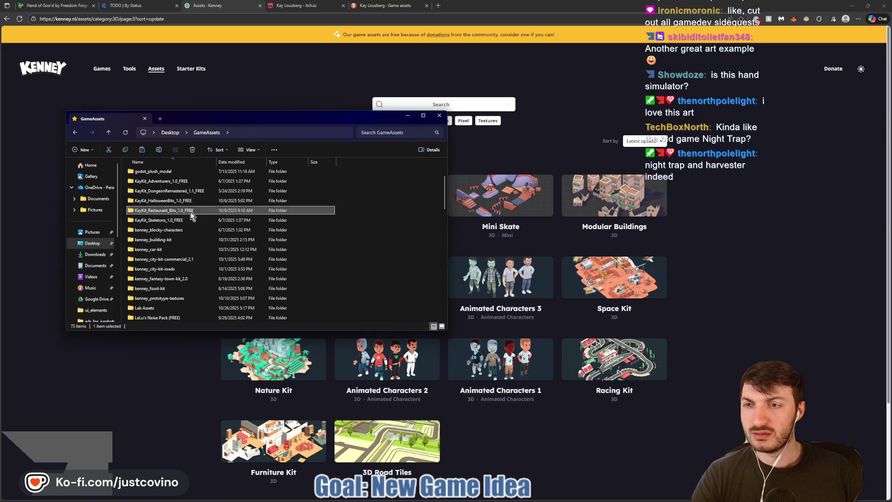
Step: Go into KayKit_Restaurant_Bits_1.0_FREE > Assets > fbx and scroll through its 145 model files
{"action": "double_click", "coordinate": [191, 212]}
{"action": "double_click", "coordinate": [171, 174]}
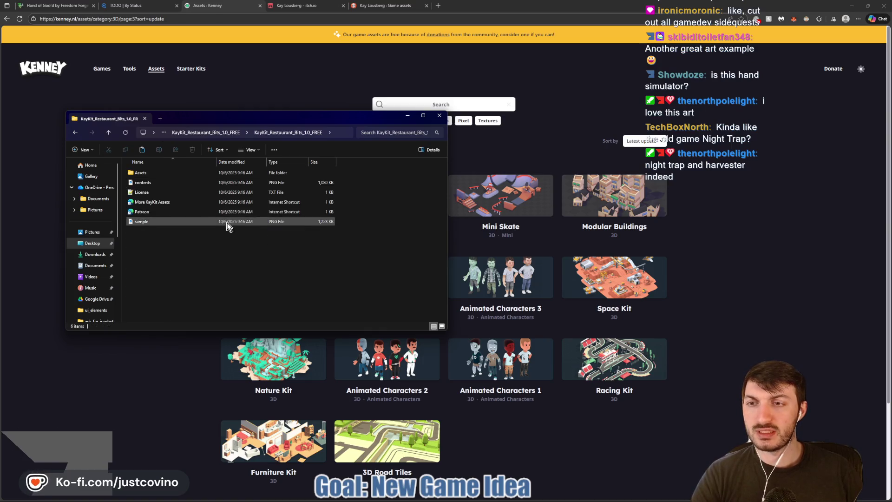
{"action": "double_click", "coordinate": [159, 174]}
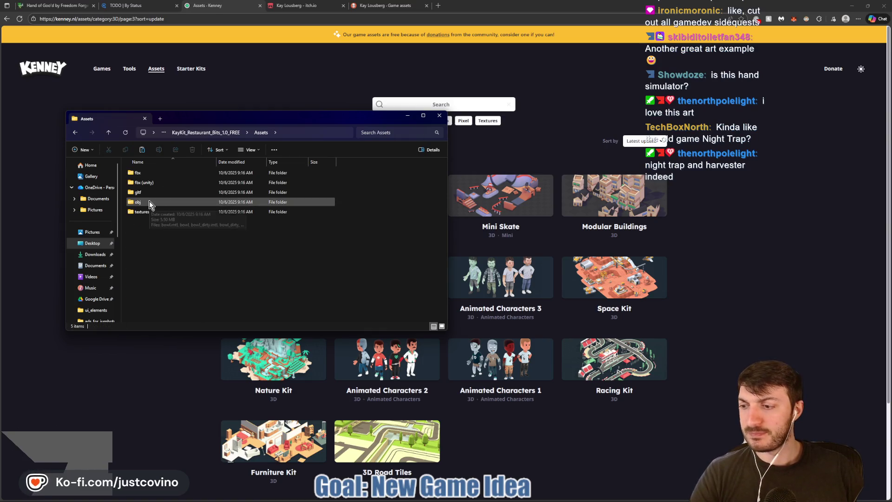
{"action": "double_click", "coordinate": [150, 173]}
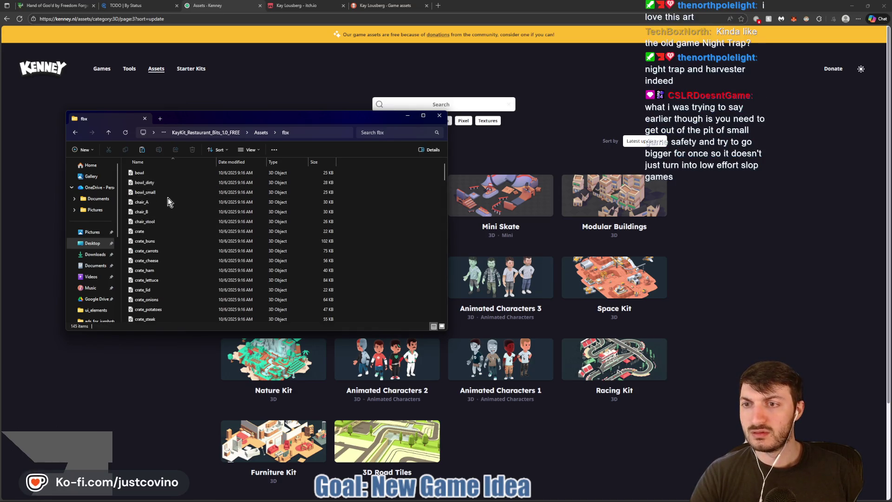
{"action": "scroll", "coordinate": [168, 200], "scroll_direction": "down", "scroll_amount": 10}
{"action": "scroll", "coordinate": [169, 227], "scroll_direction": "down", "scroll_amount": 10}
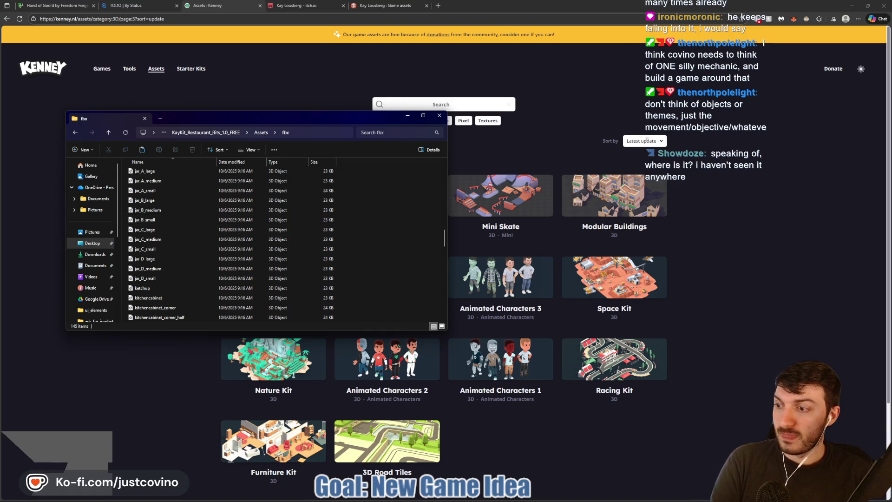
Step: Close the fbx window, then draw a red curling arrow, a left-margin box, a 'Max 1 yr' note and a right-columns box
{"action": "left_click", "coordinate": [439, 115]}
{"action": "mouse_move", "coordinate": [161, 175]}
{"action": "left_mouse_down"}
{"action": "mouse_move", "coordinate": [140, 335]}
{"action": "mouse_move", "coordinate": [173, 237]}
{"action": "mouse_move", "coordinate": [192, 255]}
{"action": "left_mouse_up"}
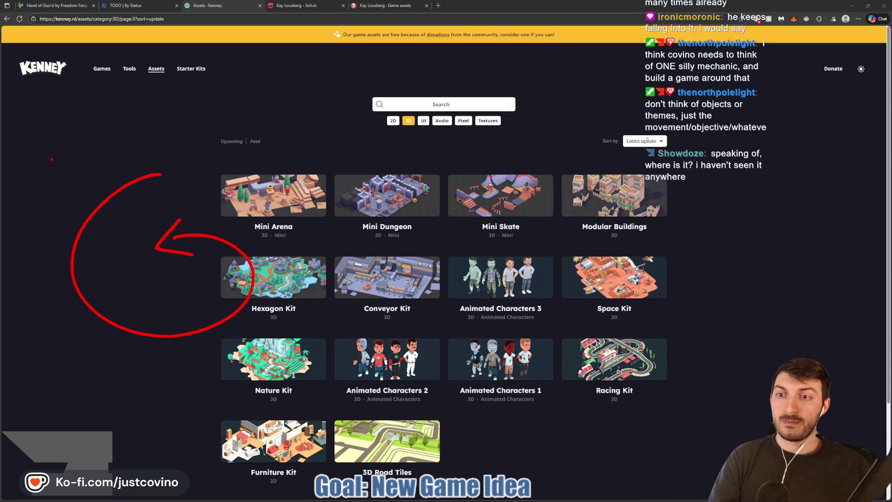
{"action": "mouse_move", "coordinate": [39, 132]}
{"action": "left_mouse_down"}
{"action": "mouse_move", "coordinate": [241, 392]}
{"action": "mouse_move", "coordinate": [289, 381]}
{"action": "left_mouse_up"}
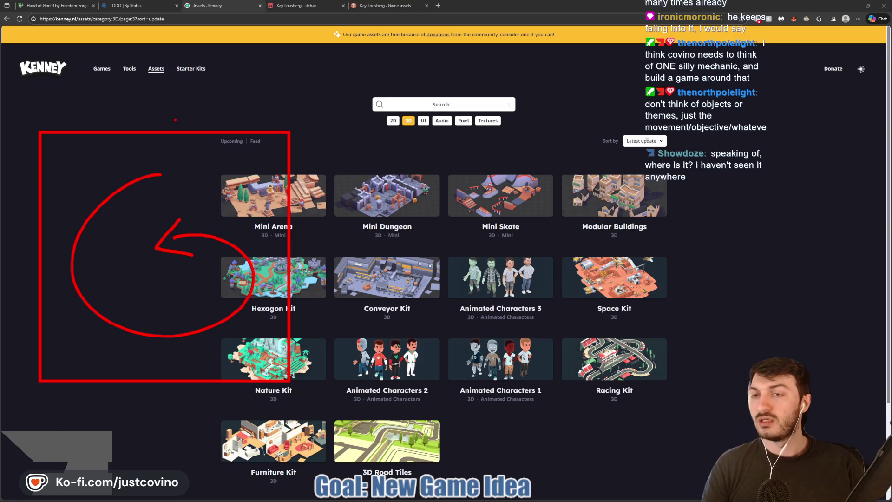
{"action": "left_click_drag", "start_coordinate": [127, 108], "coordinate": [135, 119]}
{"action": "mouse_move", "coordinate": [141, 107]}
{"action": "left_mouse_down"}
{"action": "mouse_move", "coordinate": [127, 130]}
{"action": "mouse_move", "coordinate": [162, 110]}
{"action": "left_mouse_up"}
{"action": "left_click", "coordinate": [165, 126]}
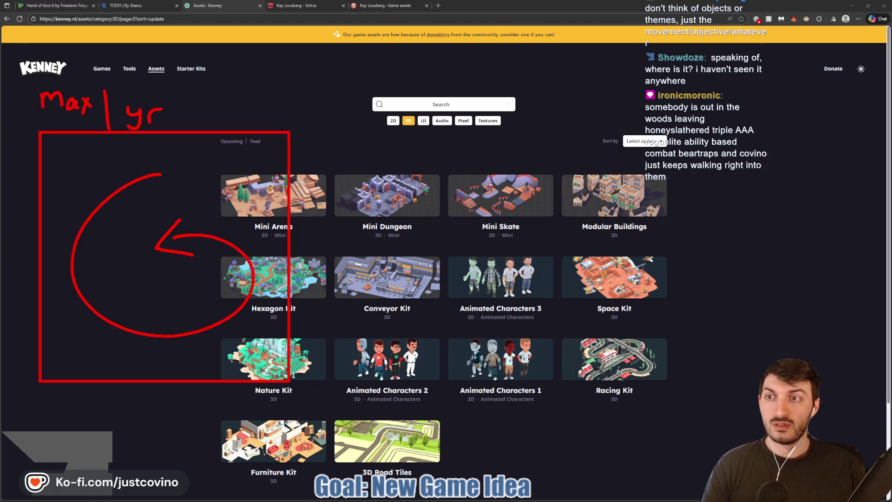
{"action": "left_click_drag", "start_coordinate": [343, 118], "coordinate": [644, 413]}
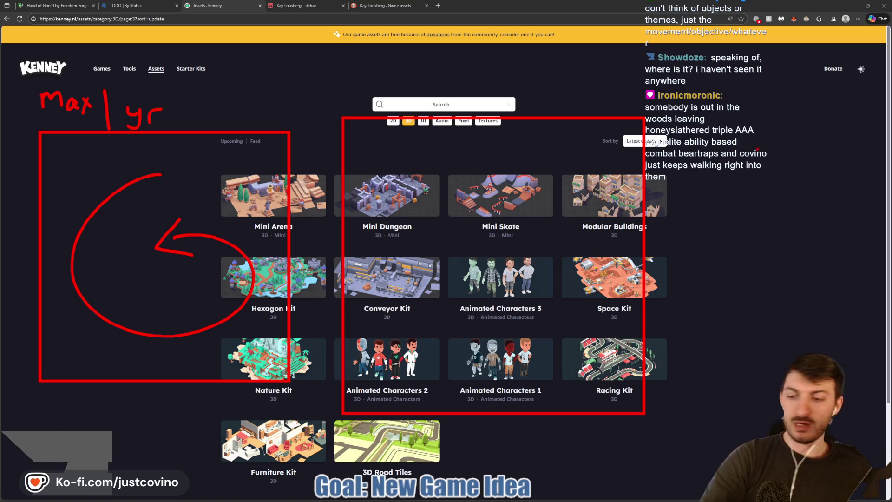
Step: Erase the red 'Max 1 yr' note, arrow and both boxes from the Kenney page
{"action": "key", "text": "Escape"}
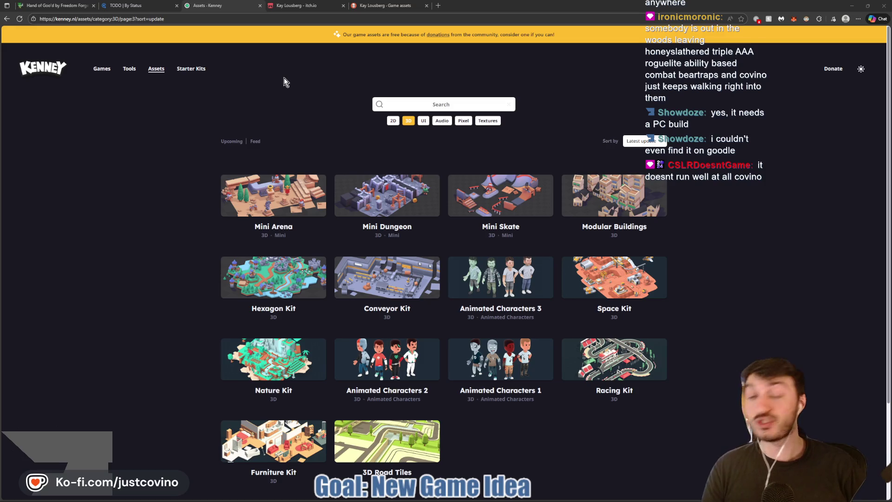
{"action": "left_click", "coordinate": [56, 6]}
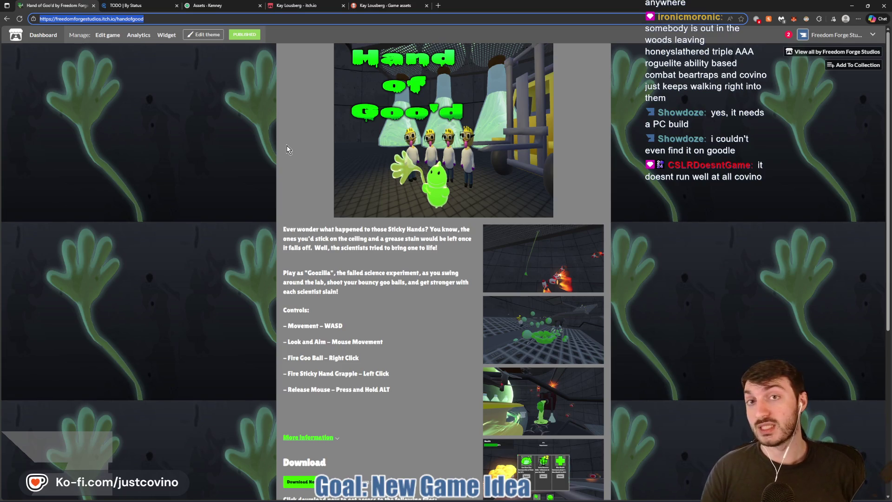
{"action": "key", "text": "ctrl+3"}
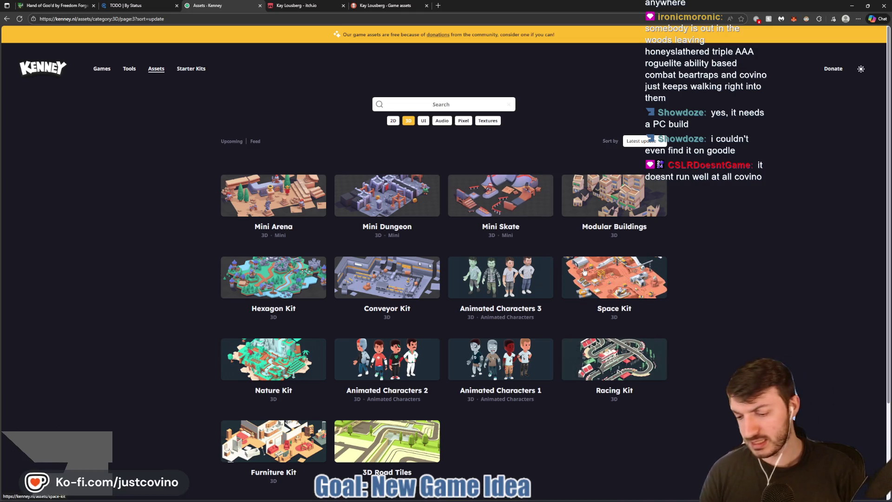
{"action": "key", "text": "super"}
Step: Search Start for godot, then launch Godot_v4.5.1-stable_win64 from the Desktop's Godot folder
{"action": "type", "text": "godot"}
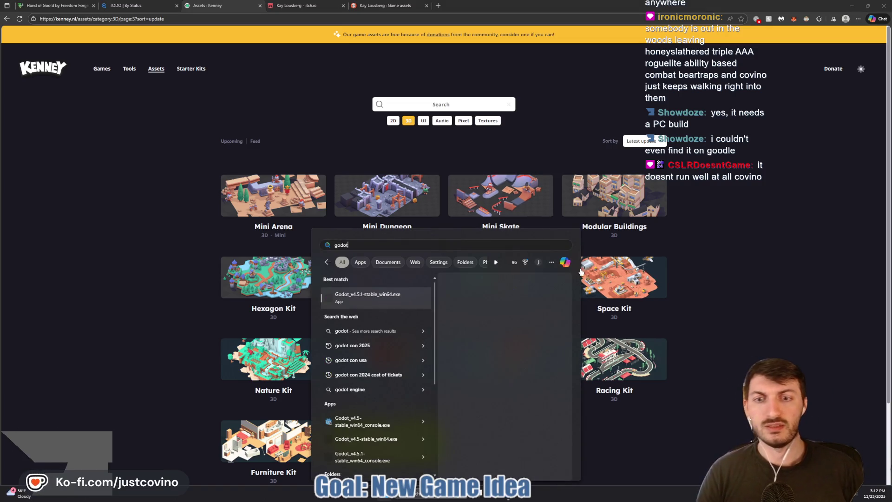
{"action": "left_click", "coordinate": [379, 299]}
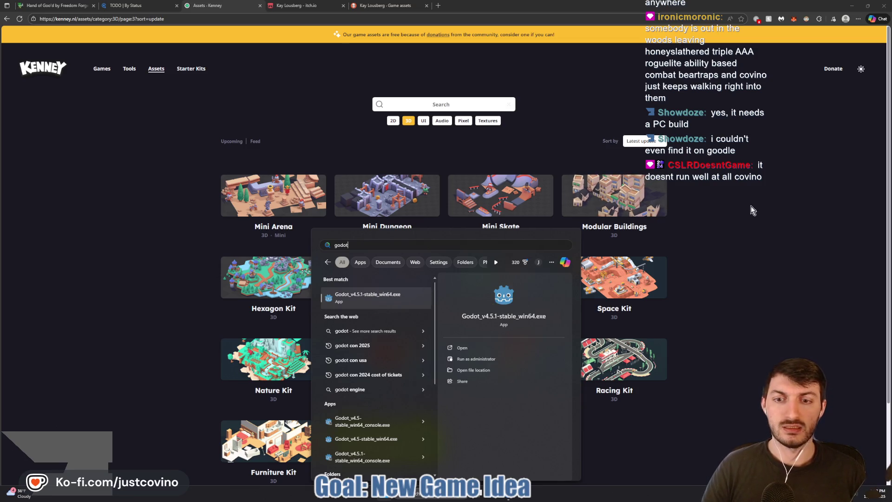
{"action": "left_click", "coordinate": [491, 500]}
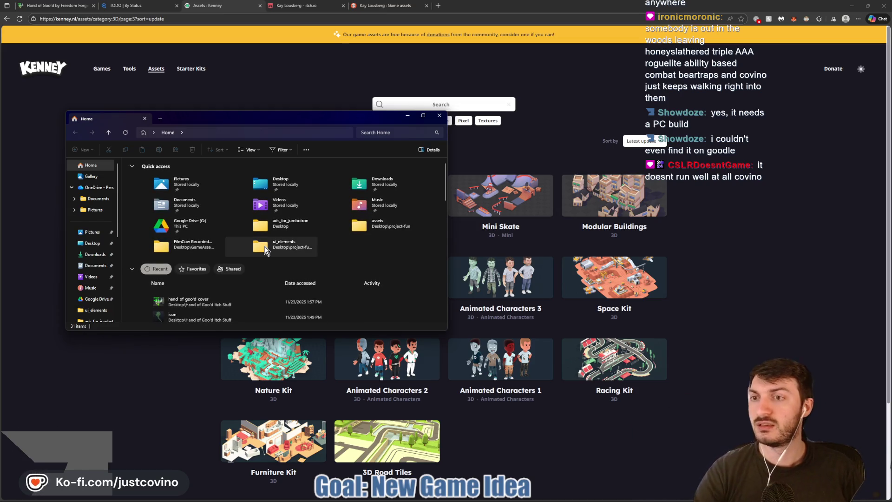
{"action": "left_click", "coordinate": [92, 246]}
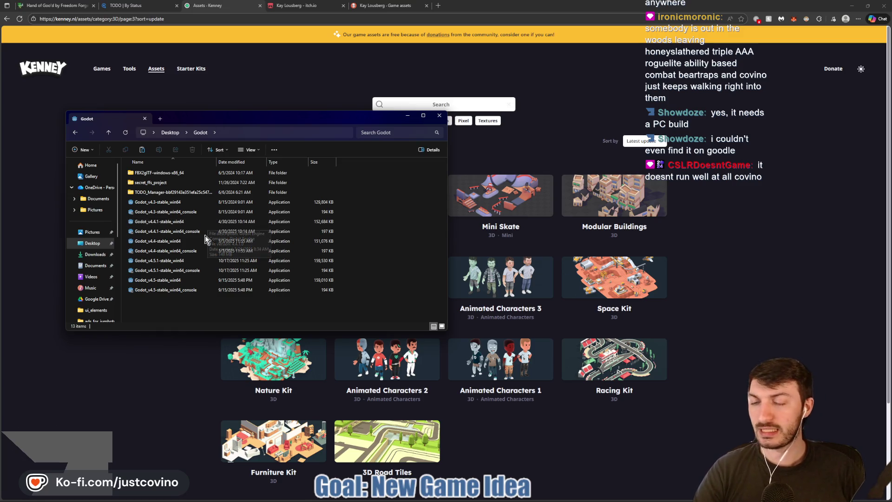
{"action": "left_click", "coordinate": [190, 261]}
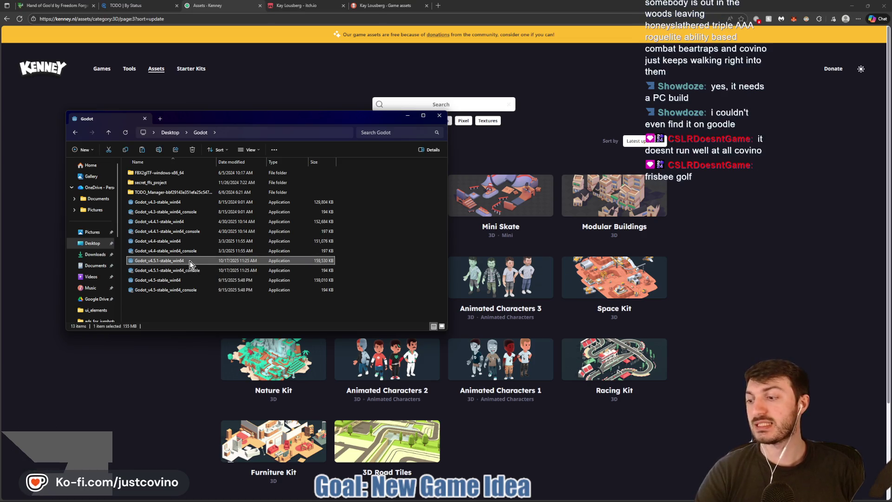
{"action": "double_click", "coordinate": [189, 260]}
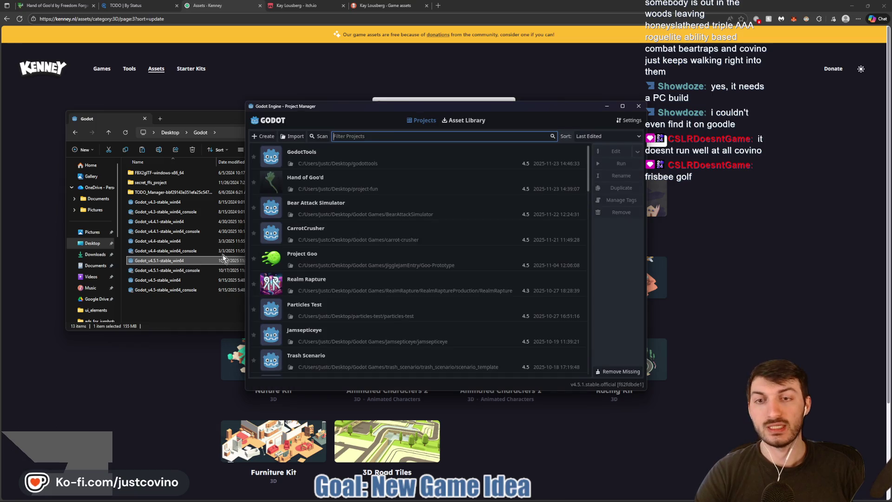
Step: Start a new Godot project and browse to the Desktop as its location, then dismiss the folder dialogs
{"action": "left_click", "coordinate": [265, 137]}
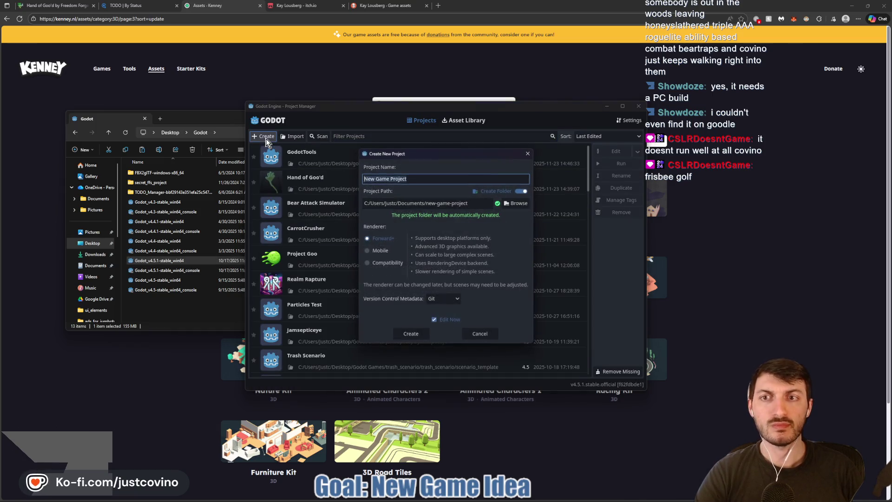
{"action": "left_click", "coordinate": [517, 205]}
{"action": "left_click", "coordinate": [286, 276]}
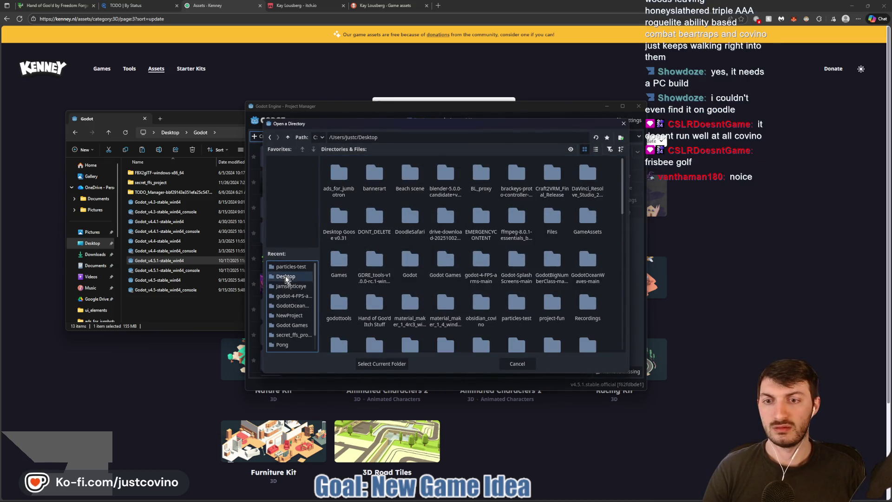
{"action": "scroll", "coordinate": [597, 286], "scroll_direction": "down", "scroll_amount": 10}
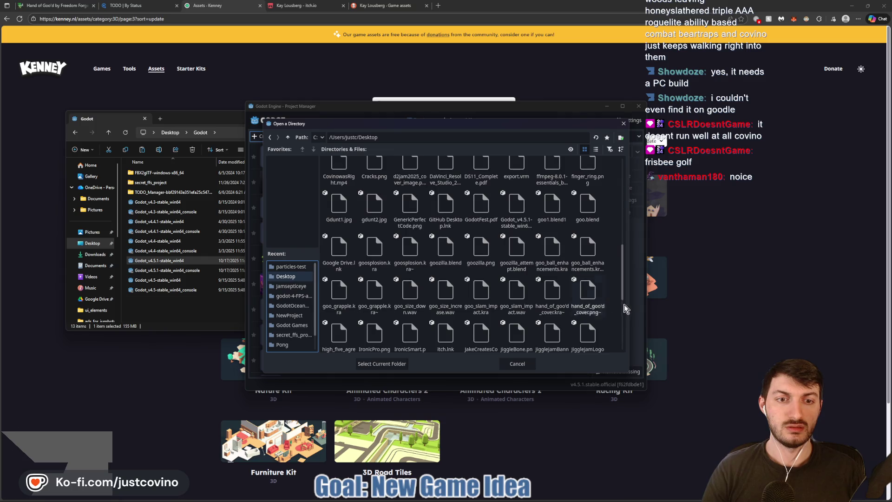
{"action": "scroll", "coordinate": [623, 309], "scroll_direction": "down", "scroll_amount": 5}
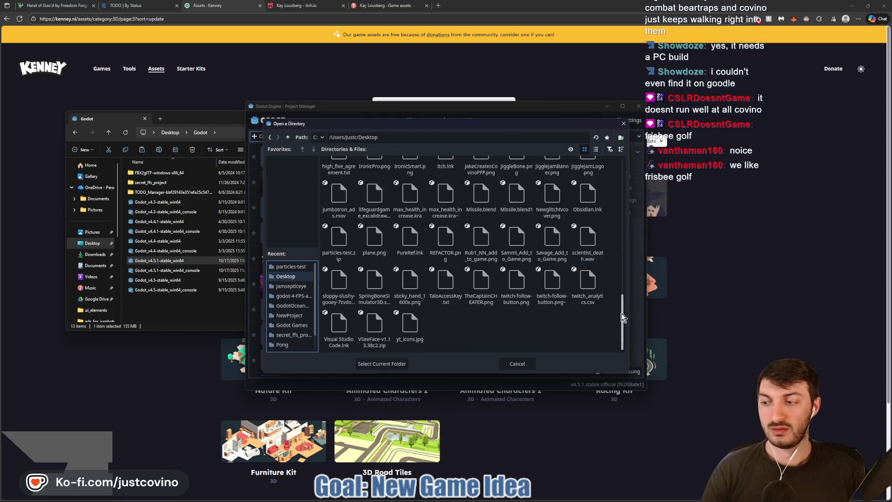
{"action": "right_click", "coordinate": [465, 330]}
{"action": "left_click", "coordinate": [481, 336]}
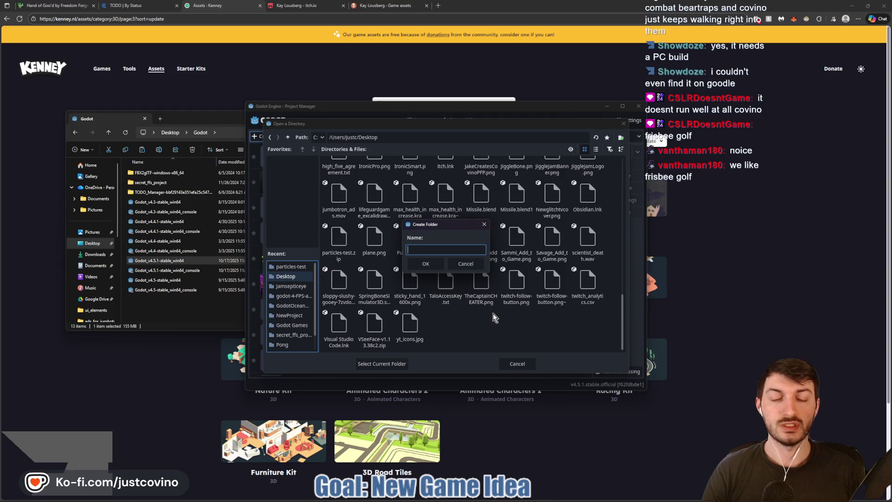
{"action": "key", "text": "Escape"}
{"action": "key", "text": "Escape"}
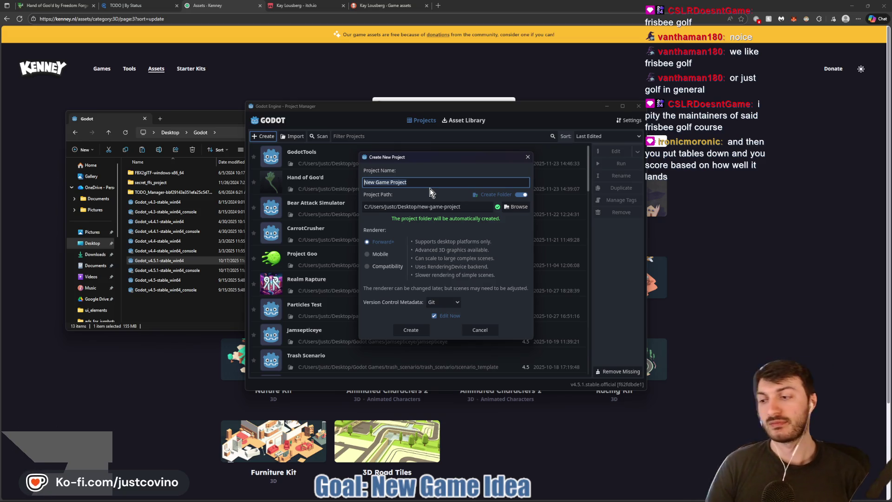
Step: Name the project 'frisbee' and create it with Create & Edit
{"action": "type", "text": "frisb"}
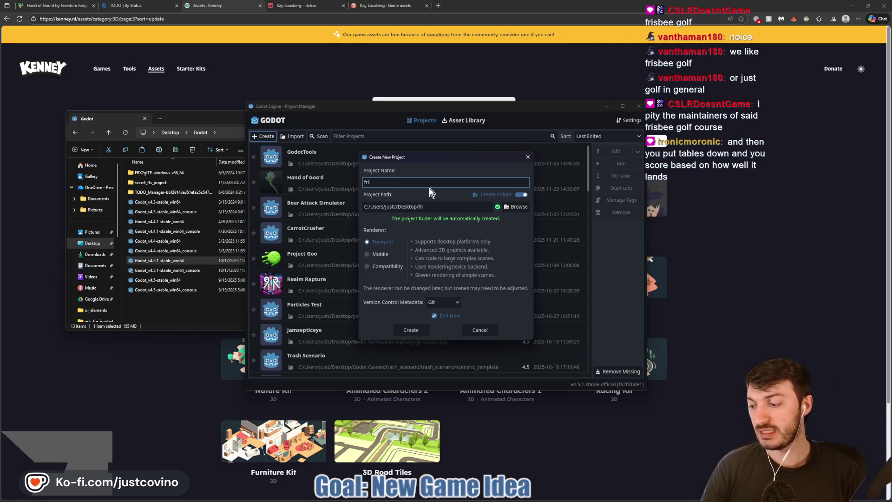
{"action": "type", "text": "ee_game"}
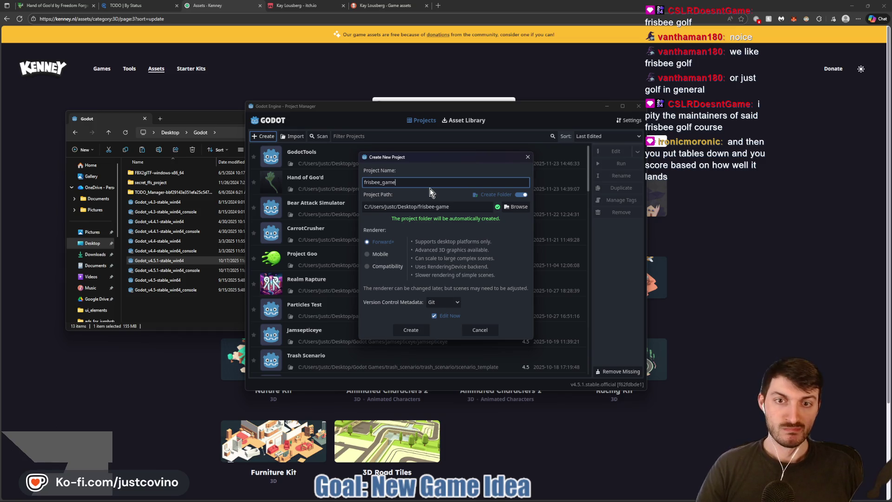
{"action": "key", "text": "BackSpace"}
{"action": "key", "text": "BackSpace"}
{"action": "key", "text": "BackSpace"}
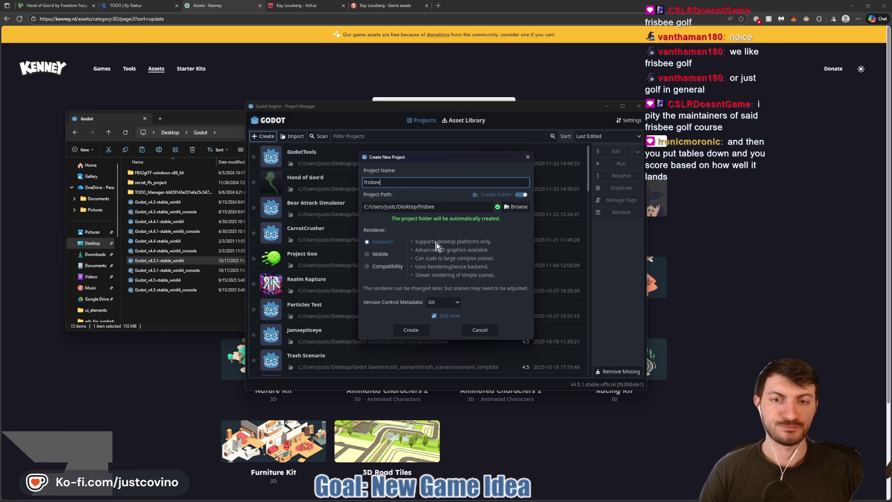
{"action": "left_click", "coordinate": [417, 330]}
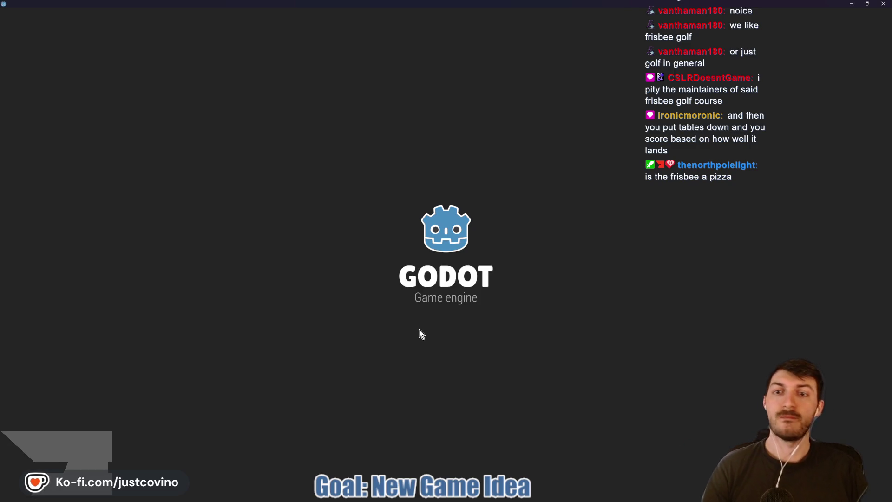
{"action": "key", "text": "super"}
Step: Launch GitHub Desktop, commit ProjectFun's 16 files to main as 'Final Final', push to origin, and close it
{"action": "type", "text": "github"}
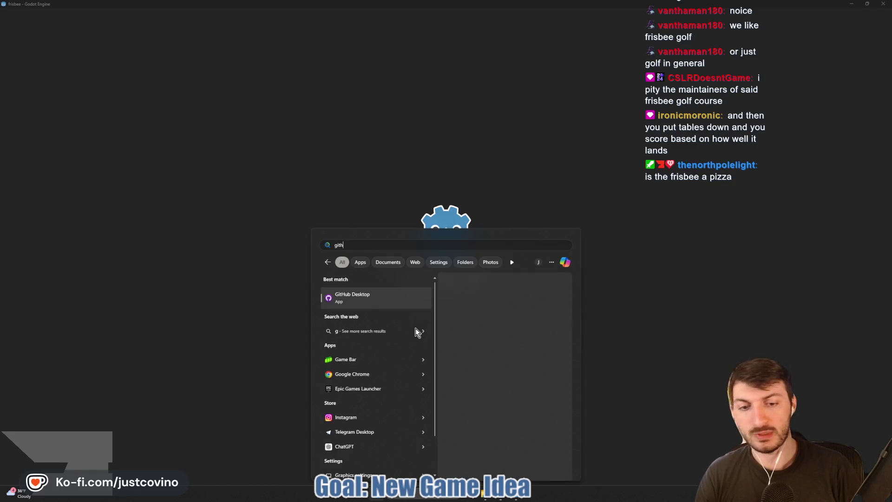
{"action": "key", "text": "Return"}
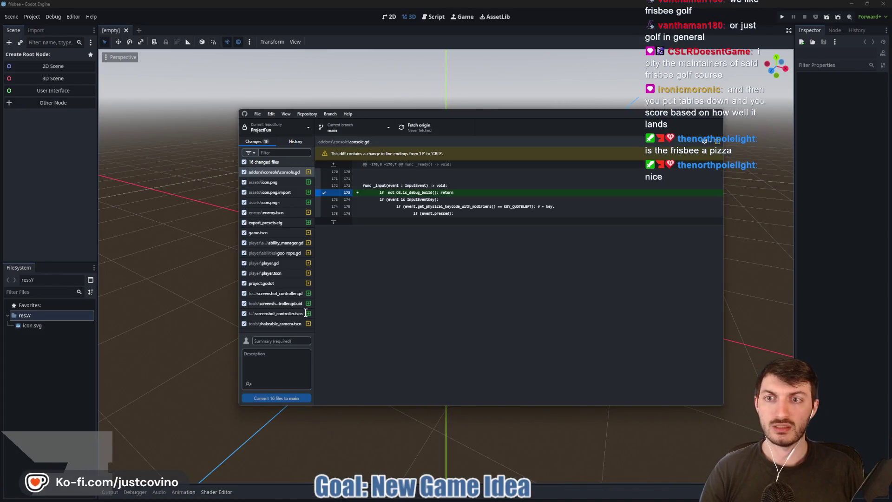
{"action": "left_click", "coordinate": [282, 339]}
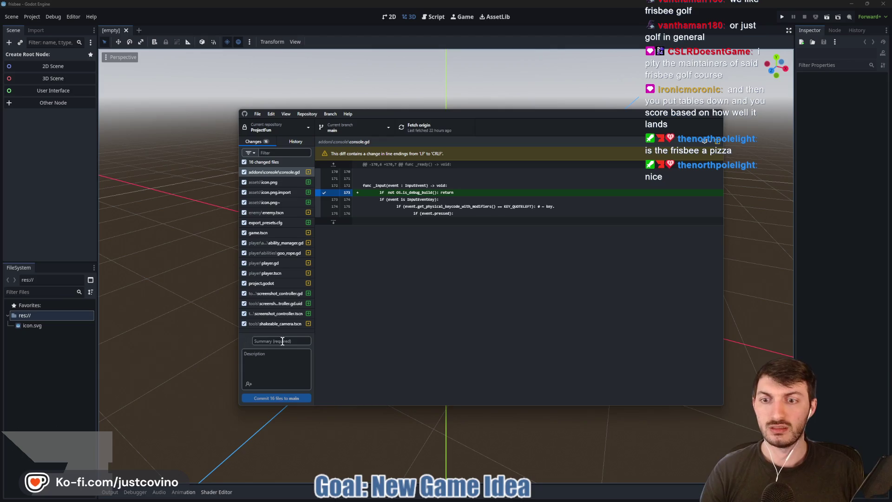
{"action": "type", "text": "final"}
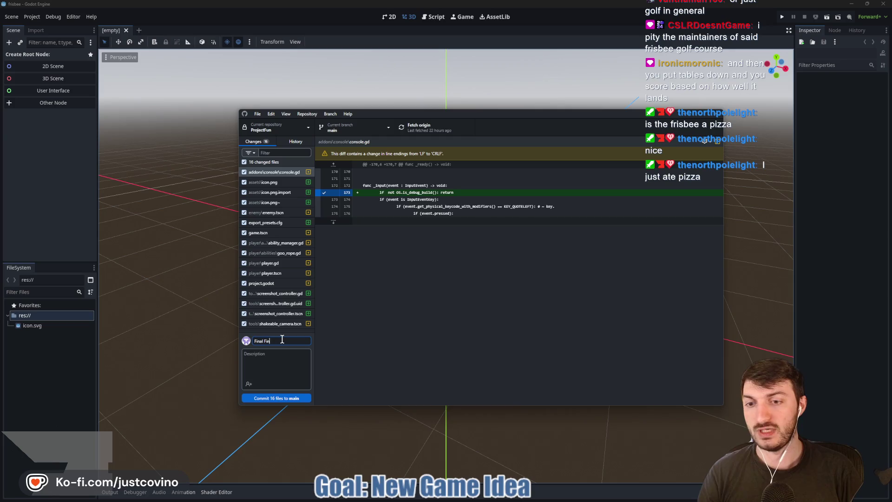
{"action": "type", "text": "al"}
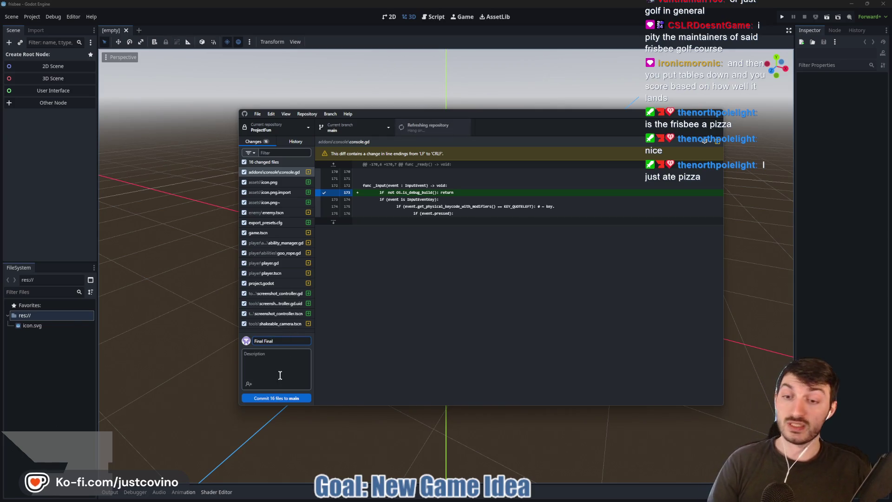
{"action": "left_click", "coordinate": [285, 400]}
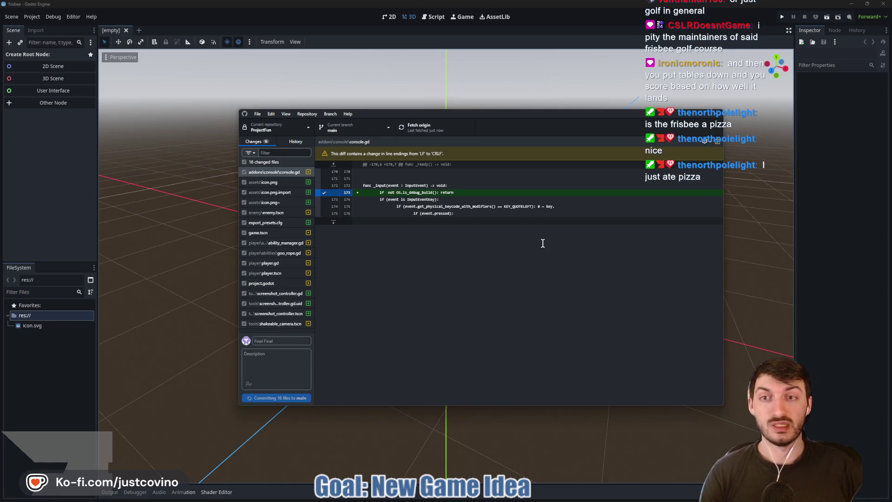
{"action": "left_click", "coordinate": [602, 208]}
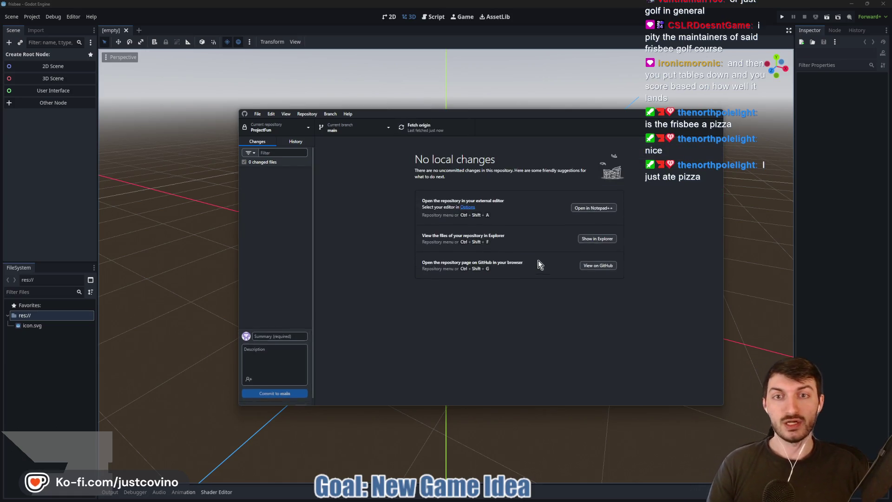
{"action": "left_click", "coordinate": [715, 114]}
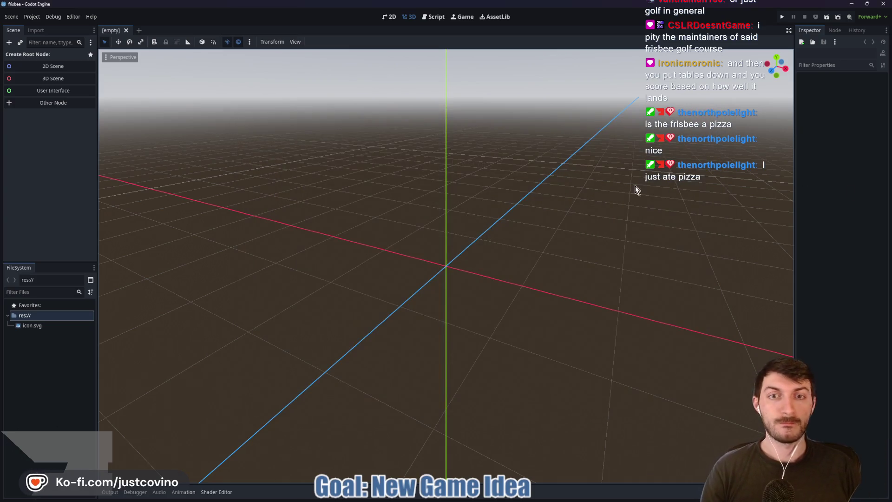
Step: Open File Explorer at the Desktop and position the window near the screen centre
{"action": "mouse_move", "coordinate": [508, 499]}
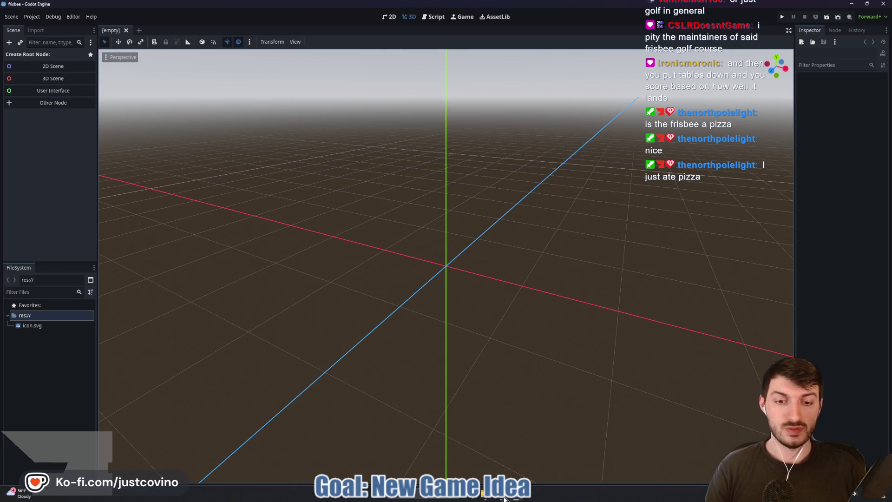
{"action": "left_click", "coordinate": [508, 499]}
{"action": "left_click", "coordinate": [93, 243]}
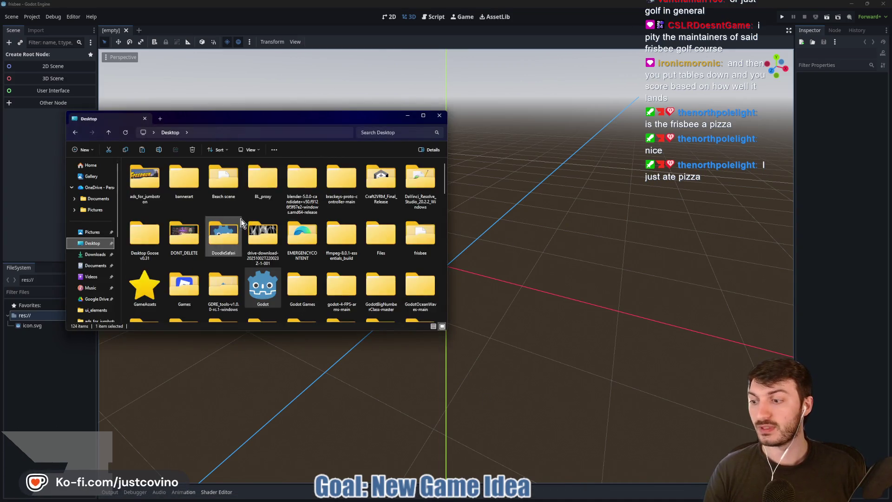
{"action": "mouse_move", "coordinate": [233, 122]}
{"action": "left_mouse_down"}
{"action": "mouse_move", "coordinate": [298, 129]}
{"action": "mouse_move", "coordinate": [478, 97]}
{"action": "left_mouse_up"}
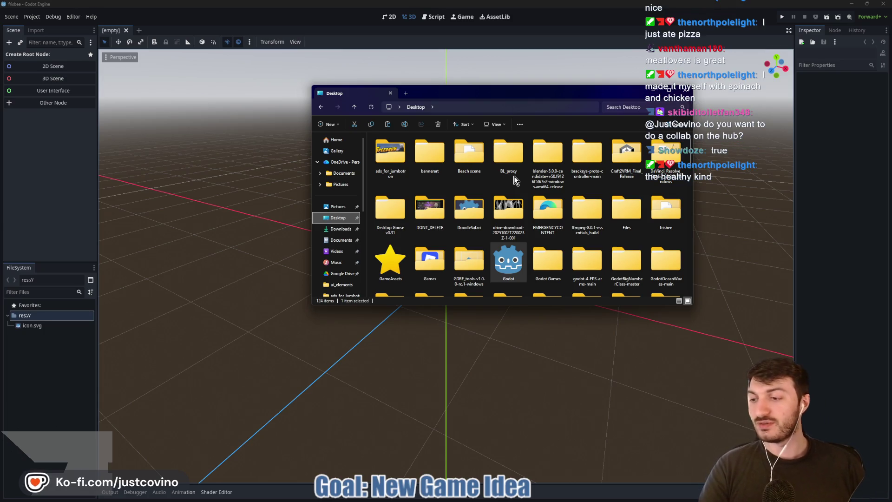
{"action": "right_click", "coordinate": [513, 177]}
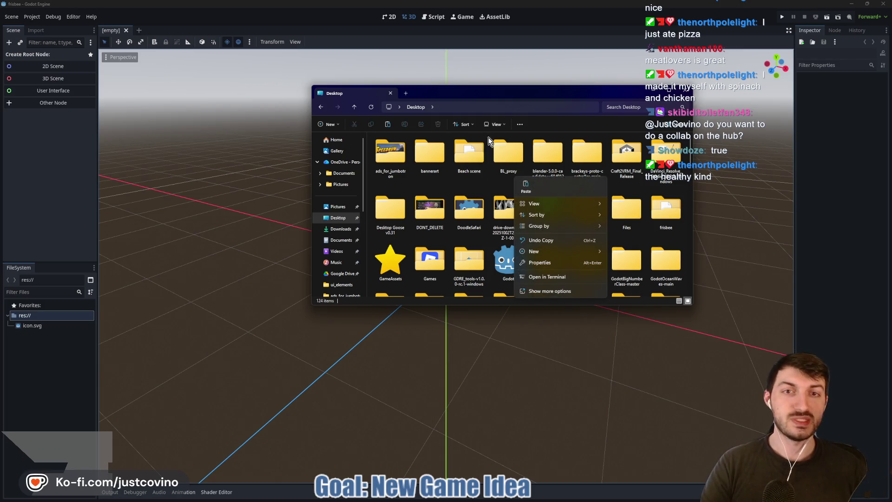
{"action": "left_click", "coordinate": [548, 90]}
{"action": "left_click_drag", "start_coordinate": [547, 94], "coordinate": [505, 90]}
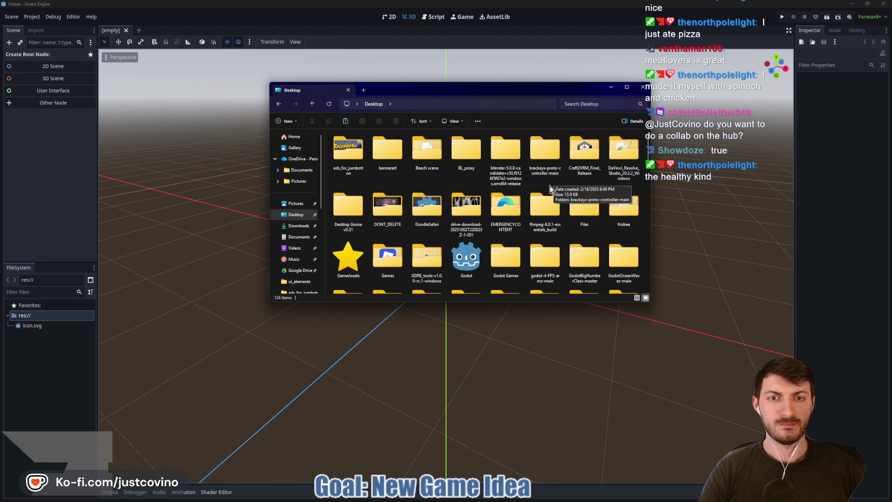
Step: Open the frisbee project folder in a separate Explorer window
{"action": "scroll", "coordinate": [458, 244], "scroll_direction": "down", "scroll_amount": 4}
{"action": "scroll", "coordinate": [480, 241], "scroll_direction": "up", "scroll_amount": 4}
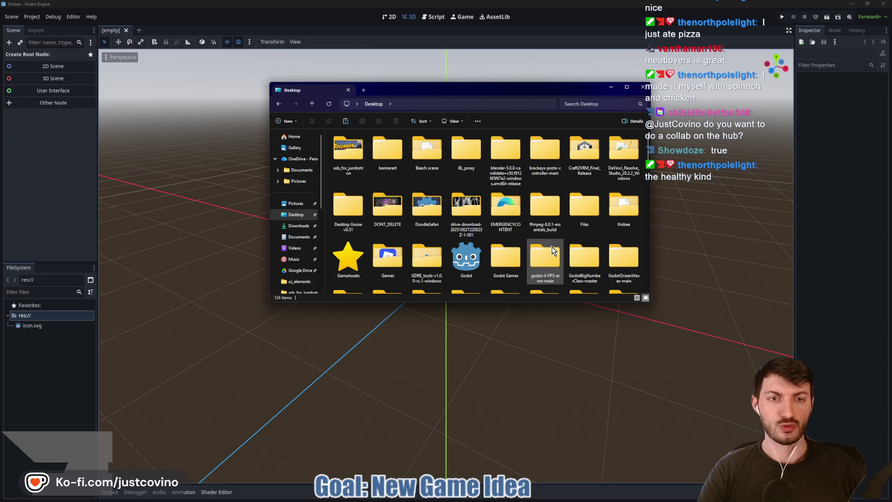
{"action": "scroll", "coordinate": [550, 251], "scroll_direction": "down", "scroll_amount": 5}
{"action": "scroll", "coordinate": [548, 240], "scroll_direction": "up", "scroll_amount": 5}
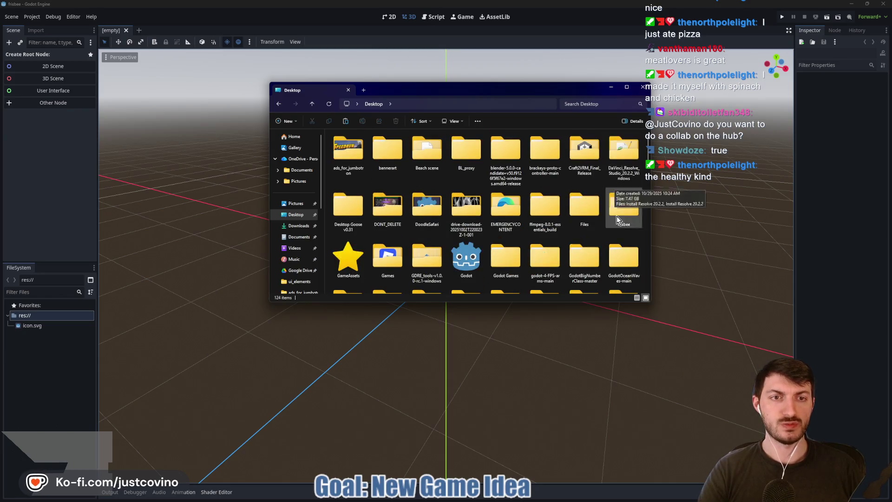
{"action": "left_click", "coordinate": [620, 211]}
{"action": "right_click", "coordinate": [619, 211]}
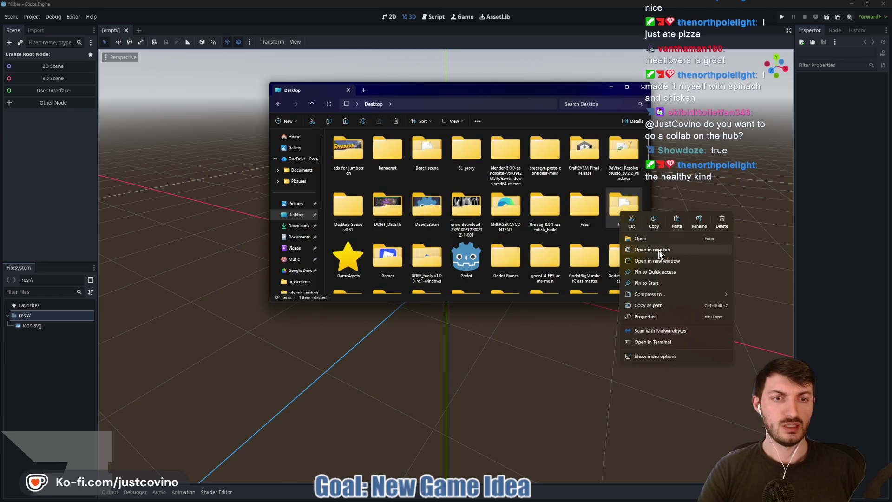
{"action": "left_click", "coordinate": [663, 262]}
Step: Copy the tools folder from godottools into the frisbee folder and return to Godot
{"action": "left_click", "coordinate": [455, 88]}
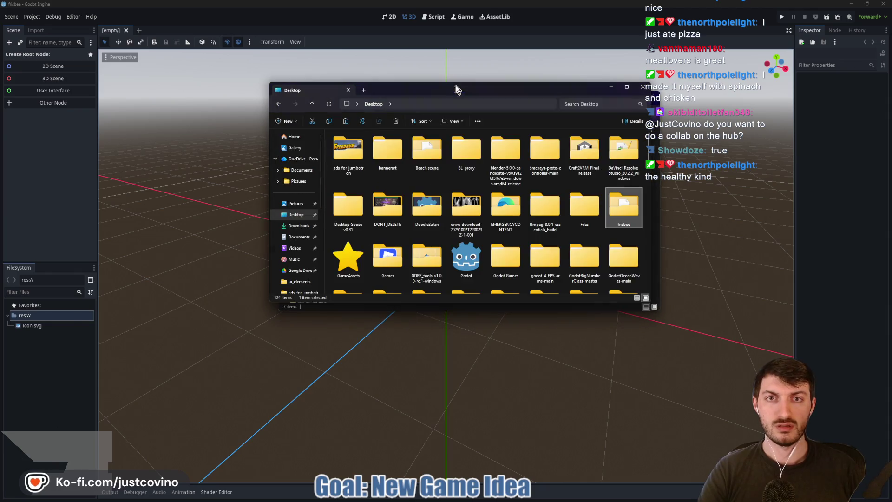
{"action": "scroll", "coordinate": [421, 247], "scroll_direction": "down", "scroll_amount": 5}
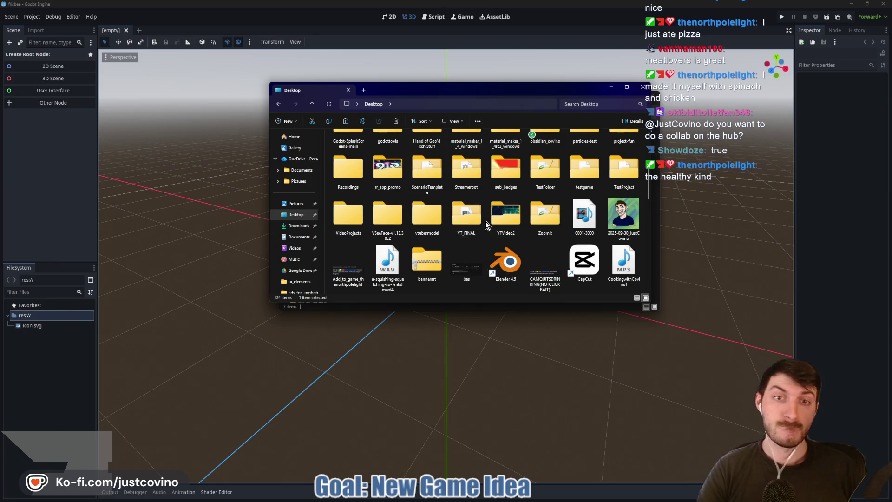
{"action": "scroll", "coordinate": [483, 221], "scroll_direction": "up", "scroll_amount": 3}
{"action": "double_click", "coordinate": [376, 188]}
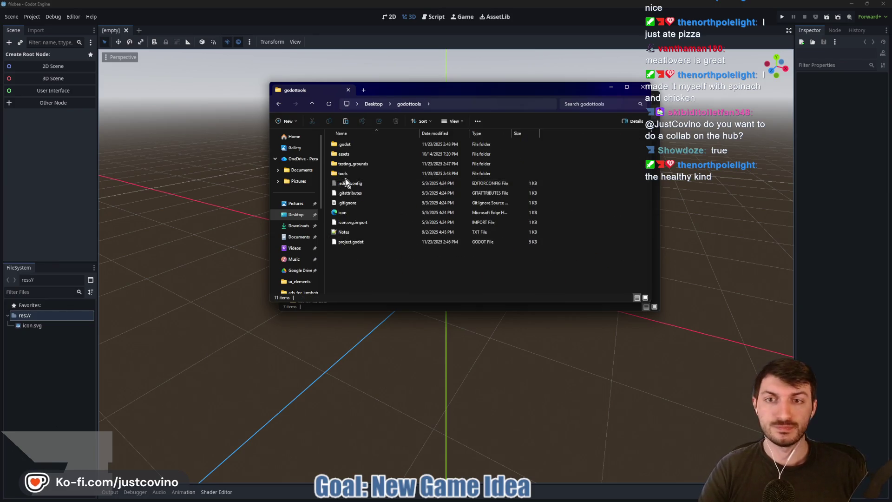
{"action": "left_click", "coordinate": [344, 174]}
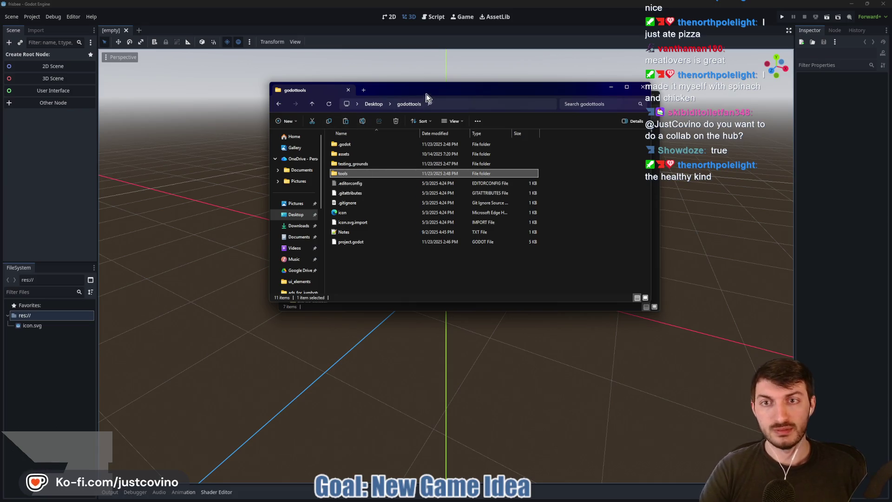
{"action": "left_click_drag", "start_coordinate": [429, 91], "coordinate": [320, 118]}
{"action": "left_click", "coordinate": [443, 100]}
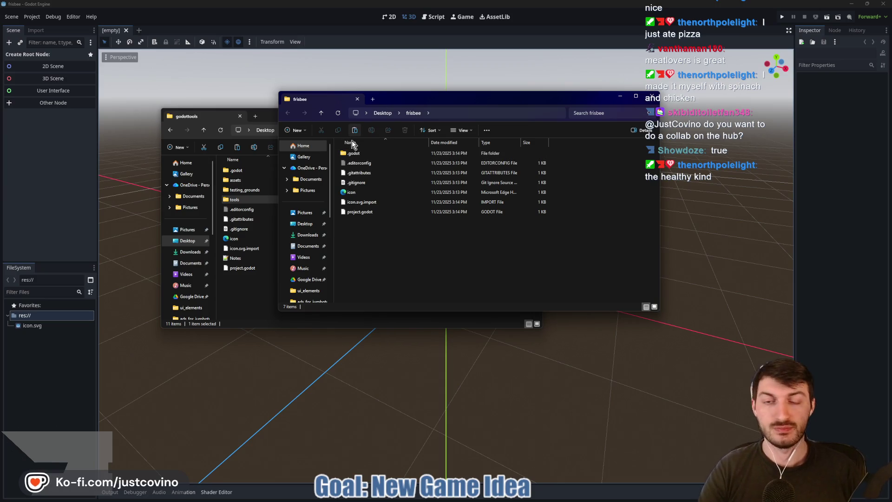
{"action": "key", "text": "ctrl+v"}
{"action": "key", "text": "alt+Tab"}
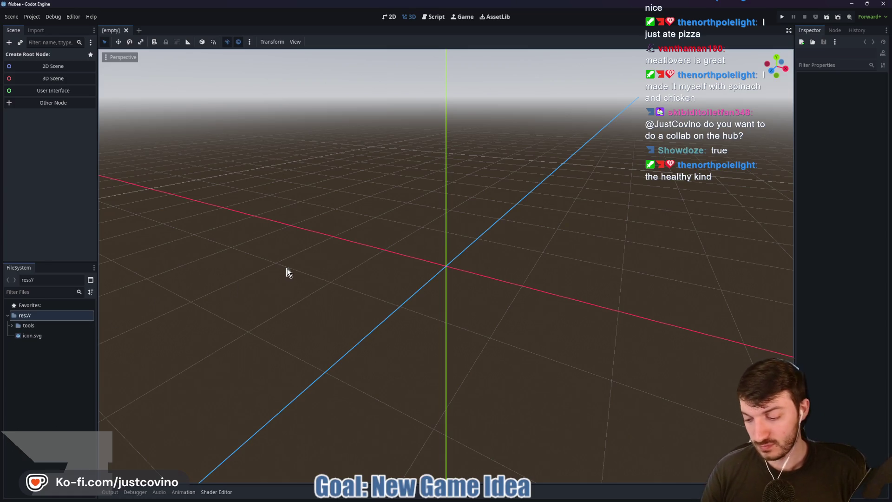
Step: Run the Start New Project editor script from the Command Palette, found by searching 'new'
{"action": "key", "text": "ctrl+shift+p"}
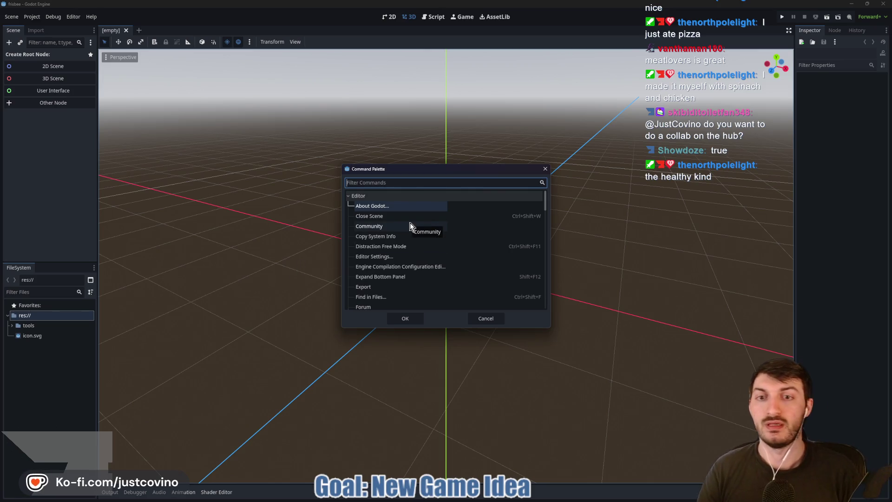
{"action": "type", "text": "new"}
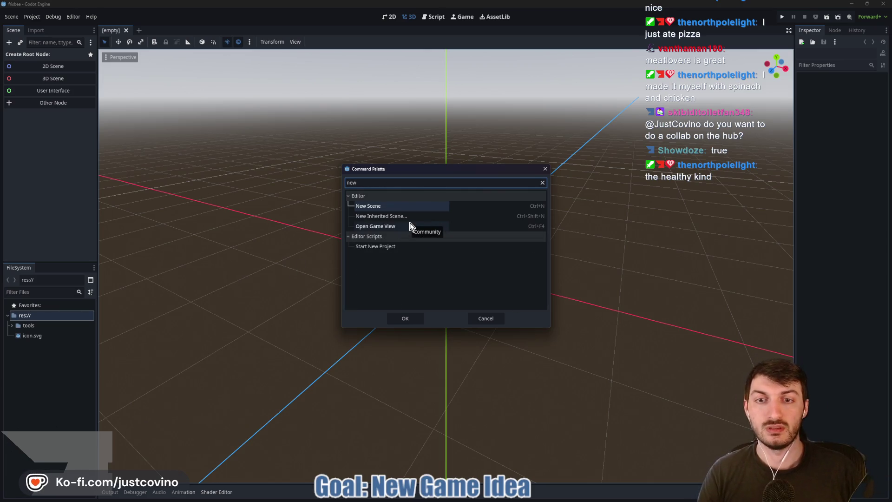
{"action": "left_click", "coordinate": [400, 248]}
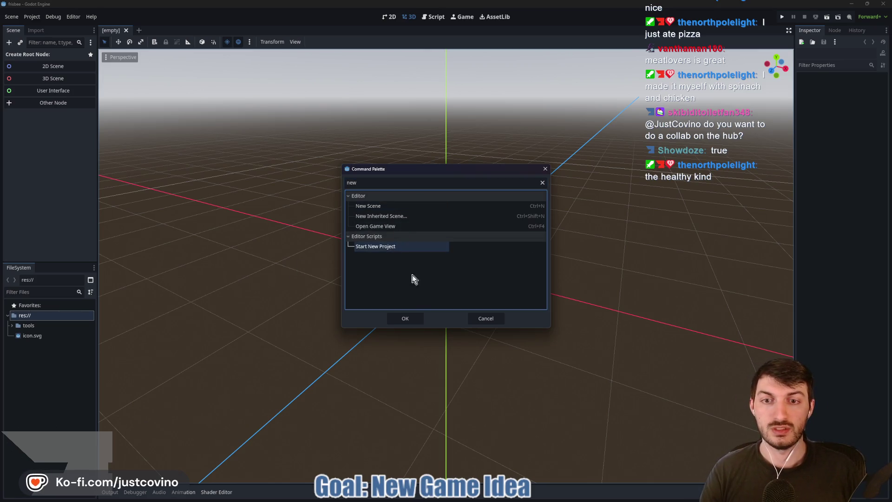
{"action": "left_click", "coordinate": [411, 318]}
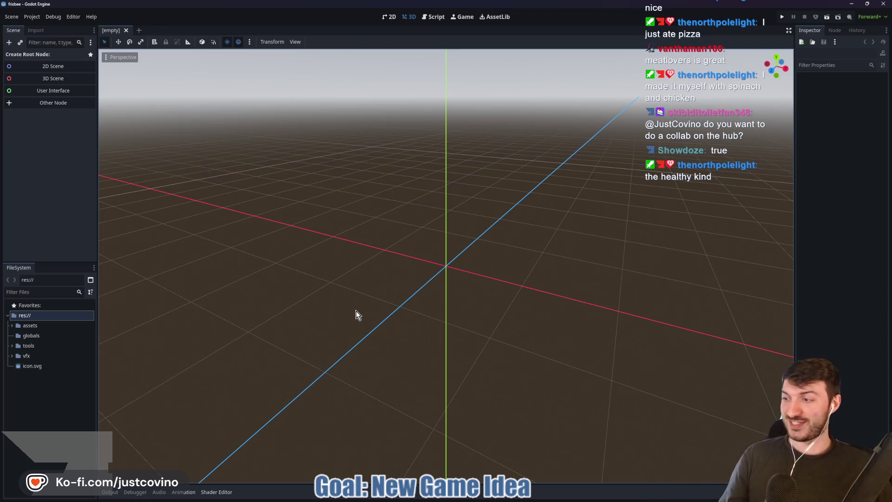
Step: Set the tools folder colour to Gray in the FileSystem dock
{"action": "right_click", "coordinate": [36, 346]}
{"action": "mouse_move", "coordinate": [66, 398]}
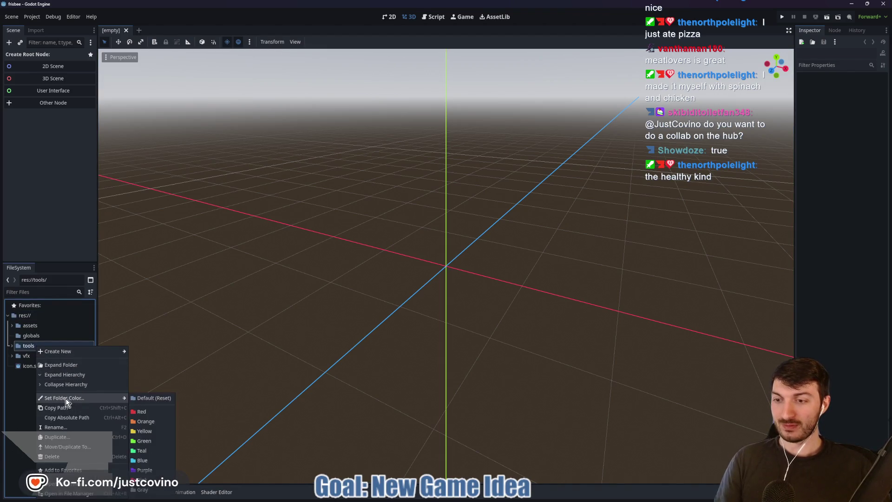
{"action": "left_click", "coordinate": [142, 489]}
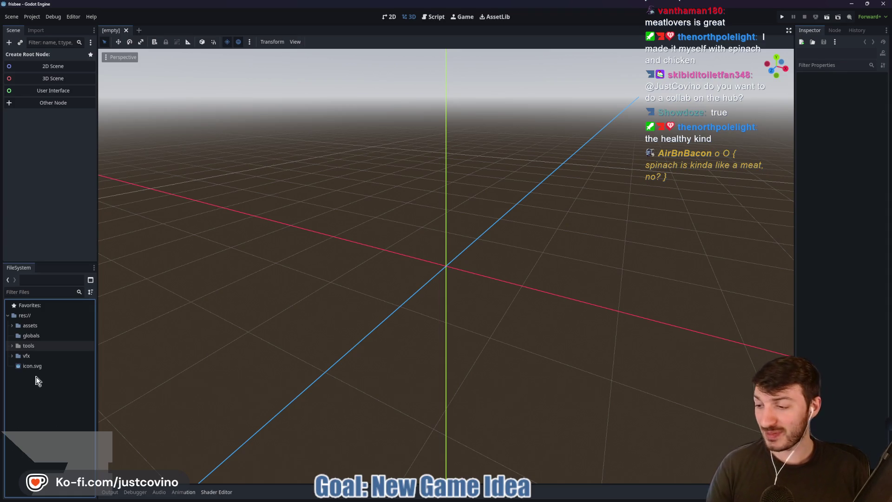
{"action": "left_click", "coordinate": [131, 354]}
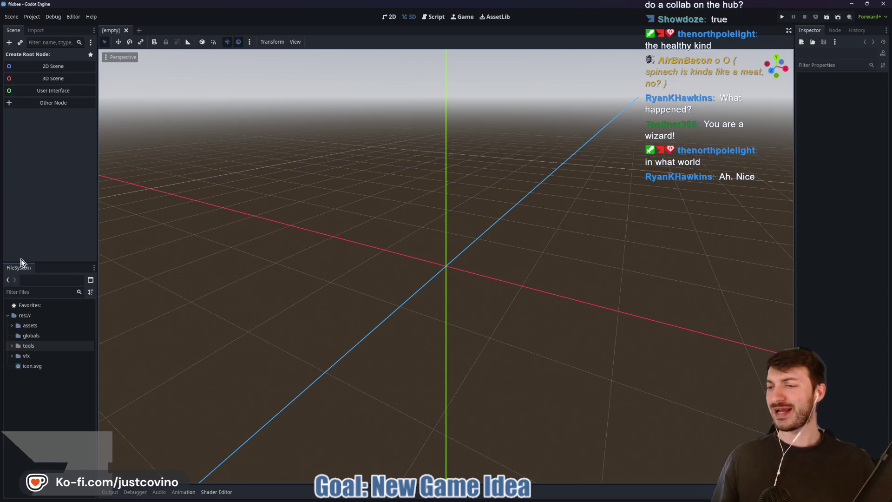
Step: Set the vfx folder colour to Orange
{"action": "left_click", "coordinate": [11, 325]}
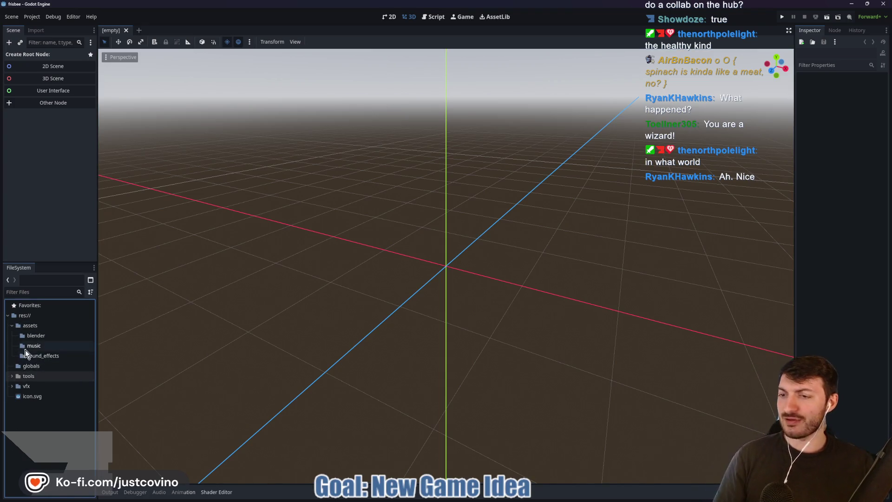
{"action": "left_click", "coordinate": [12, 325]}
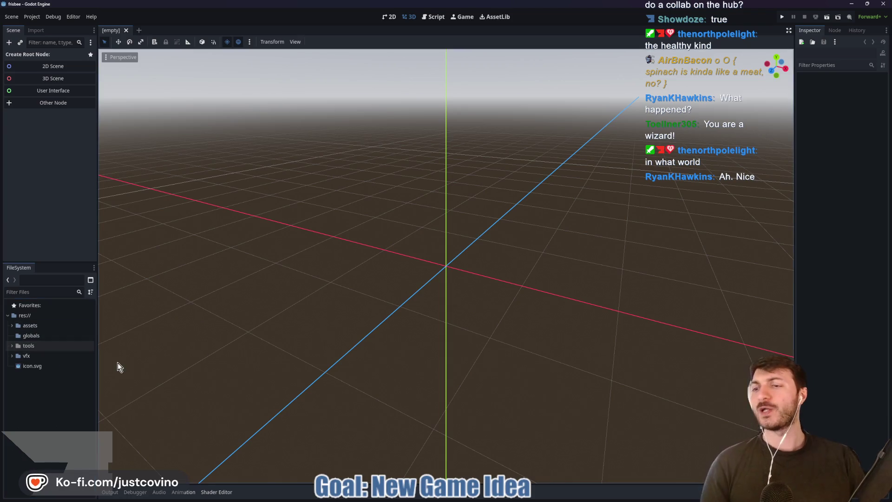
{"action": "double_click", "coordinate": [35, 359]}
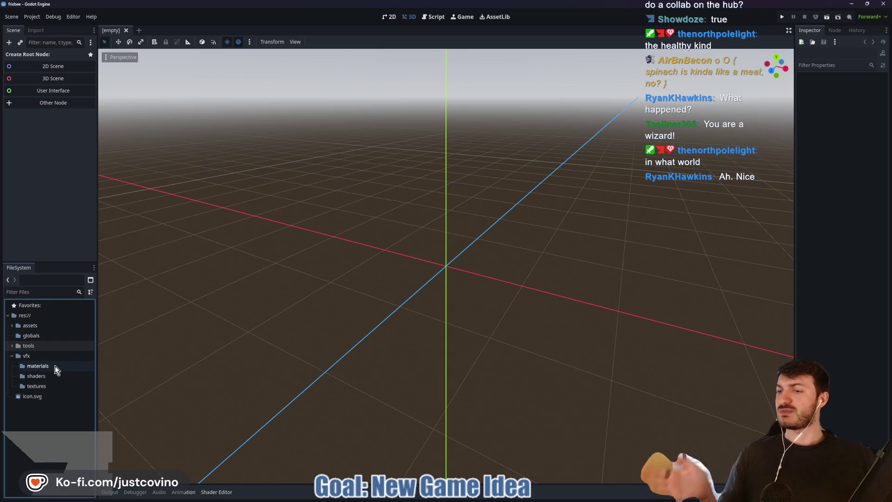
{"action": "left_click", "coordinate": [26, 356]}
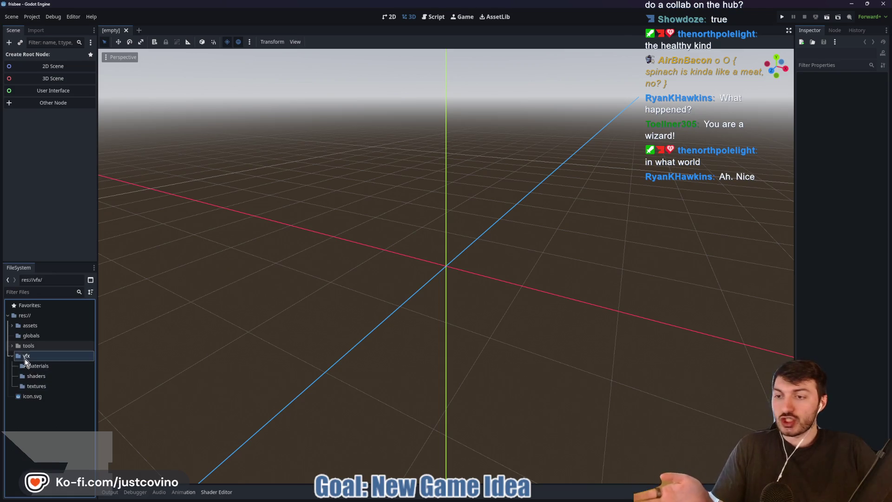
{"action": "right_click", "coordinate": [25, 357]}
{"action": "mouse_move", "coordinate": [73, 400]}
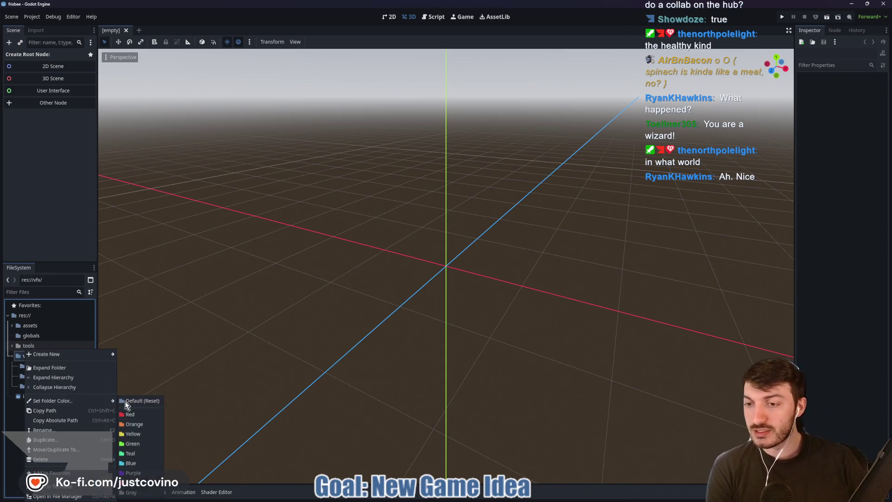
{"action": "left_click", "coordinate": [136, 423]}
{"action": "left_click", "coordinate": [8, 355]}
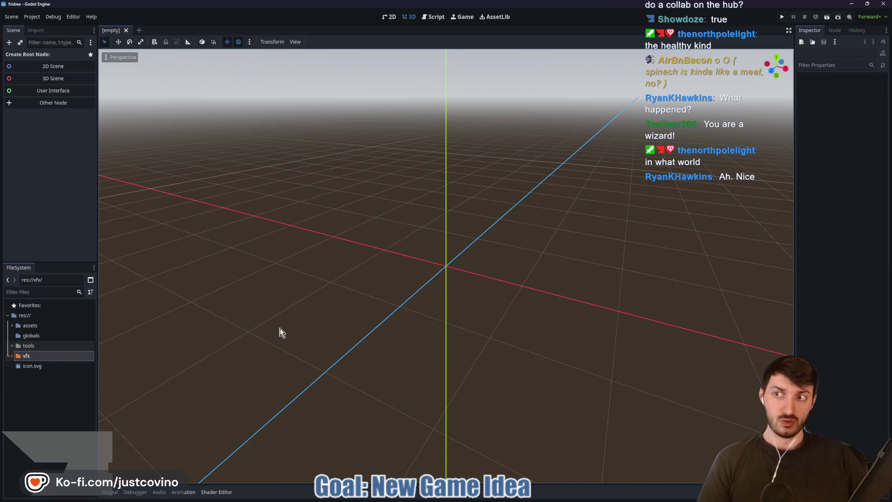
{"action": "left_click_drag", "start_coordinate": [314, 265], "coordinate": [361, 261]}
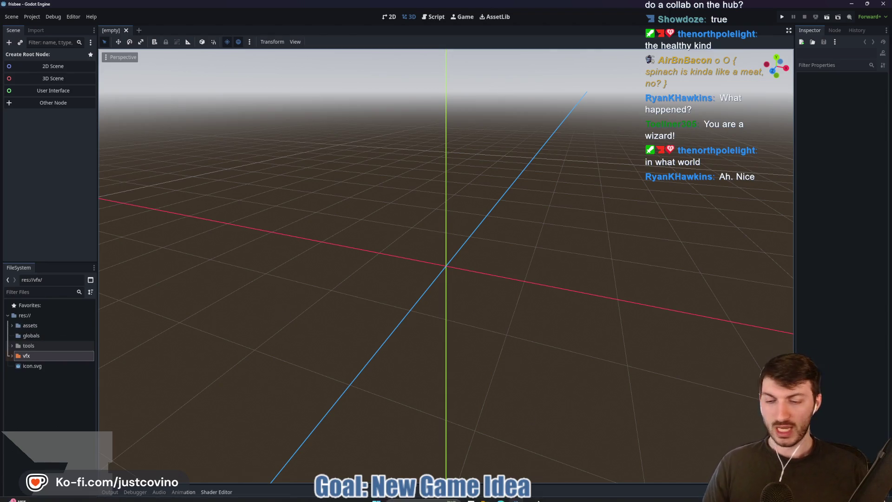
Step: Open GameAssets, select the KayKit_Restaurant_Bits_1.0_FREE folder, then switch back to Godot
{"action": "mouse_move", "coordinate": [492, 498]}
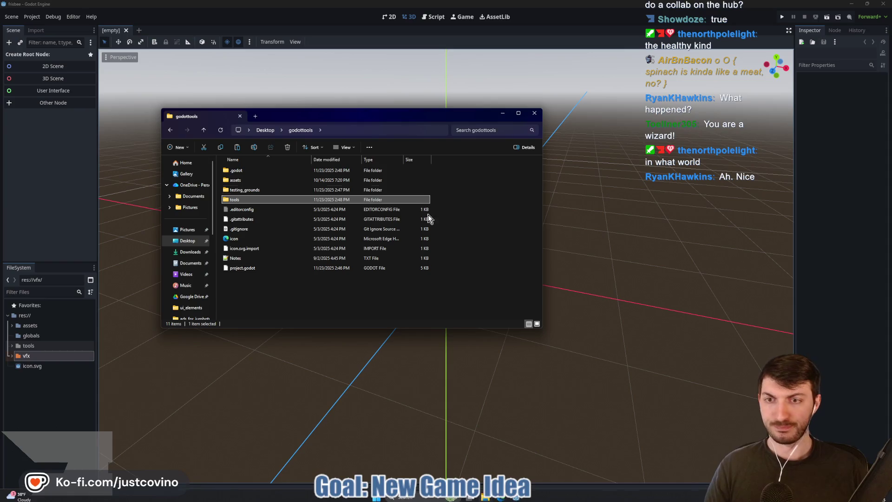
{"action": "left_click", "coordinate": [188, 240]}
{"action": "double_click", "coordinate": [226, 247]}
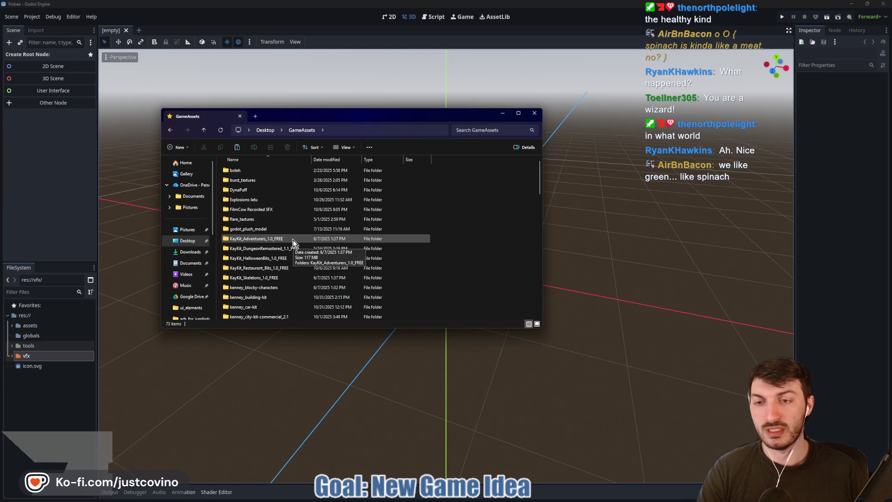
{"action": "left_click", "coordinate": [291, 269]}
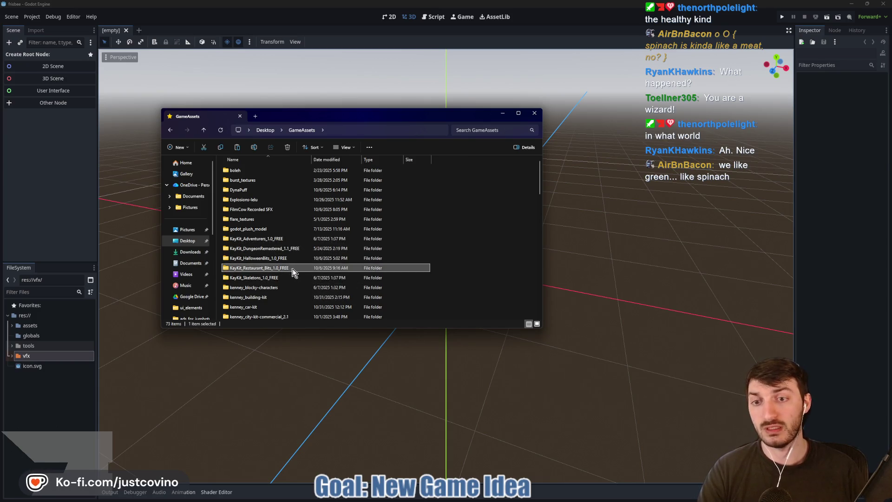
{"action": "left_click", "coordinate": [221, 147]}
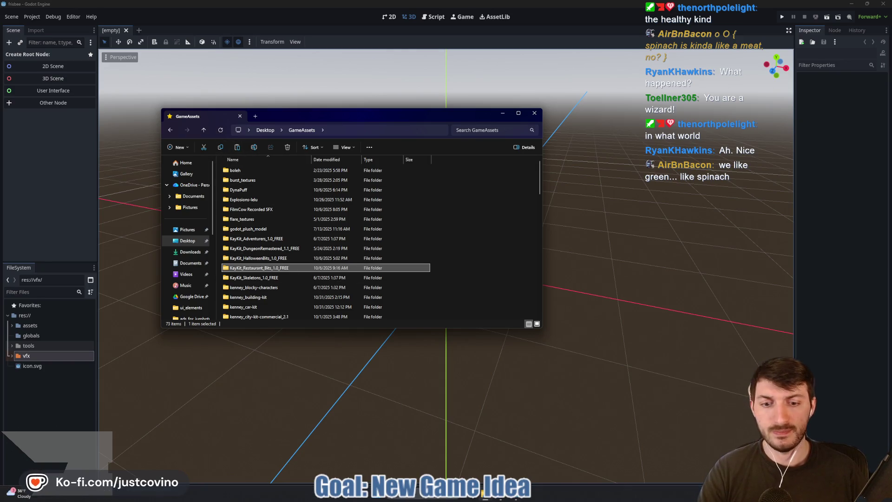
{"action": "mouse_move", "coordinate": [489, 498]}
{"action": "left_click", "coordinate": [519, 453]}
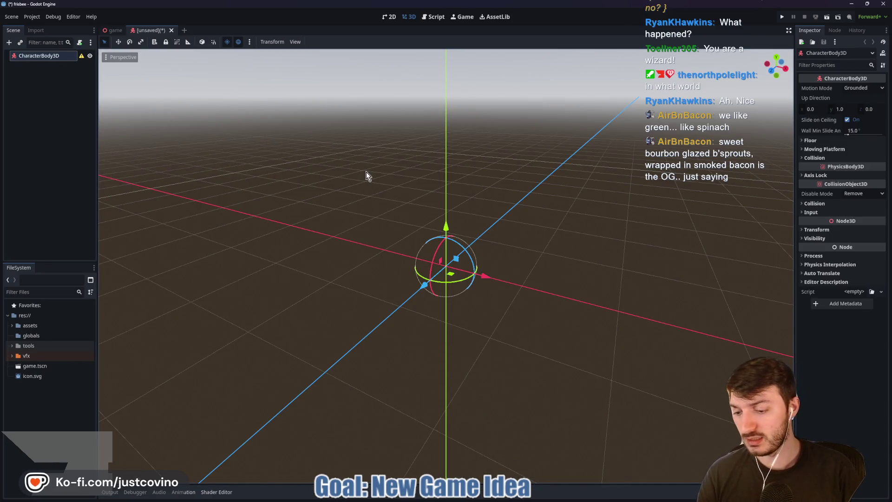
Step: Add a Node3D child and instance shakeable_camera.tscn under CharacterBody3D
{"action": "key", "text": "ctrl+a"}
{"action": "type", "text": "node3d"}
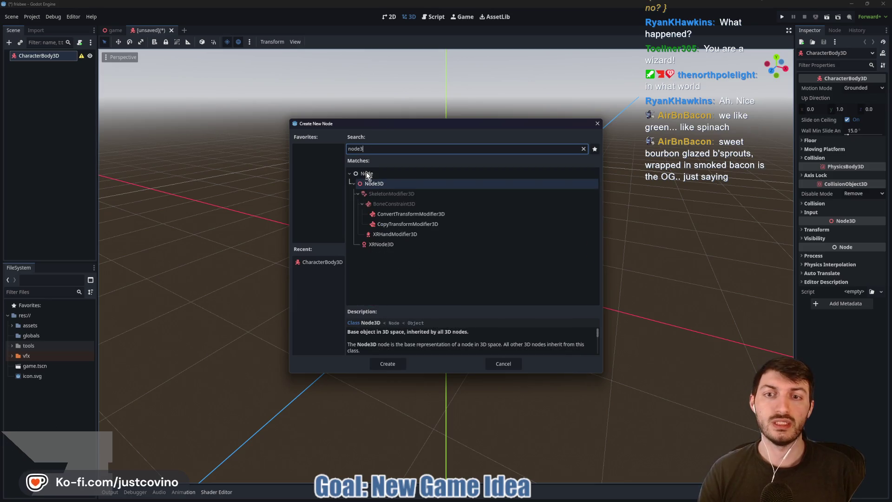
{"action": "key", "text": "Return"}
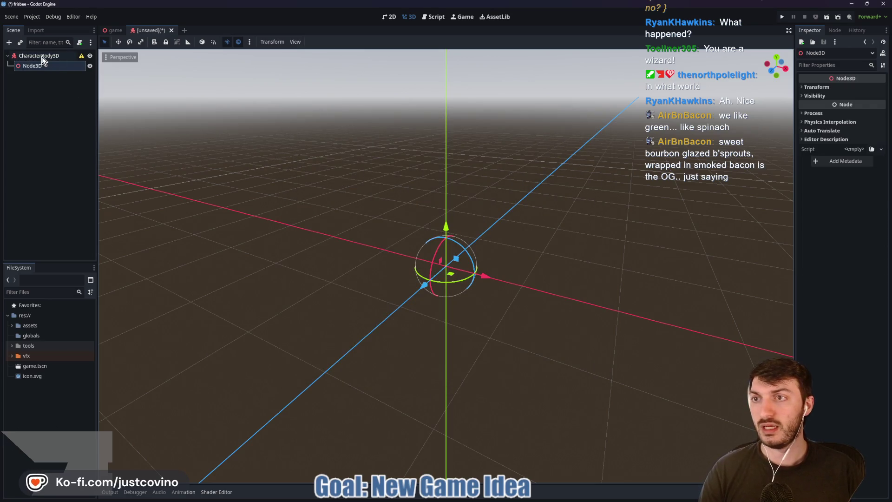
{"action": "left_click", "coordinate": [42, 56]}
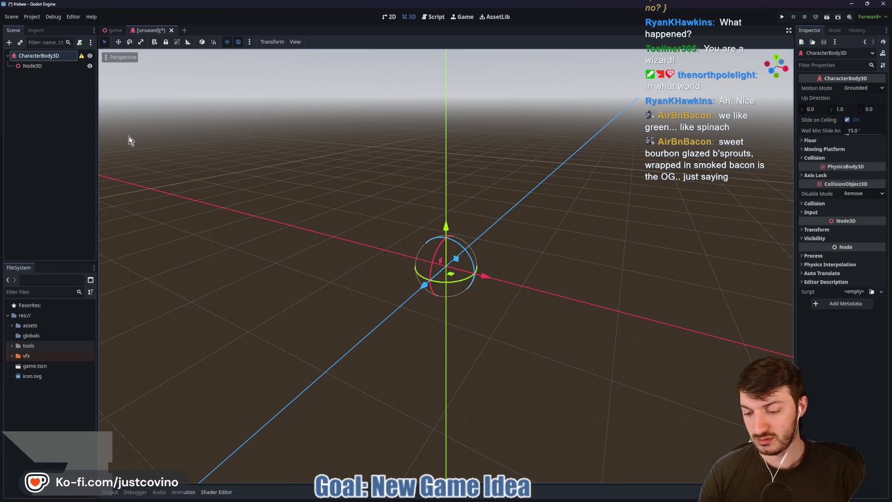
{"action": "key", "text": "ctrl+shift+a"}
{"action": "type", "text": "shake"}
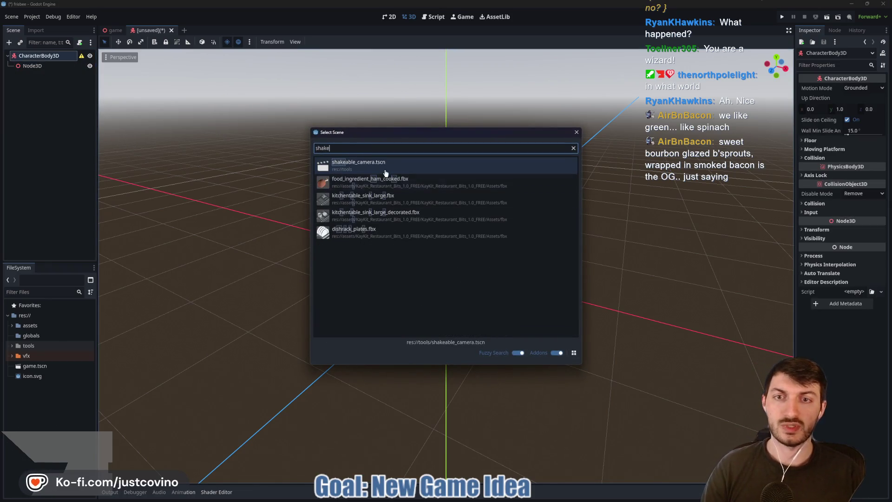
{"action": "double_click", "coordinate": [375, 166]}
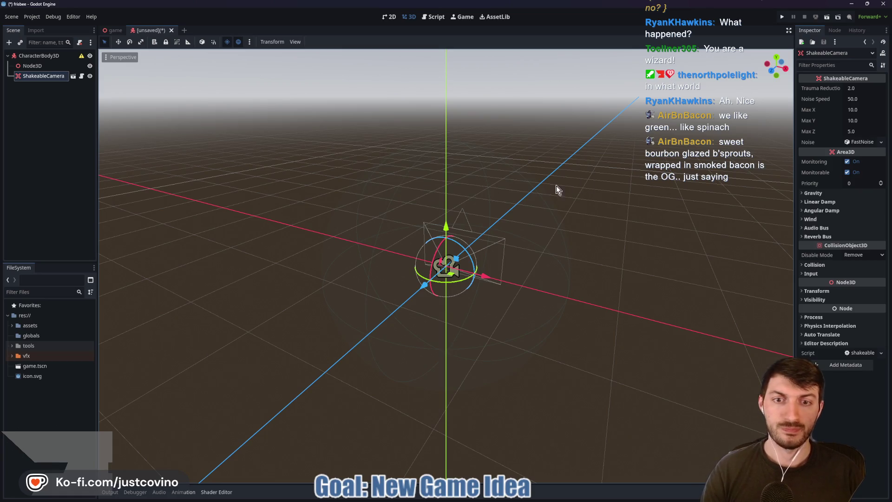
{"action": "left_click", "coordinate": [35, 66]}
{"action": "mouse_move", "coordinate": [398, 238]}
{"action": "left_mouse_down"}
{"action": "mouse_move", "coordinate": [308, 235]}
{"action": "mouse_move", "coordinate": [364, 239]}
{"action": "left_mouse_up"}
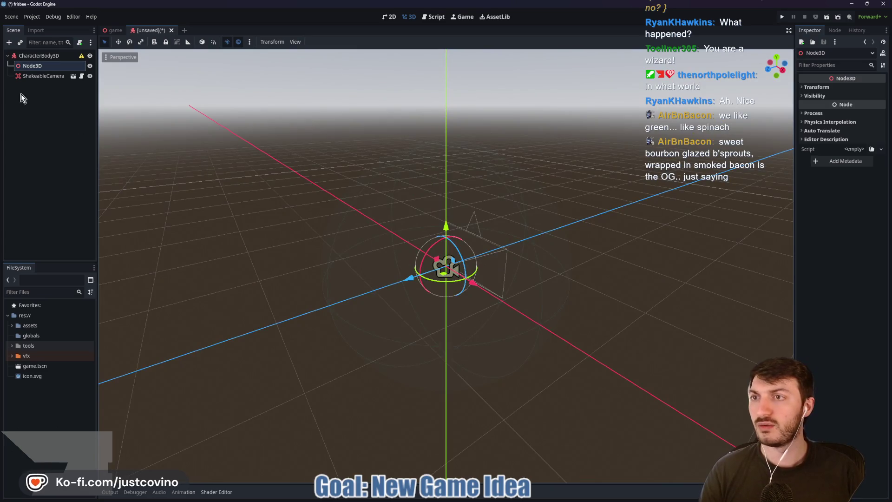
{"action": "left_click", "coordinate": [73, 76]}
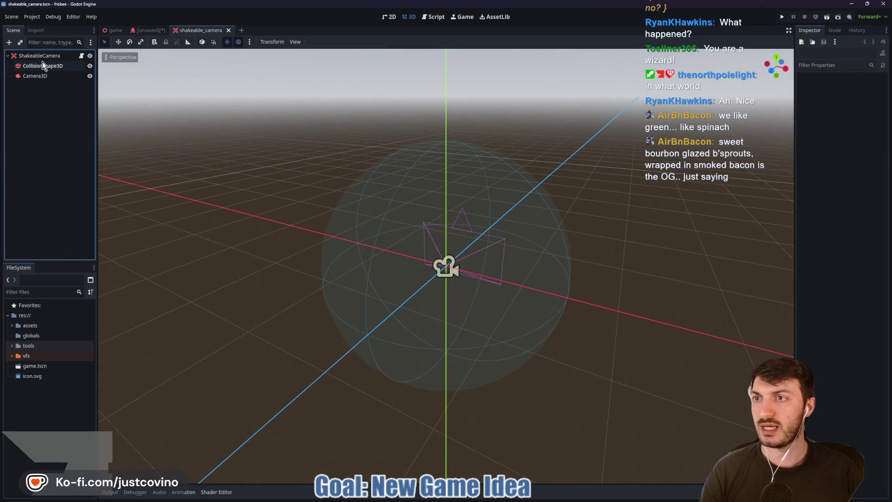
{"action": "left_click", "coordinate": [228, 30]}
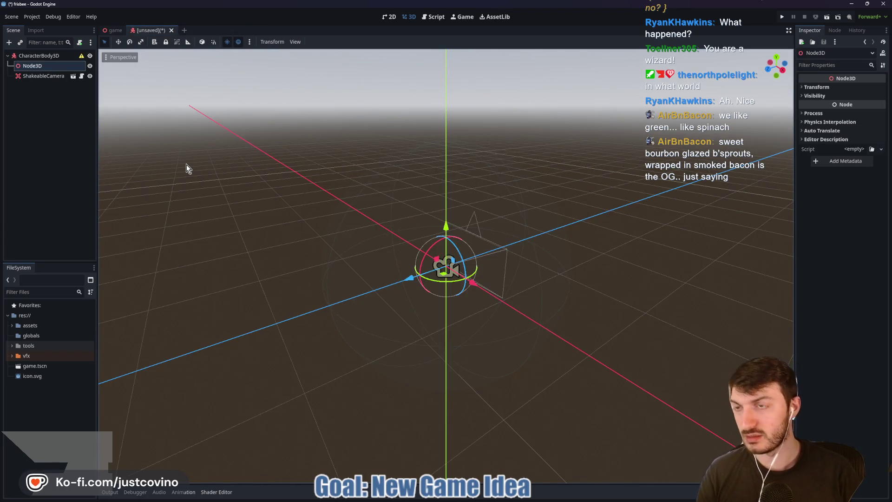
Step: Rename the Node3D to CameraPivot, add a SpringArm3D under it, and nest ShakeableCamera beneath
{"action": "left_click", "coordinate": [39, 65]}
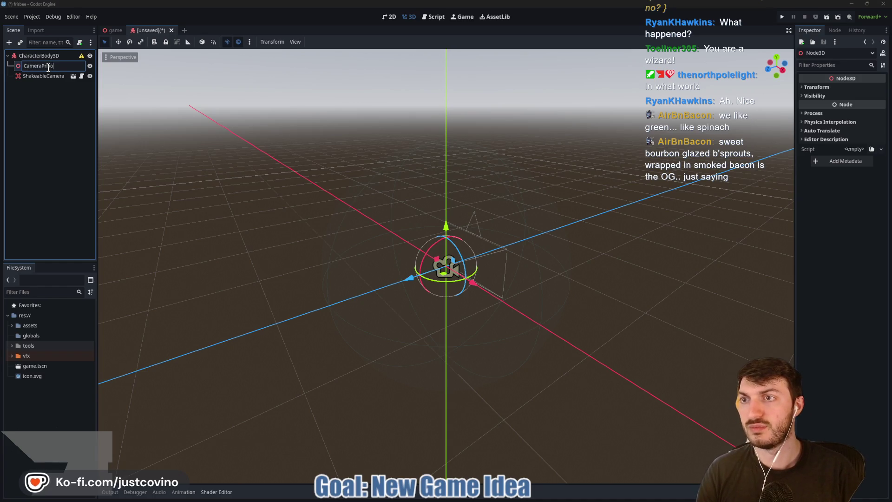
{"action": "type", "text": "vot"}
{"action": "key", "text": "Return"}
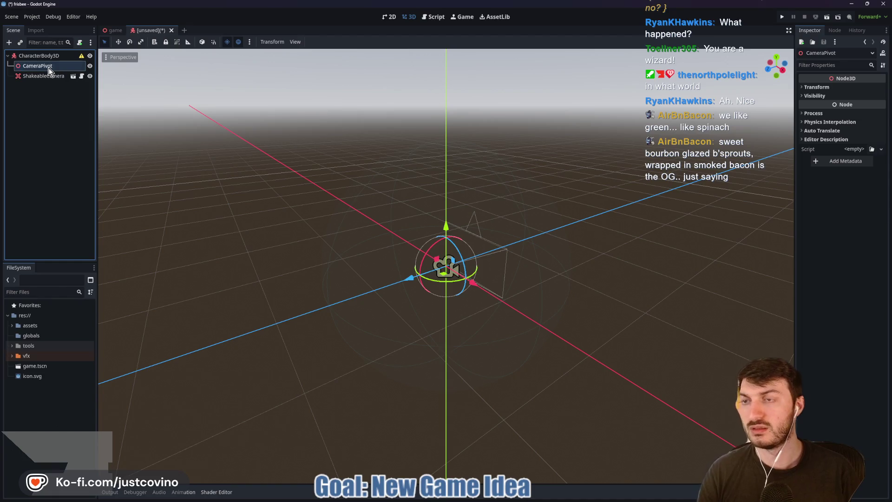
{"action": "key", "text": "ctrl+a"}
{"action": "type", "text": "spring"}
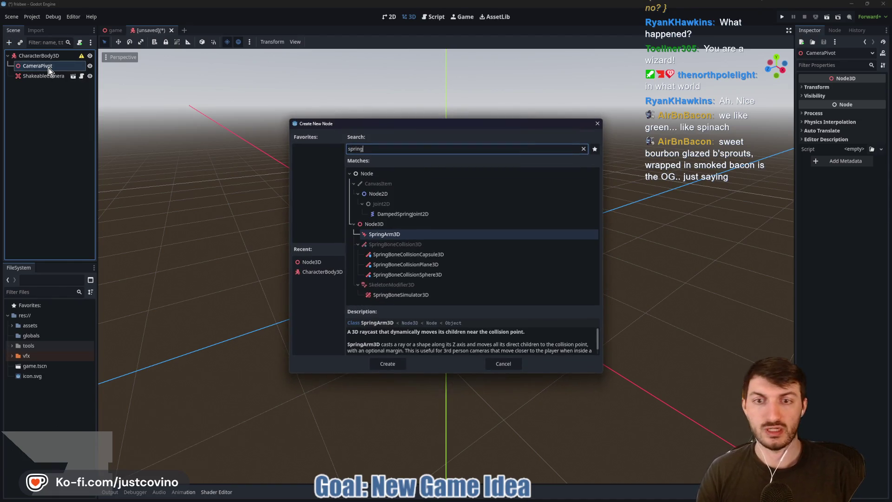
{"action": "key", "text": "Return"}
{"action": "mouse_move", "coordinate": [46, 86]}
{"action": "left_mouse_down"}
{"action": "mouse_move", "coordinate": [21, 88]}
{"action": "mouse_move", "coordinate": [42, 76]}
{"action": "left_mouse_up"}
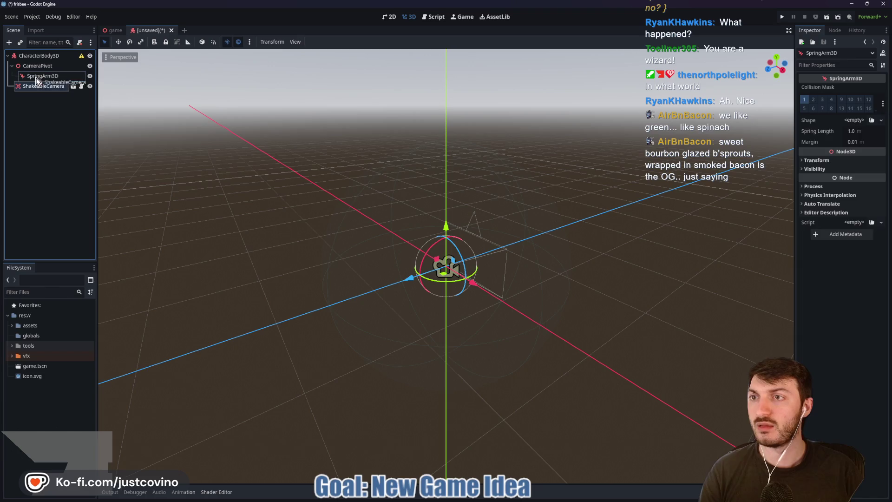
{"action": "left_click", "coordinate": [42, 66]}
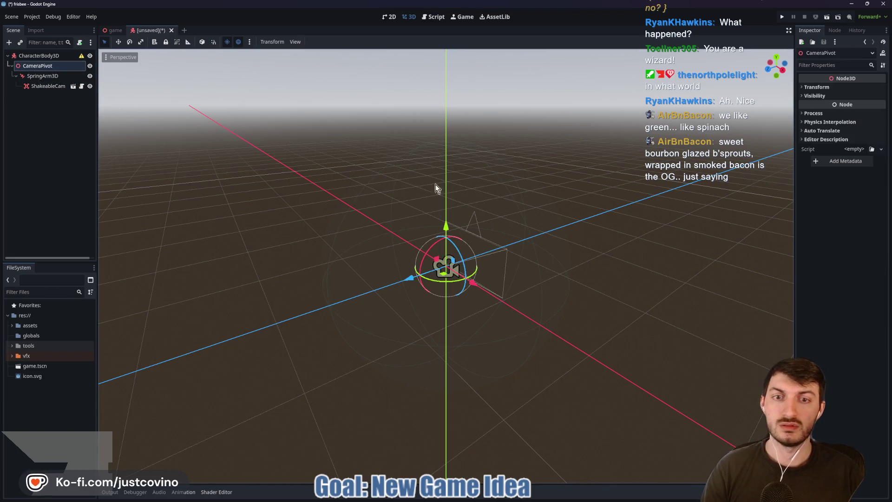
{"action": "left_click", "coordinate": [39, 56]}
Step: Add a CollisionShape3D with a CapsuleShape3D, raise it, and place it above CameraPivot
{"action": "left_click", "coordinate": [12, 66]}
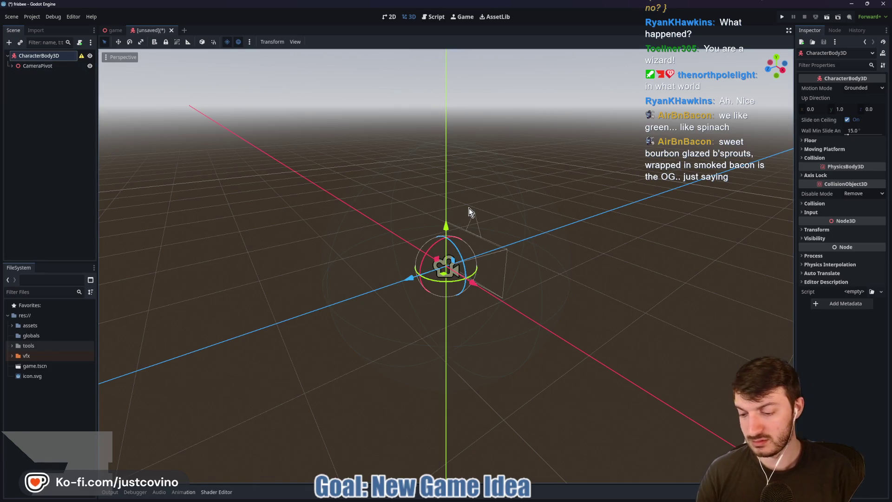
{"action": "key", "text": "ctrl+a"}
{"action": "type", "text": "collisionshape"}
{"action": "key", "text": "Return"}
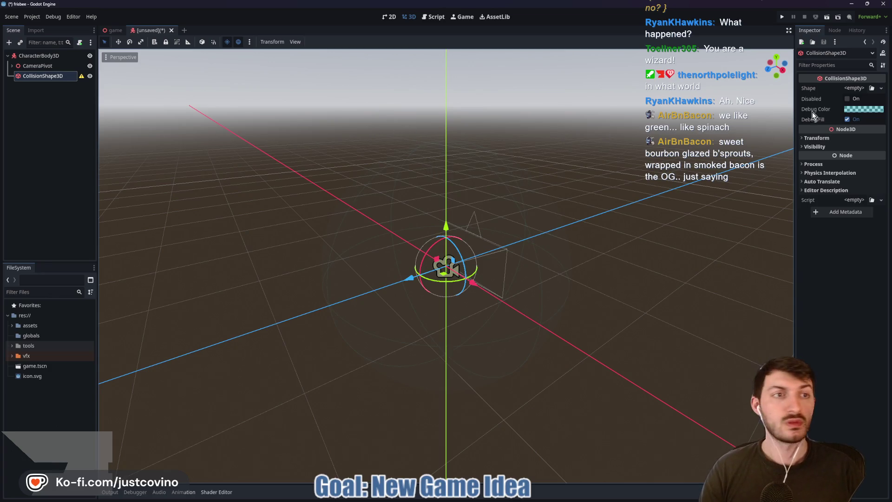
{"action": "left_click", "coordinate": [853, 88]}
{"action": "left_click", "coordinate": [859, 137]}
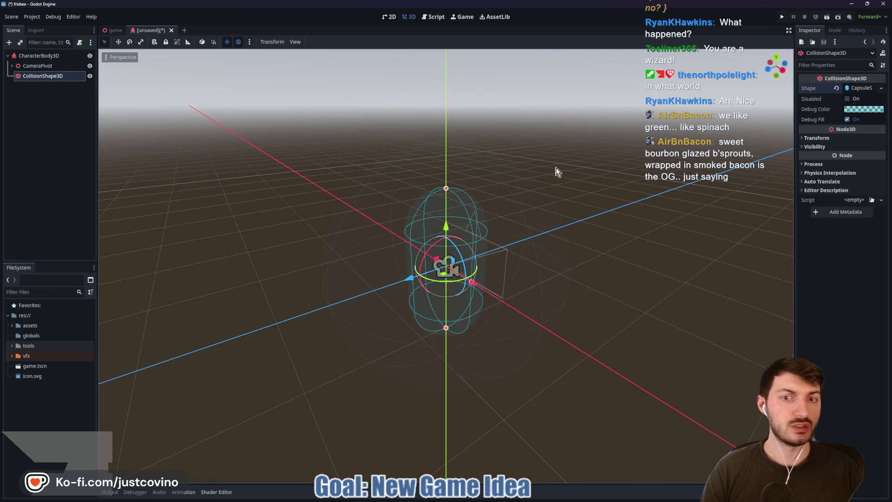
{"action": "left_click", "coordinate": [783, 69]}
{"action": "left_click_drag", "start_coordinate": [444, 224], "coordinate": [442, 144]}
{"action": "mouse_move", "coordinate": [34, 73]}
{"action": "left_mouse_down"}
{"action": "mouse_move", "coordinate": [27, 79]}
{"action": "mouse_move", "coordinate": [37, 62]}
{"action": "left_mouse_up"}
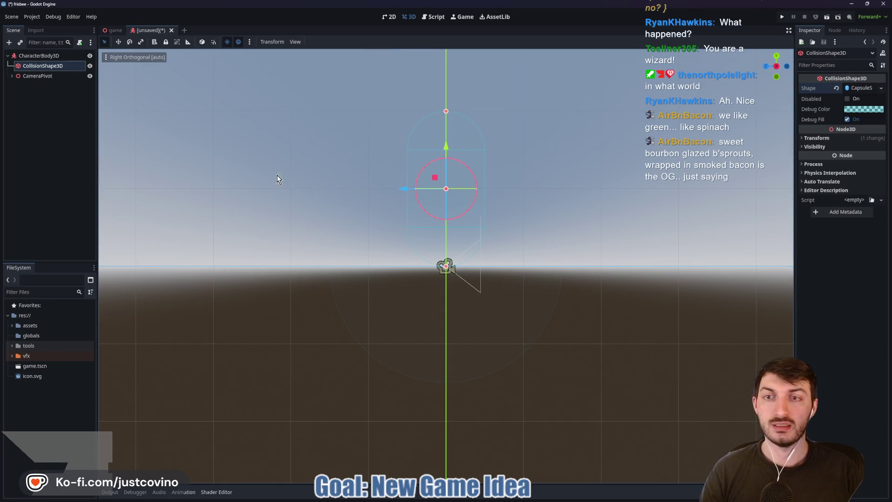
Step: Put ShakeableCamera under the SpringArm3D and raise the SpringArm3D up the Y axis
{"action": "left_click", "coordinate": [12, 76]}
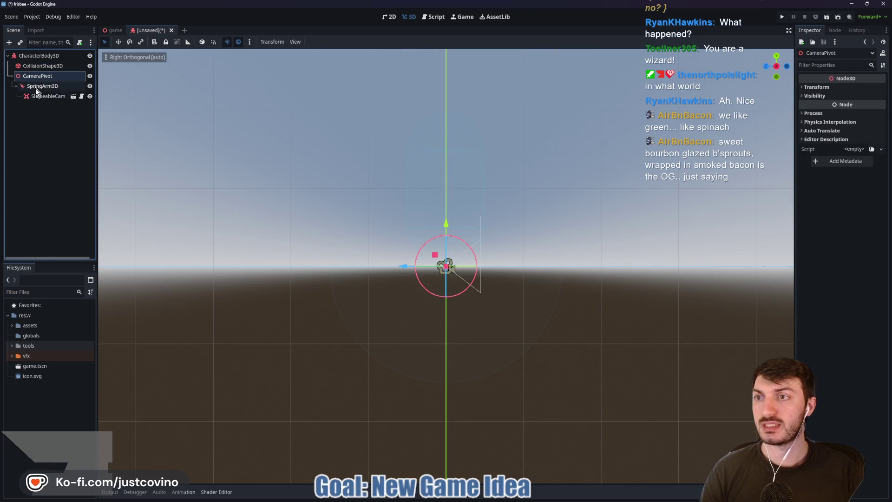
{"action": "left_click", "coordinate": [37, 86]}
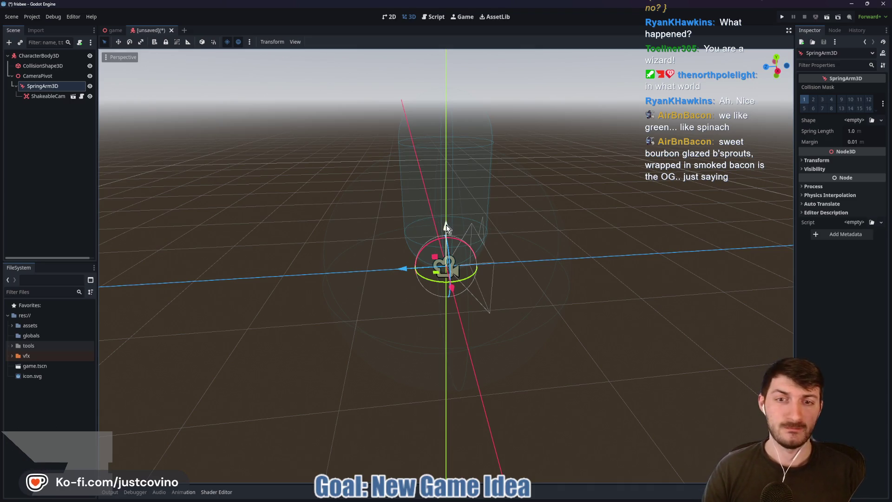
{"action": "mouse_move", "coordinate": [49, 96]}
{"action": "left_mouse_down"}
{"action": "mouse_move", "coordinate": [25, 102]}
{"action": "mouse_move", "coordinate": [29, 81]}
{"action": "left_mouse_up"}
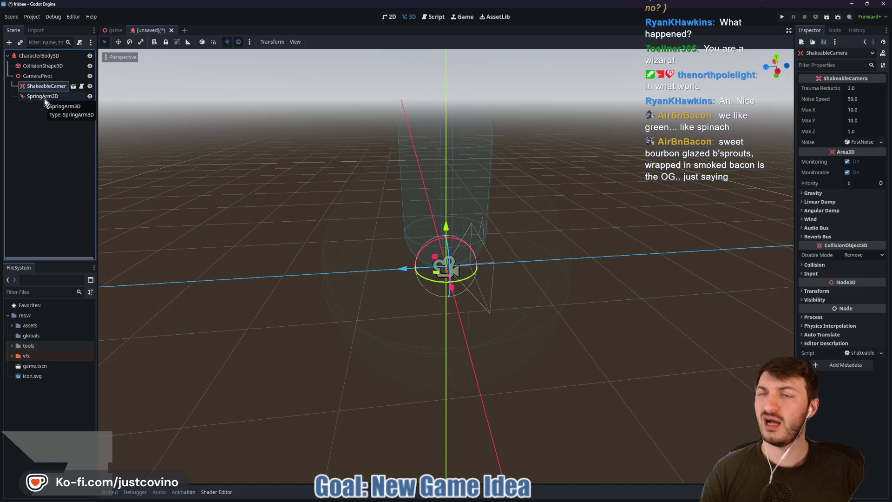
{"action": "left_click_drag", "start_coordinate": [33, 85], "coordinate": [44, 98]}
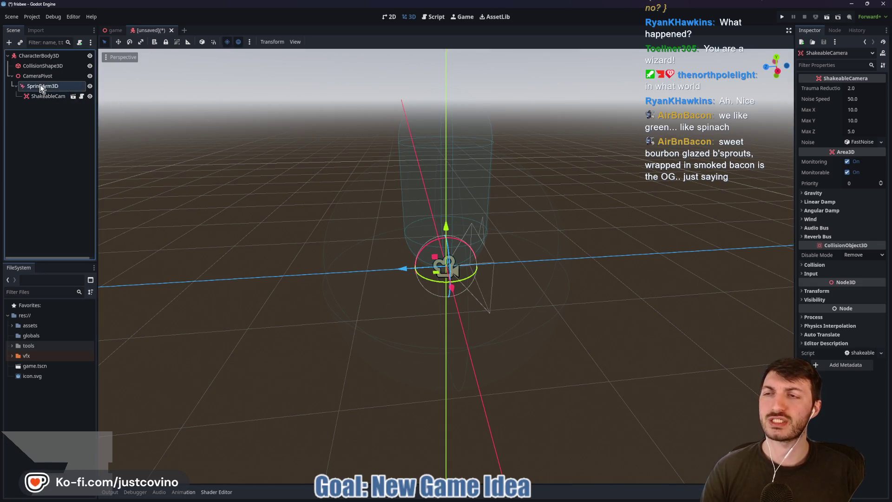
{"action": "left_click", "coordinate": [42, 86]}
{"action": "left_click_drag", "start_coordinate": [447, 227], "coordinate": [441, 65]}
{"action": "scroll", "coordinate": [631, 146], "scroll_direction": "down", "scroll_amount": 2}
{"action": "mouse_move", "coordinate": [611, 157]}
{"action": "left_mouse_down"}
{"action": "mouse_move", "coordinate": [561, 154]}
{"action": "mouse_move", "coordinate": [616, 158]}
{"action": "left_mouse_up"}
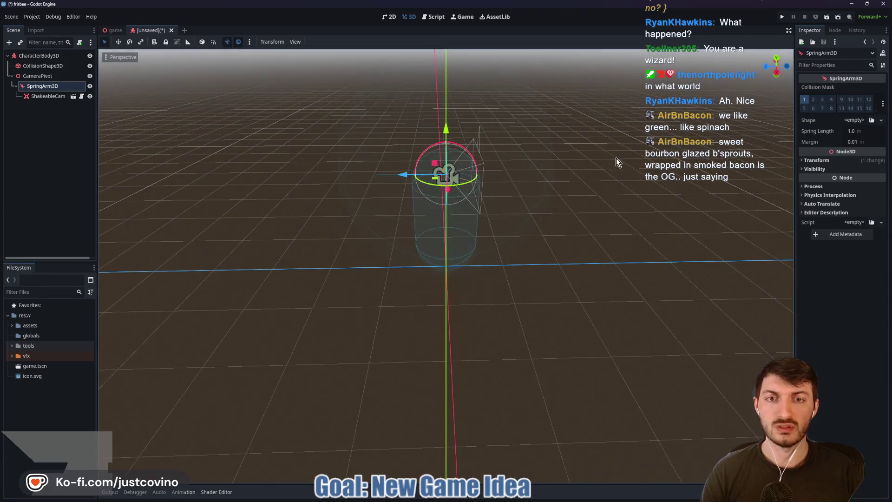
{"action": "mouse_move", "coordinate": [432, 148]}
{"action": "left_mouse_down"}
{"action": "mouse_move", "coordinate": [440, 150]}
{"action": "mouse_move", "coordinate": [431, 149]}
{"action": "left_mouse_up"}
{"action": "right_click", "coordinate": [431, 149]}
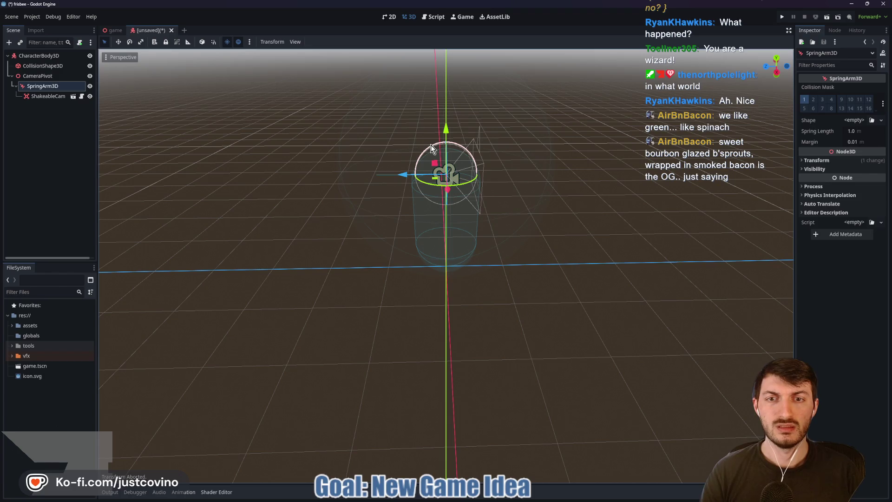
Step: Move ShakeableCamera directly under CameraPivot and delete the SpringArm3D
{"action": "left_click", "coordinate": [42, 97]}
{"action": "left_click_drag", "start_coordinate": [40, 99], "coordinate": [26, 84]}
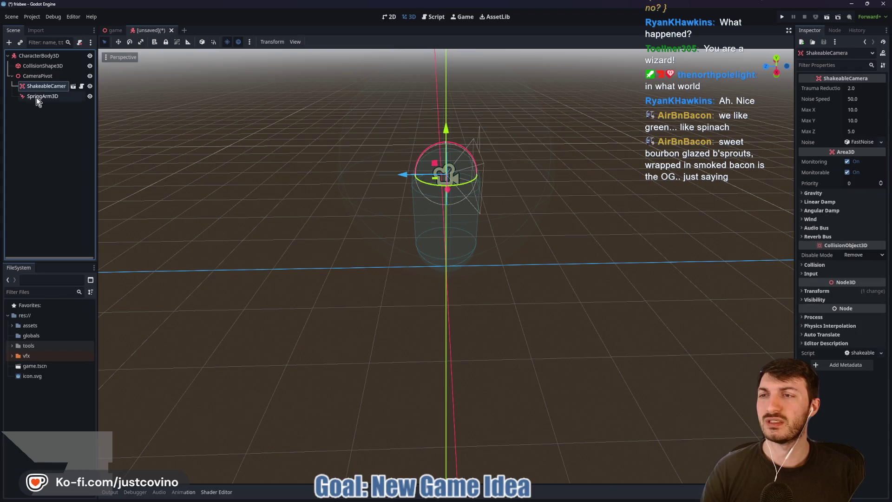
{"action": "left_click", "coordinate": [41, 100]}
{"action": "key", "text": "Delete"}
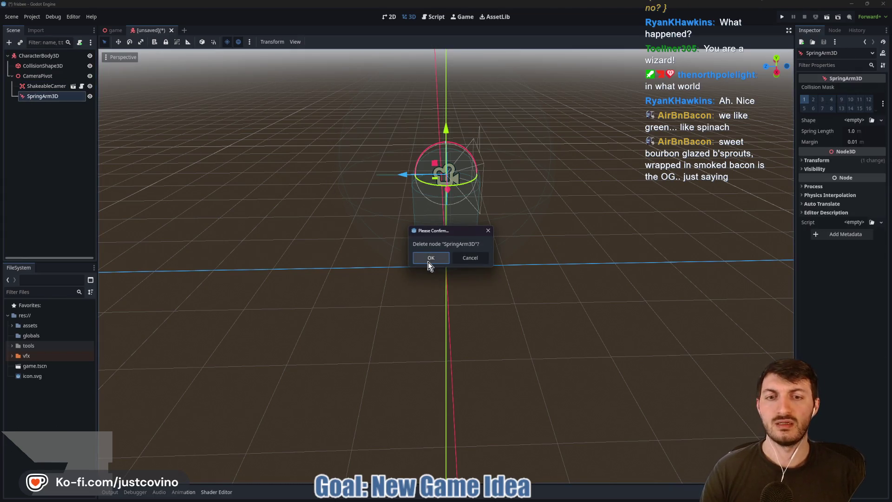
{"action": "left_click", "coordinate": [422, 258]}
{"action": "mouse_move", "coordinate": [494, 81]}
{"action": "left_mouse_down"}
{"action": "mouse_move", "coordinate": [514, 165]}
{"action": "mouse_move", "coordinate": [428, 146]}
{"action": "mouse_move", "coordinate": [577, 173]}
{"action": "mouse_move", "coordinate": [308, 142]}
{"action": "left_mouse_up"}
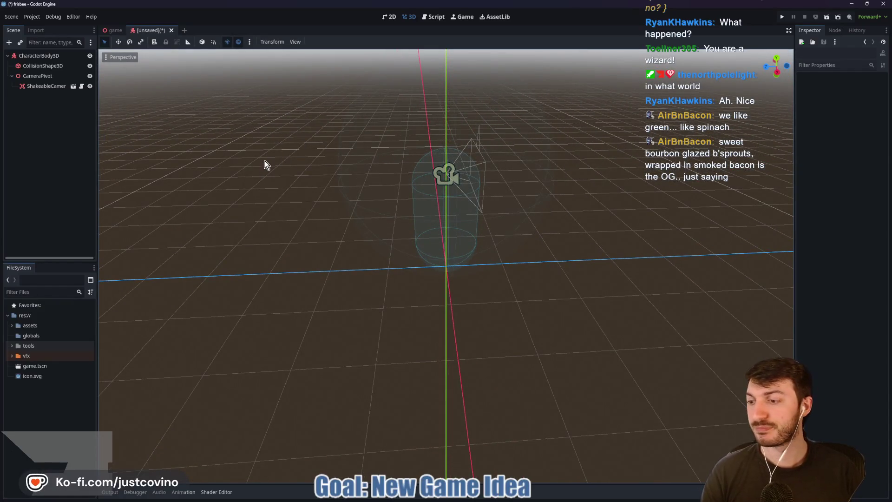
{"action": "mouse_move", "coordinate": [374, 198]}
{"action": "left_mouse_down"}
{"action": "mouse_move", "coordinate": [456, 193]}
{"action": "mouse_move", "coordinate": [458, 218]}
{"action": "left_mouse_up"}
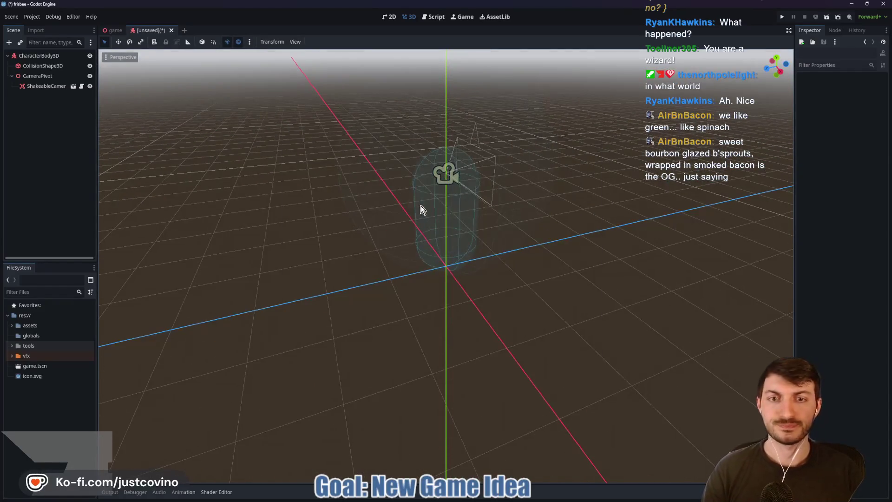
Step: Save the character scene as player.tscn in a new player folder
{"action": "key", "text": "ctrl+s"}
{"action": "type", "text": "player"}
{"action": "right_click", "coordinate": [537, 200]}
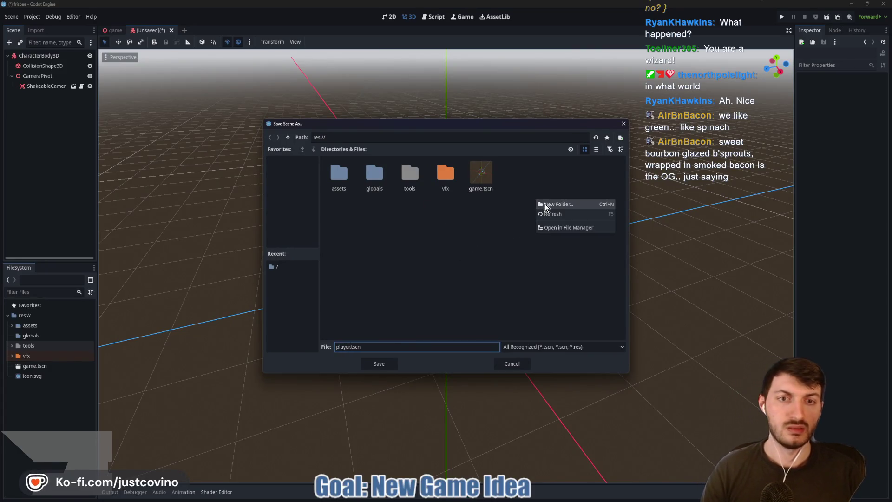
{"action": "left_click", "coordinate": [546, 206]}
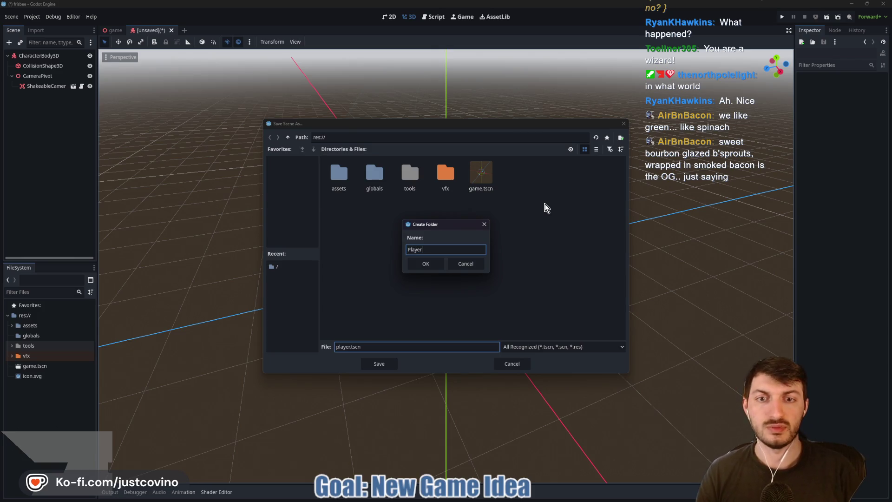
{"action": "type", "text": "yer"}
{"action": "left_click", "coordinate": [436, 262]}
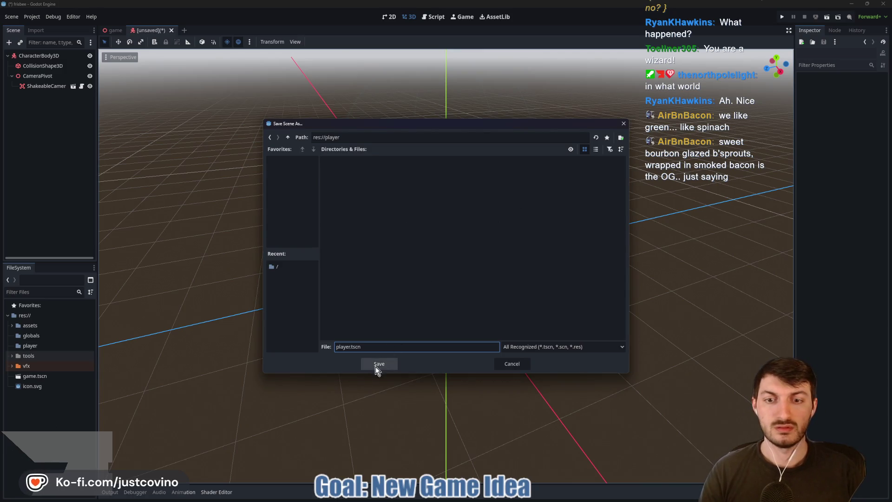
{"action": "left_click", "coordinate": [377, 365]}
Step: Rename the root CharacterBody3D node to Player and save the scene
{"action": "left_click", "coordinate": [37, 56]}
{"action": "left_click", "coordinate": [38, 56]}
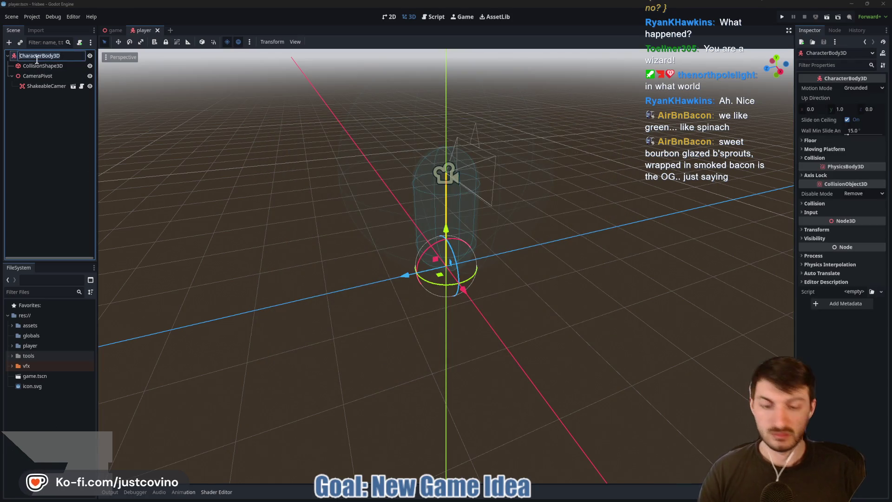
{"action": "key", "text": "Return"}
{"action": "key", "text": "ctrl+s"}
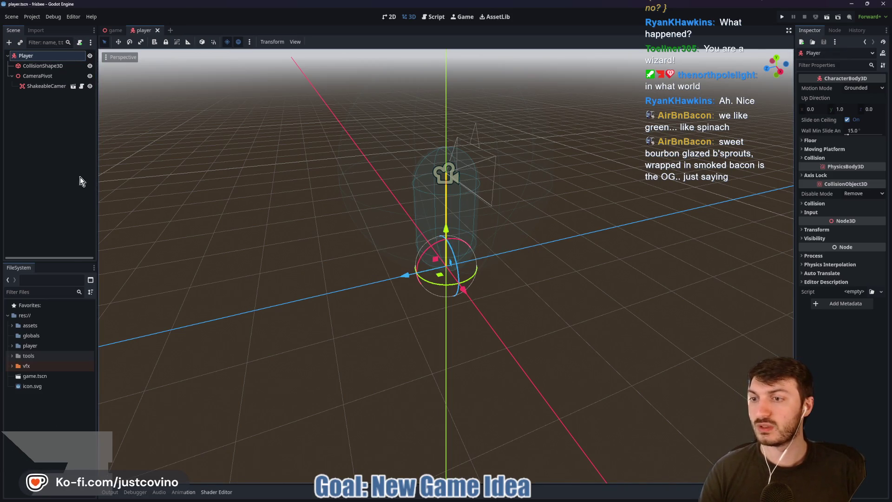
Step: Add a CSGBox3D to the game scene and set its size to 10 × 0.5 × 10
{"action": "left_click", "coordinate": [116, 30]}
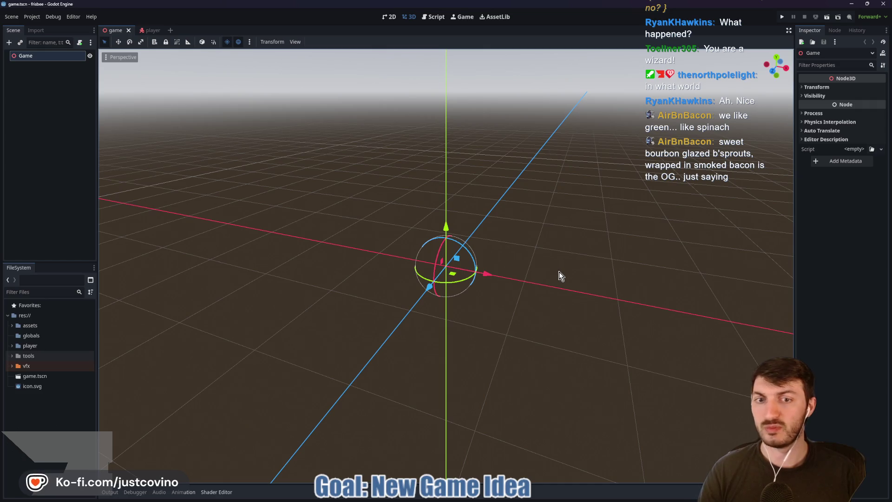
{"action": "key", "text": "ctrl+a"}
{"action": "type", "text": "csg"}
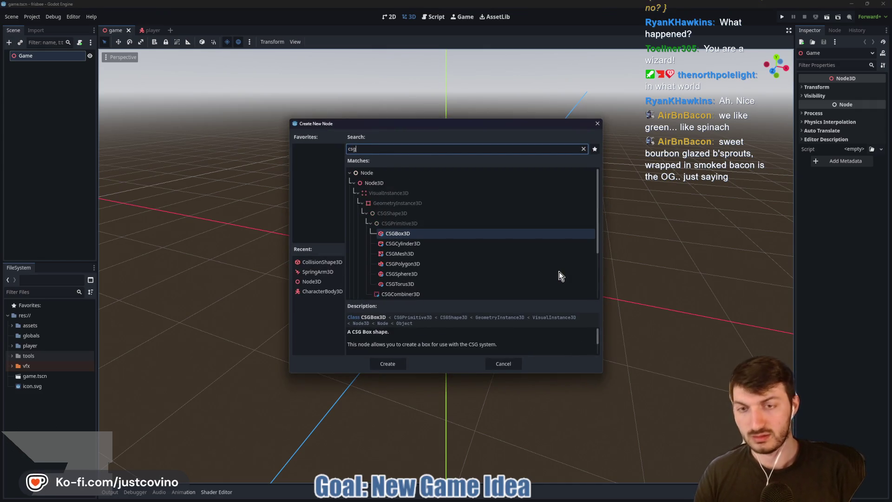
{"action": "key", "text": "Return"}
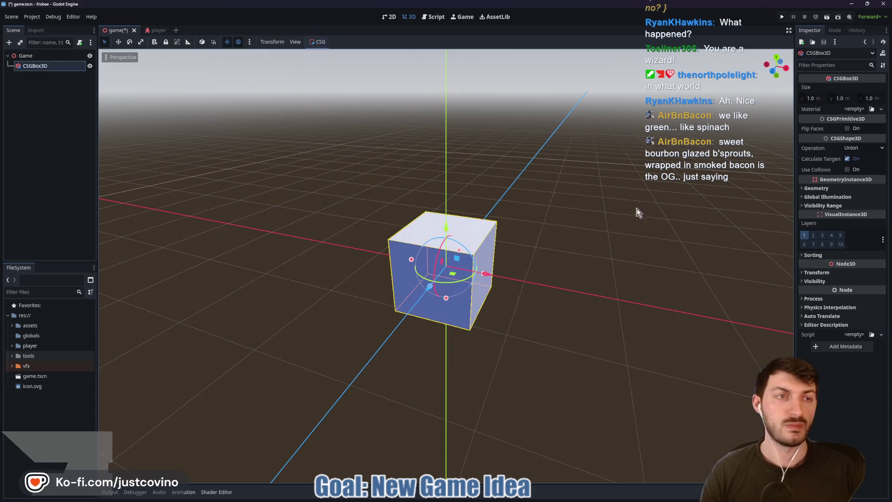
{"action": "left_click", "coordinate": [843, 99]}
{"action": "type", "text": ".5"}
{"action": "key", "text": "Return"}
{"action": "left_click", "coordinate": [816, 100]}
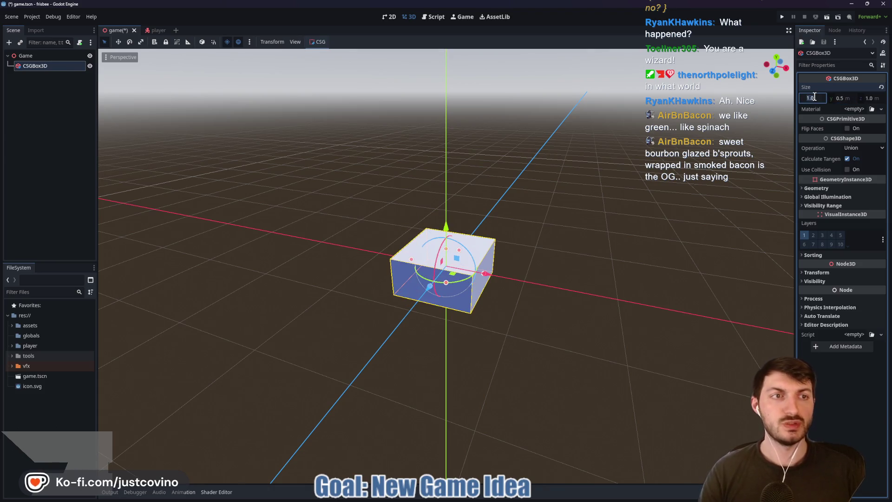
{"action": "type", "text": "10"}
{"action": "key", "text": "Tab"}
{"action": "key", "text": "Tab"}
{"action": "type", "text": "10"}
{"action": "key", "text": "Return"}
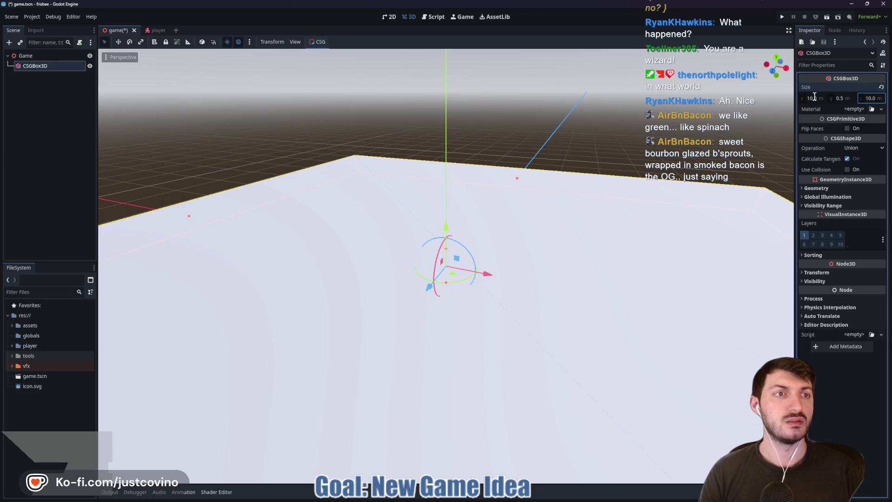
Step: Expand the tools folder in FileSystem, then bring up the GameAssets Explorer window
{"action": "double_click", "coordinate": [28, 355]}
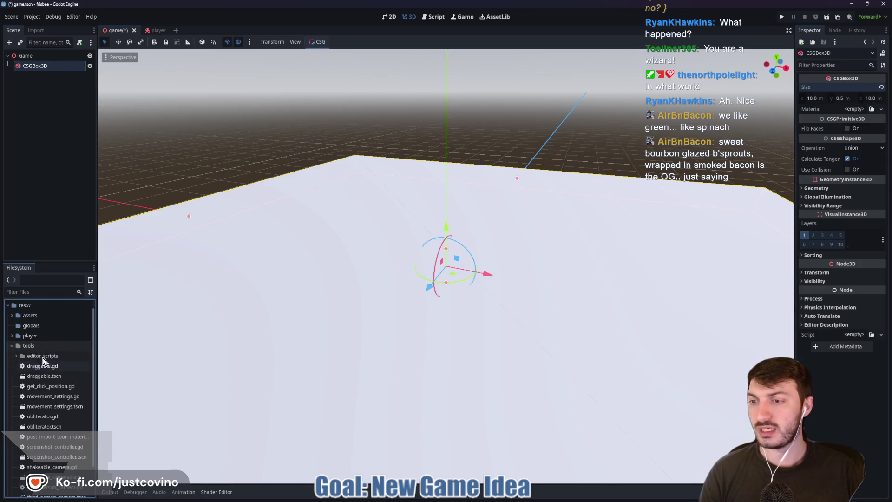
{"action": "scroll", "coordinate": [48, 362], "scroll_direction": "down", "scroll_amount": 2}
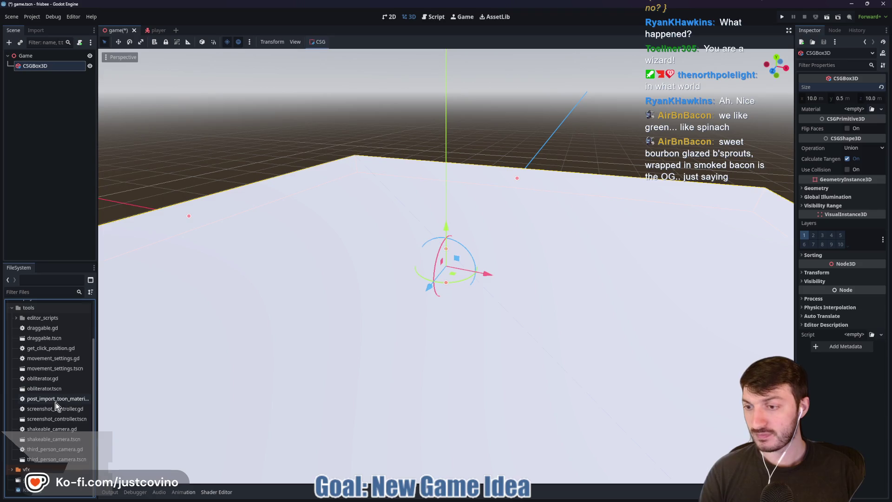
{"action": "scroll", "coordinate": [55, 406], "scroll_direction": "up", "scroll_amount": 2}
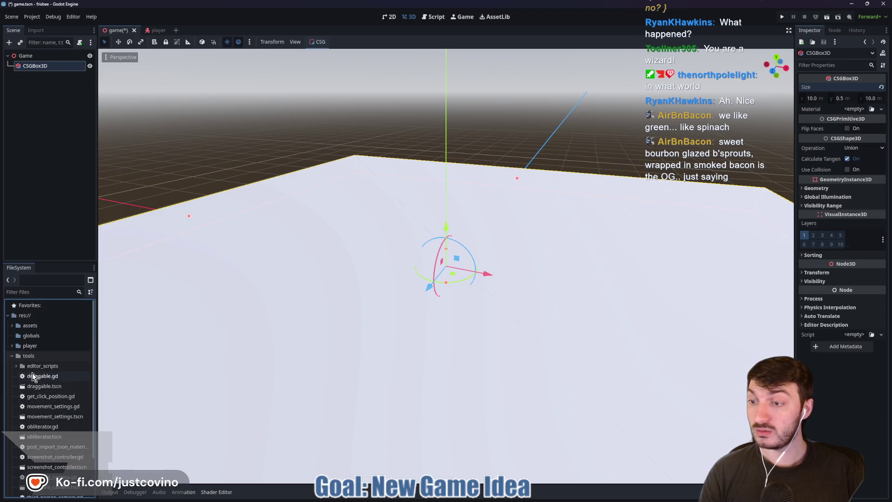
{"action": "mouse_move", "coordinate": [505, 498]}
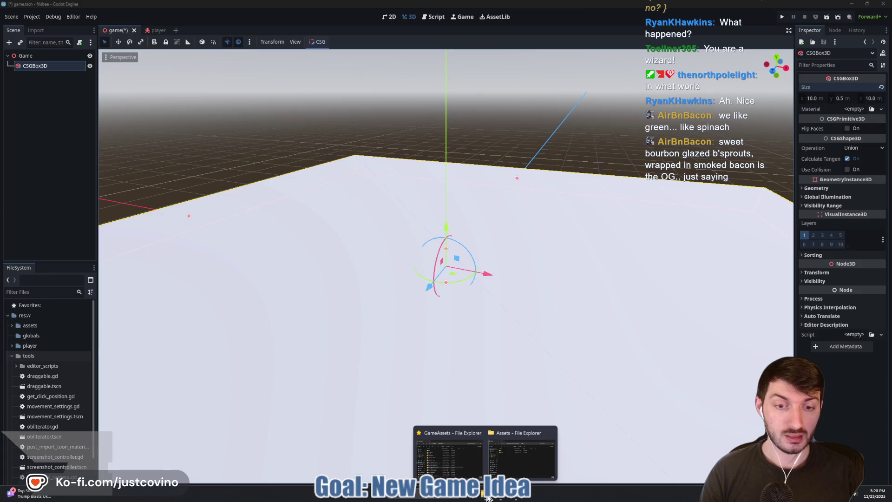
{"action": "left_click", "coordinate": [483, 493]}
Step: Browse kenney_prototype-textures > PNG > Dark and pick the texture_08 image
{"action": "mouse_move", "coordinate": [481, 485]}
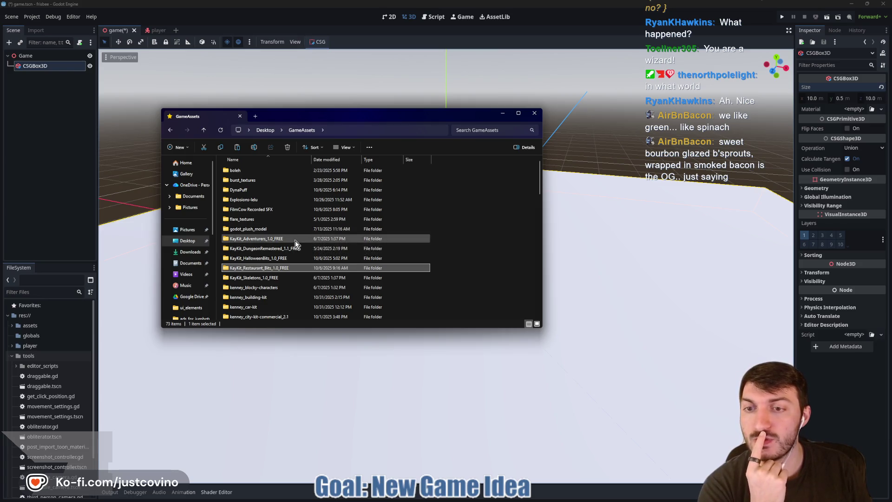
{"action": "scroll", "coordinate": [307, 247], "scroll_direction": "down", "scroll_amount": 1}
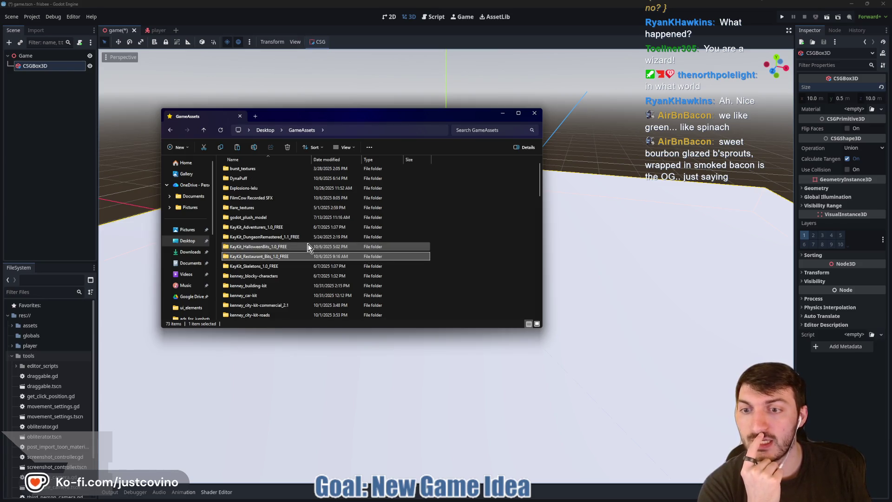
{"action": "scroll", "coordinate": [286, 265], "scroll_direction": "down", "scroll_amount": 1}
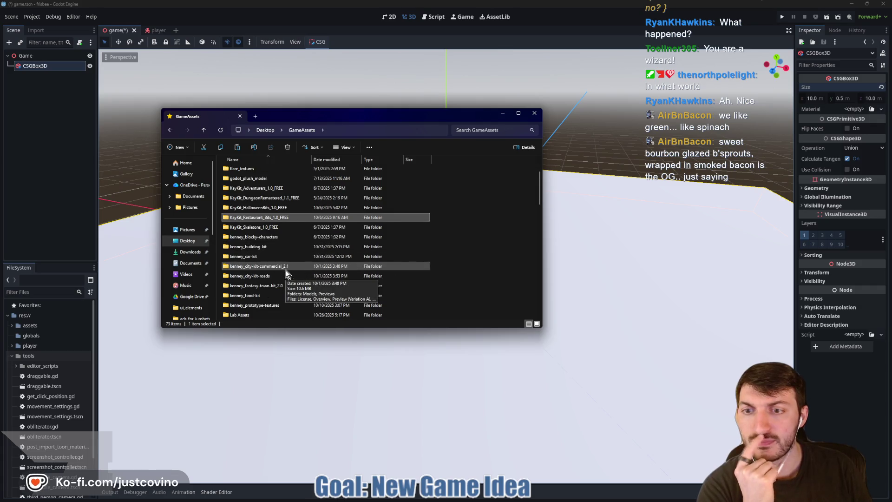
{"action": "double_click", "coordinate": [269, 305]}
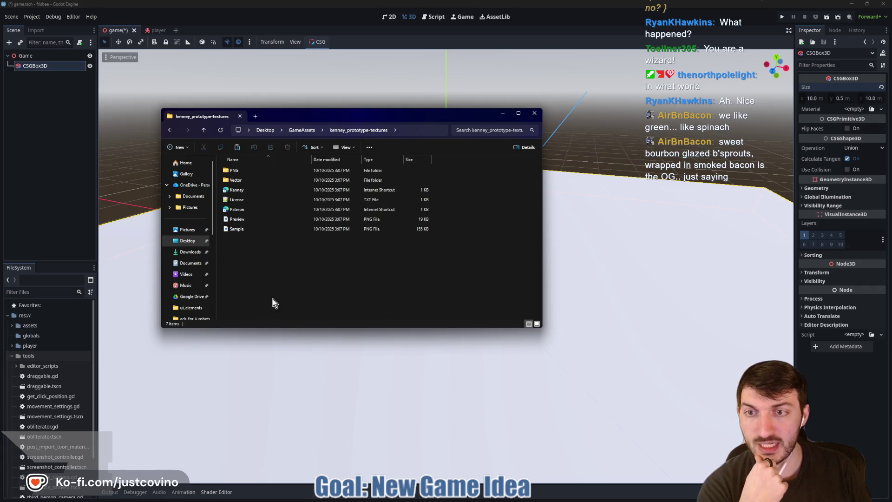
{"action": "double_click", "coordinate": [234, 170]}
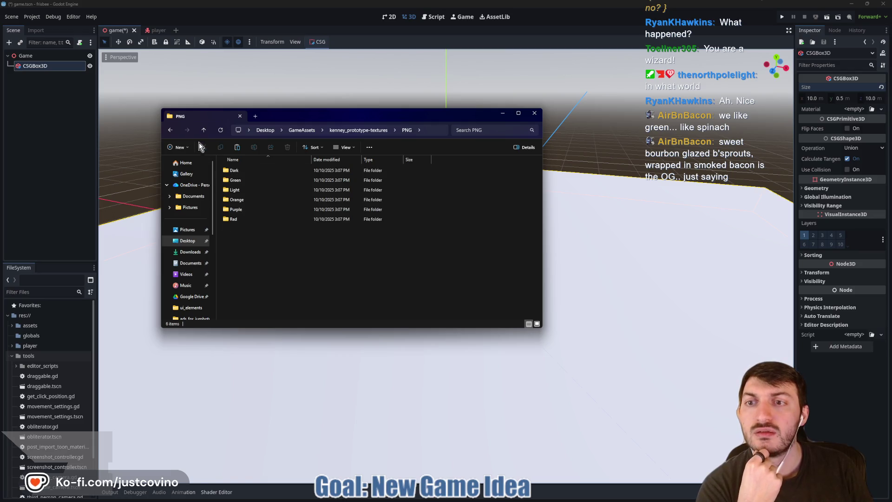
{"action": "left_click", "coordinate": [204, 131]}
{"action": "double_click", "coordinate": [238, 180]}
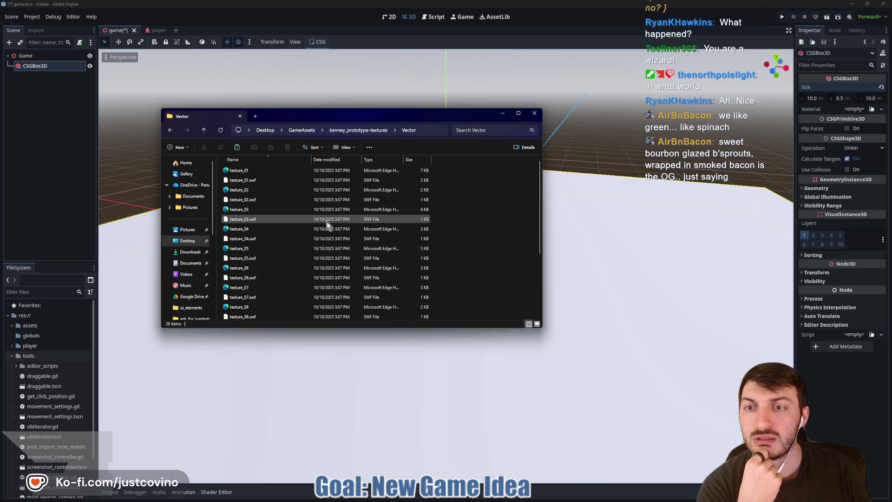
{"action": "left_click", "coordinate": [205, 131]}
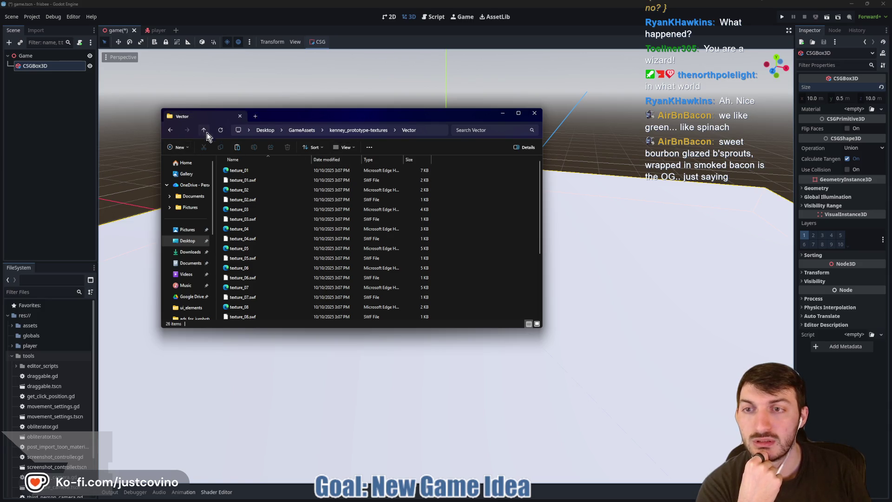
{"action": "double_click", "coordinate": [247, 171]}
{"action": "double_click", "coordinate": [266, 170]}
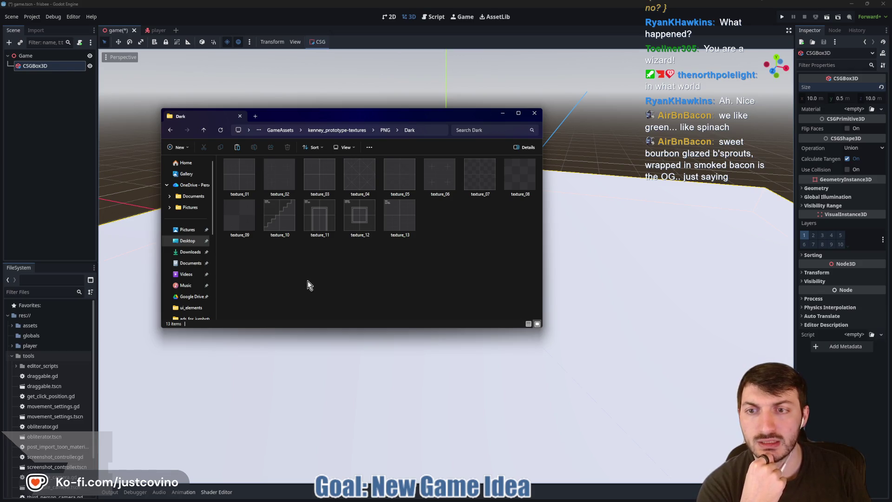
{"action": "left_click", "coordinate": [526, 181]}
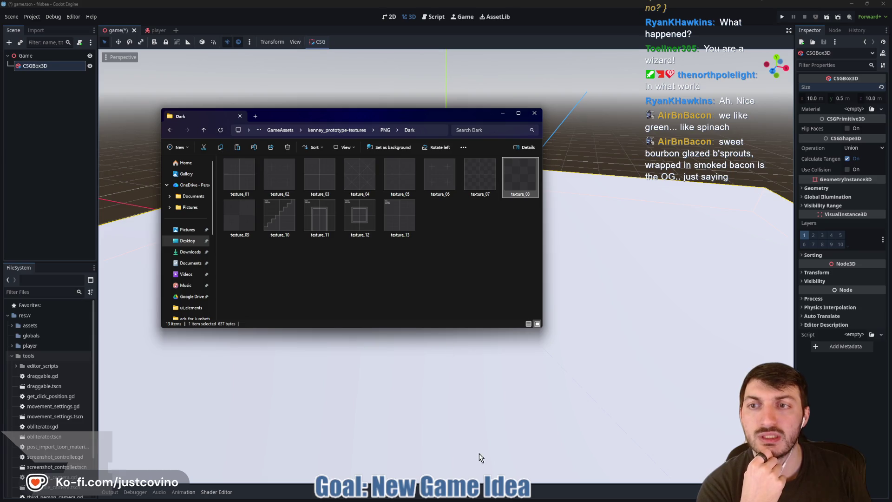
Step: Paste texture_08.png into the frisbee project's assets folder
{"action": "mouse_move", "coordinate": [501, 497]}
{"action": "left_click", "coordinate": [527, 448]}
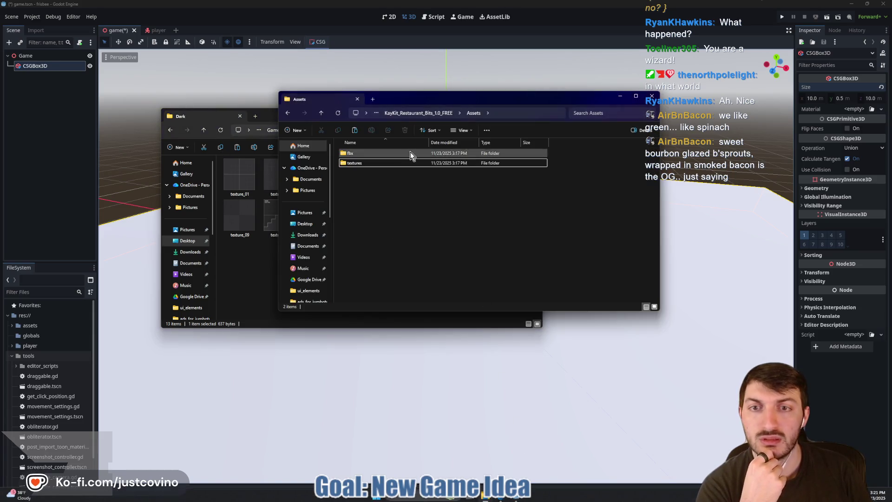
{"action": "left_click", "coordinate": [321, 113]}
{"action": "left_click", "coordinate": [322, 114]}
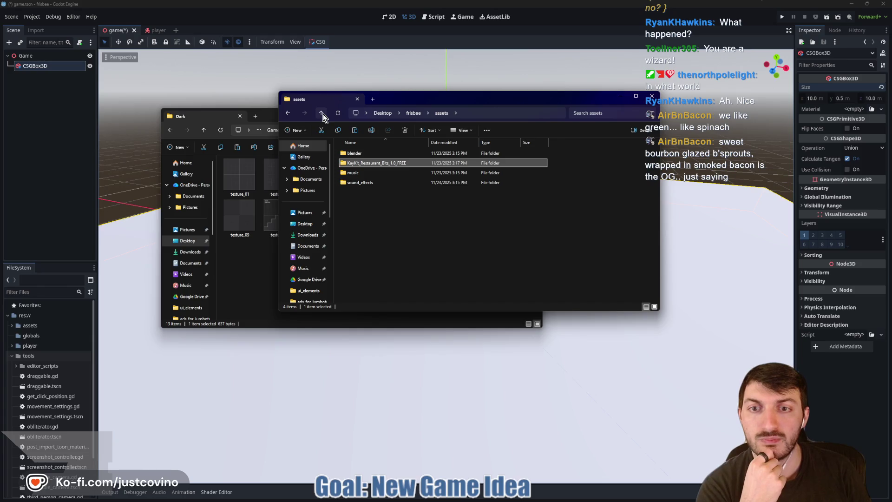
{"action": "left_click", "coordinate": [364, 198]}
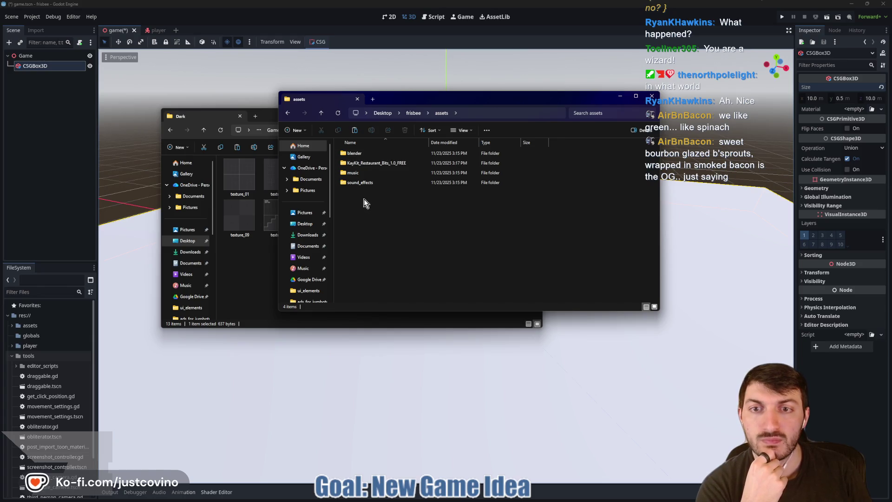
{"action": "left_click", "coordinate": [356, 131]}
Step: Apply the texture_08.png checker texture to the floor box
{"action": "left_click", "coordinate": [43, 193]}
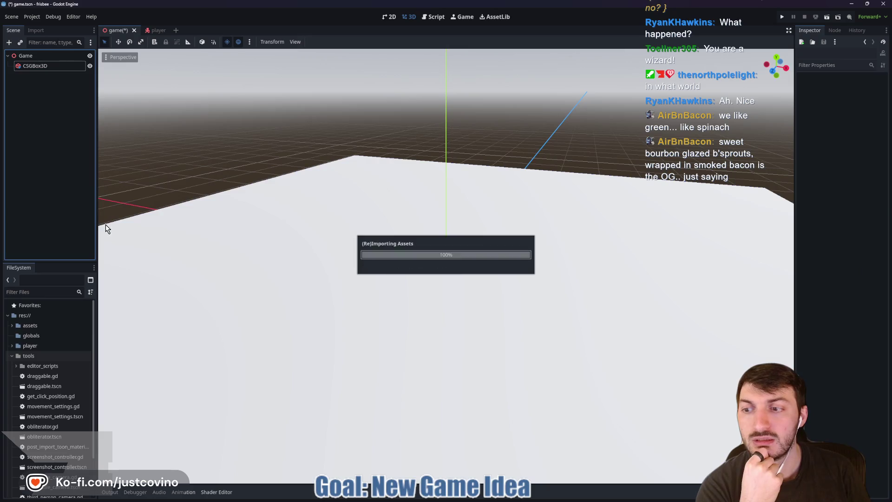
{"action": "left_click", "coordinate": [12, 356]}
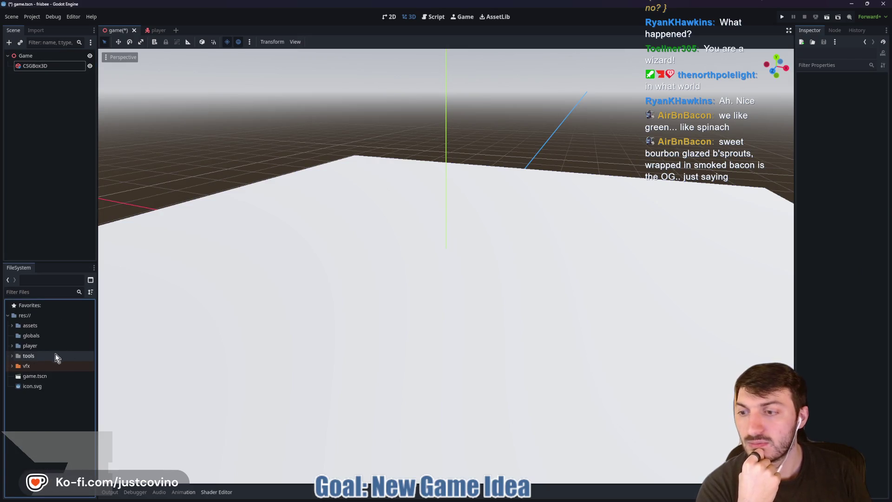
{"action": "left_click", "coordinate": [12, 325]}
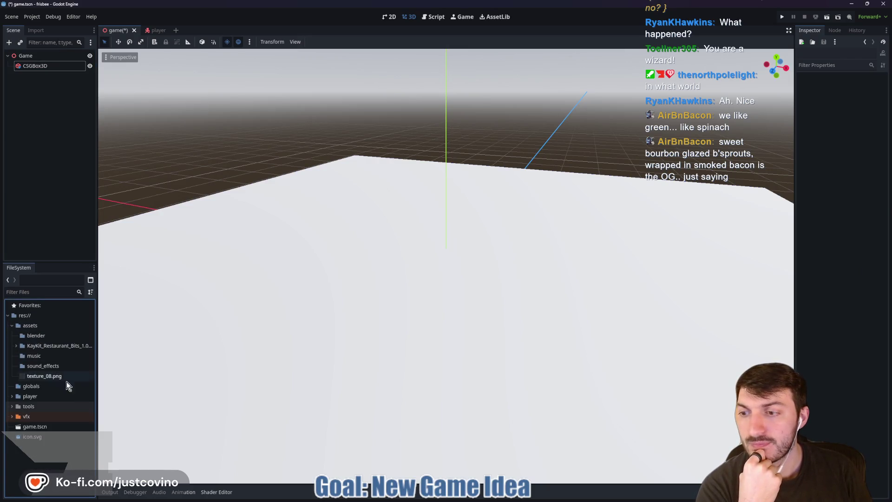
{"action": "left_click", "coordinate": [43, 377]}
{"action": "mouse_move", "coordinate": [42, 378]}
{"action": "left_mouse_down"}
{"action": "mouse_move", "coordinate": [319, 330]}
{"action": "mouse_move", "coordinate": [340, 278]}
{"action": "mouse_move", "coordinate": [329, 312]}
{"action": "left_mouse_up"}
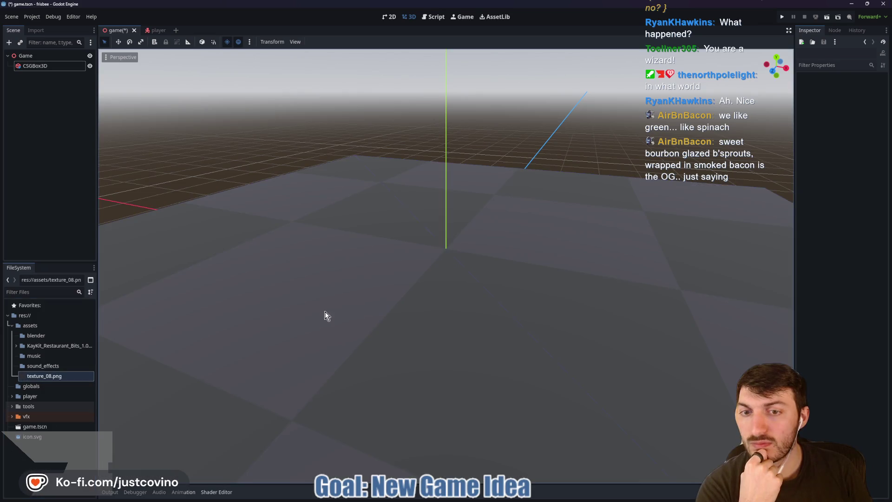
Step: Rename the floor box to Ground, enable Use Collision, and save game.tscn
{"action": "scroll", "coordinate": [534, 225], "scroll_direction": "down", "scroll_amount": 5}
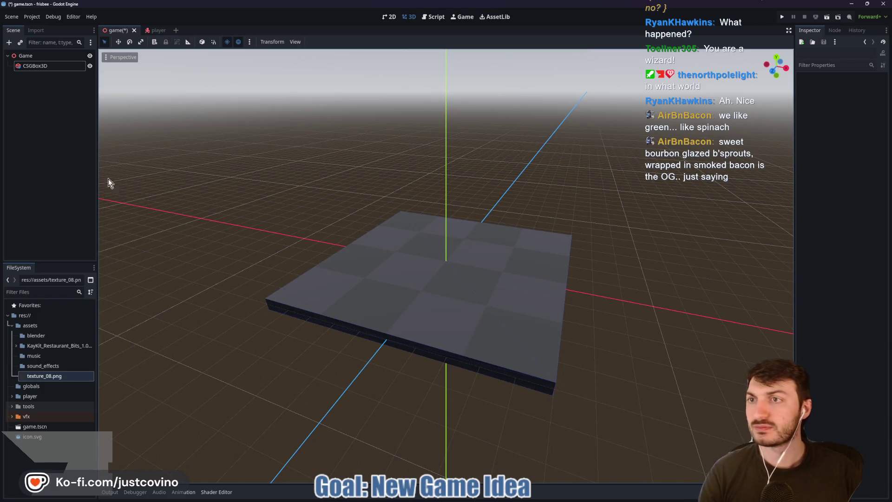
{"action": "left_click", "coordinate": [77, 56]}
{"action": "double_click", "coordinate": [35, 65]}
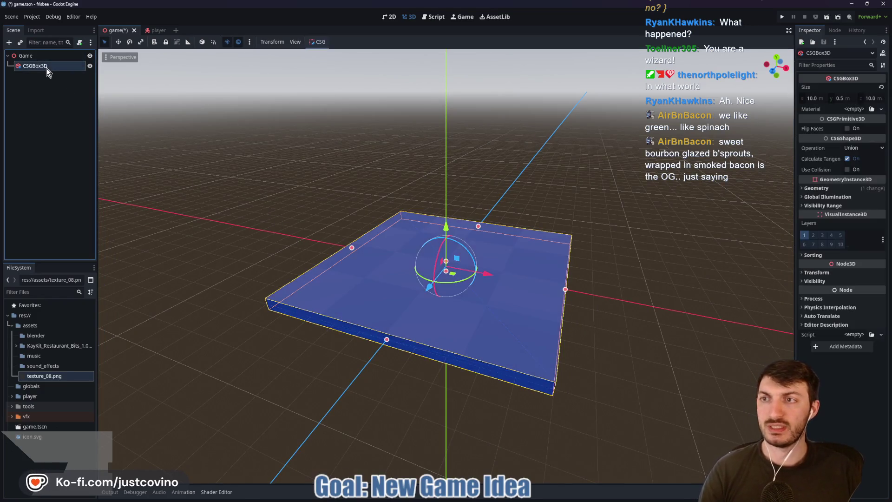
{"action": "key", "text": "Return"}
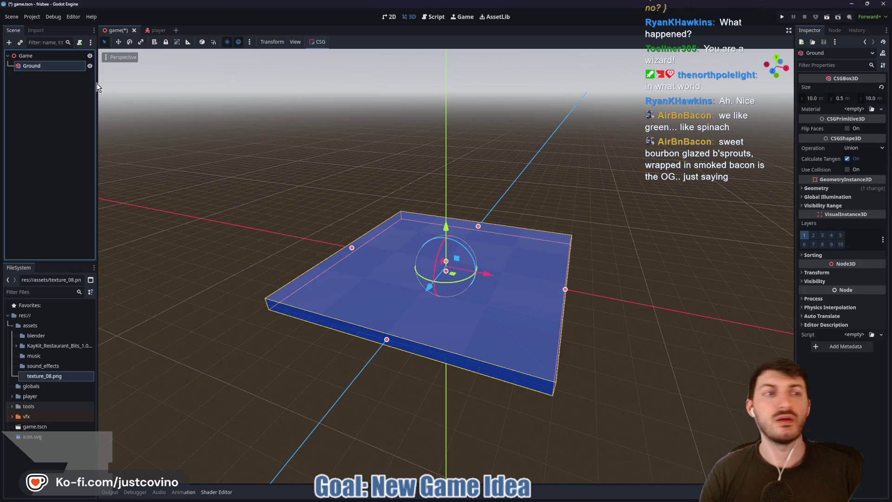
{"action": "left_click", "coordinate": [847, 169]}
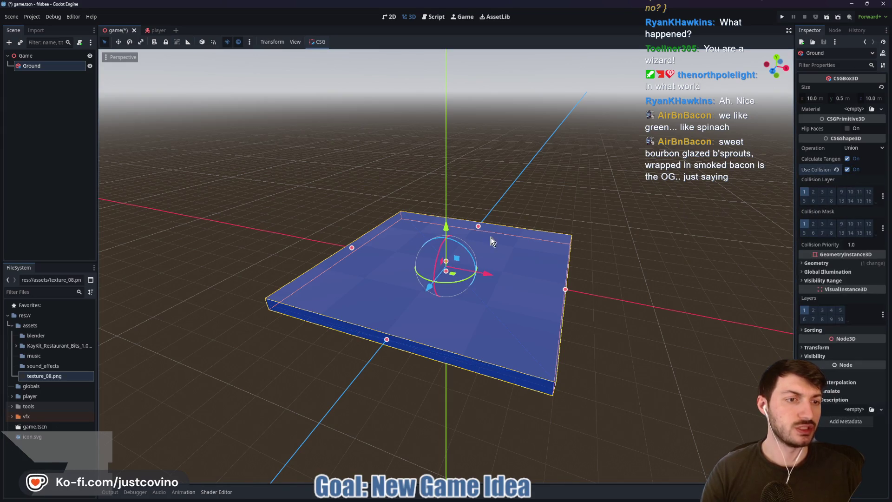
{"action": "key", "text": "ctrl+s"}
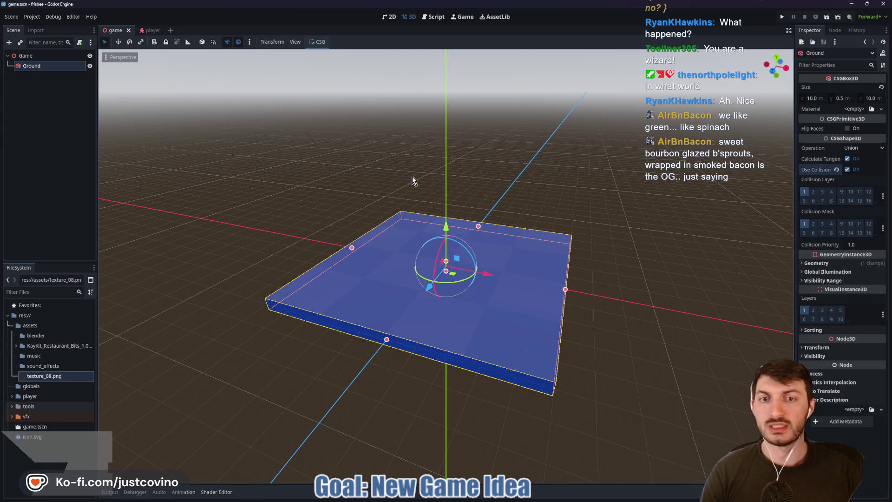
Step: Add the preview sun and preview environment to the scene
{"action": "left_click", "coordinate": [250, 41]}
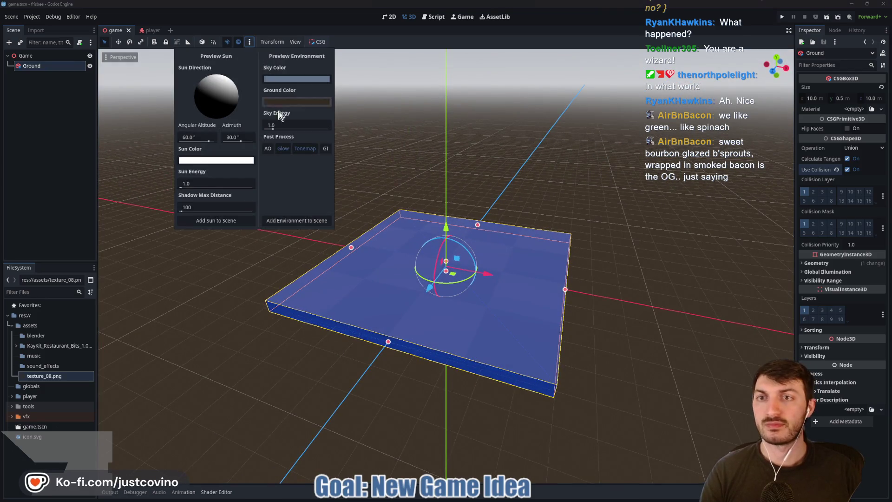
{"action": "left_click", "coordinate": [214, 221]}
{"action": "left_click", "coordinate": [249, 42]}
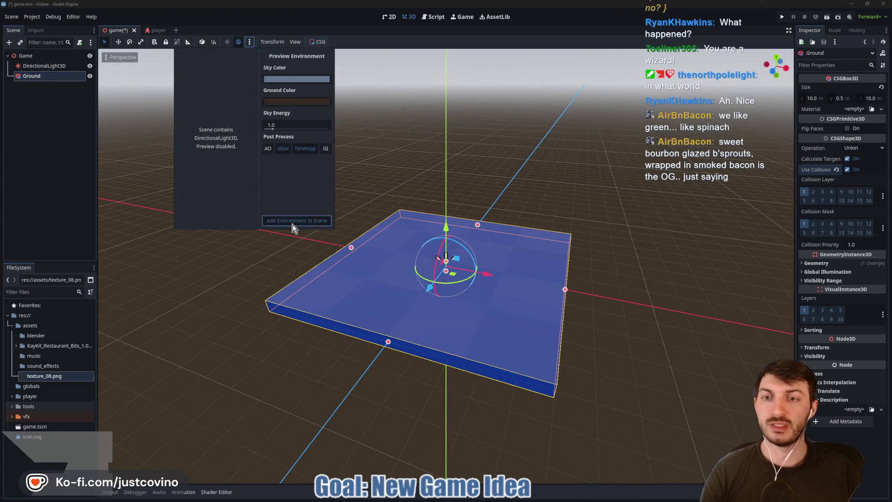
{"action": "left_click", "coordinate": [297, 220]}
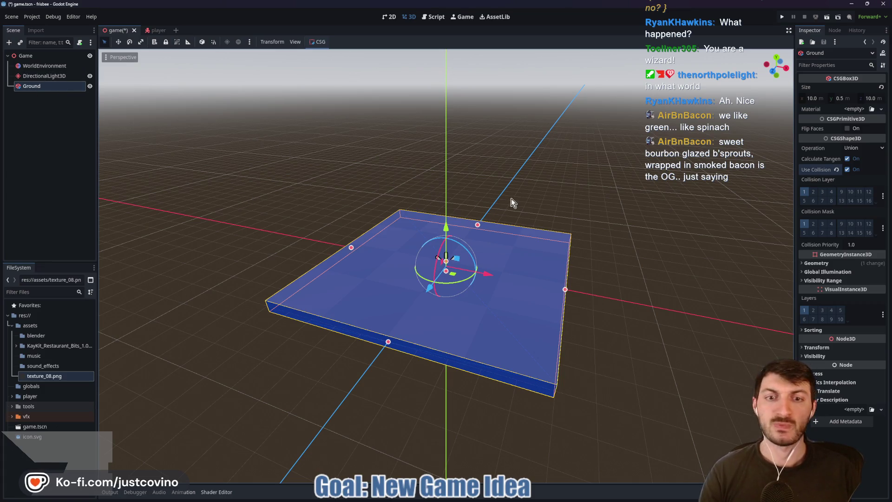
Step: Make Ground 10 m tall, raise it onto the ground, enable Flip Faces, and save
{"action": "left_click", "coordinate": [39, 87]}
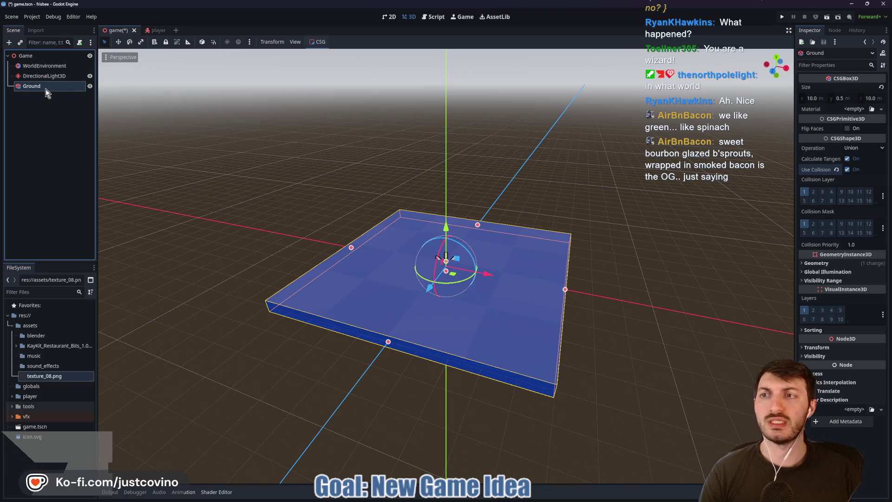
{"action": "left_click", "coordinate": [846, 98]}
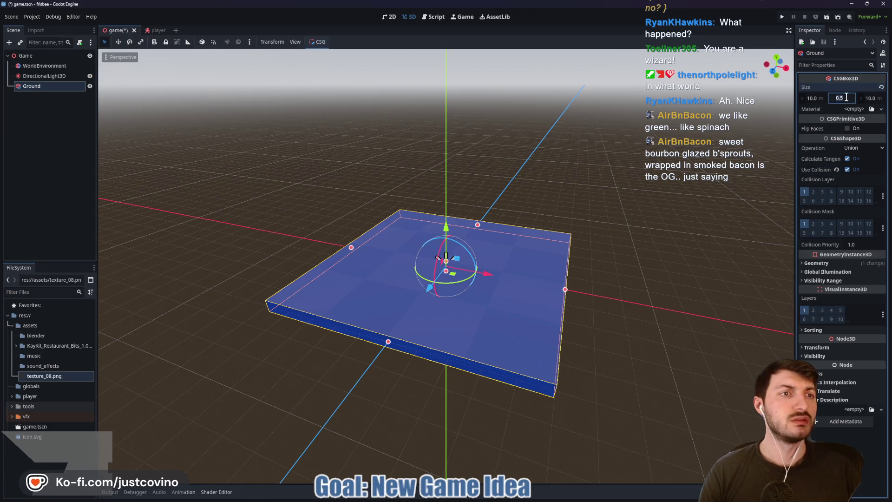
{"action": "type", "text": "10"}
{"action": "key", "text": "Return"}
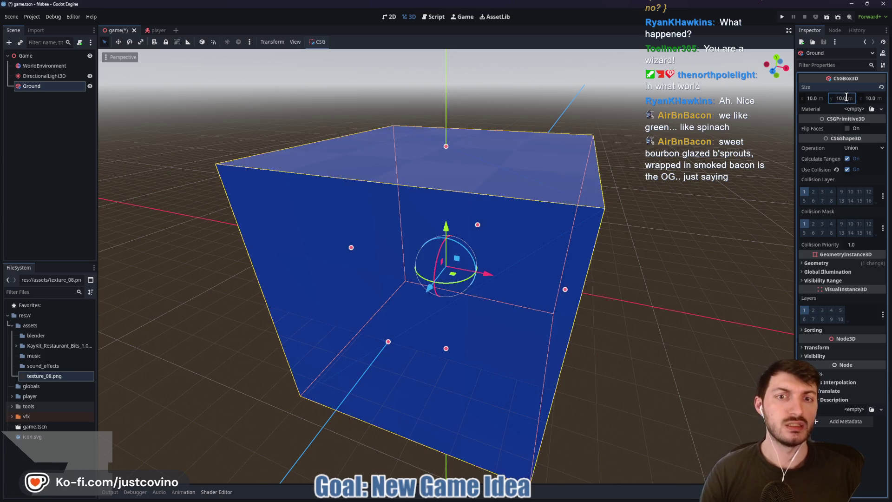
{"action": "key", "text": "KP_1"}
{"action": "mouse_move", "coordinate": [446, 217]}
{"action": "left_mouse_down"}
{"action": "mouse_move", "coordinate": [436, 99]}
{"action": "mouse_move", "coordinate": [582, 221]}
{"action": "mouse_move", "coordinate": [634, 221]}
{"action": "left_mouse_up"}
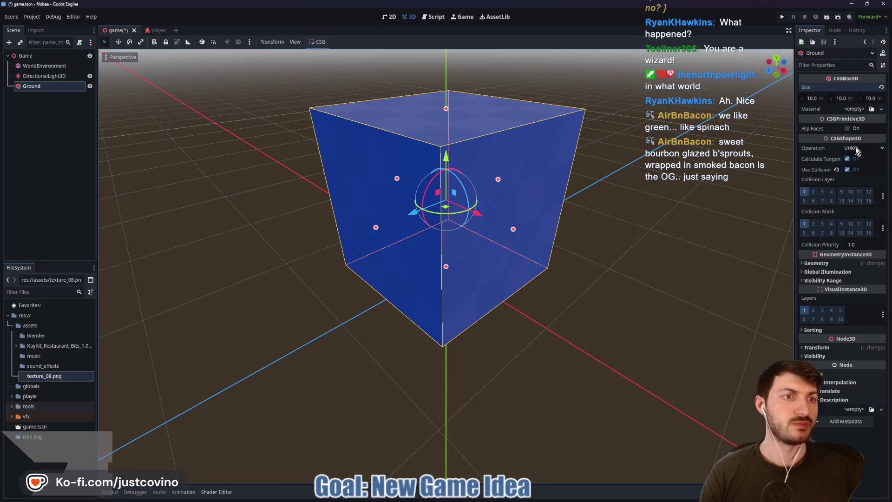
{"action": "left_click", "coordinate": [847, 129]}
{"action": "left_click_drag", "start_coordinate": [743, 195], "coordinate": [637, 241]}
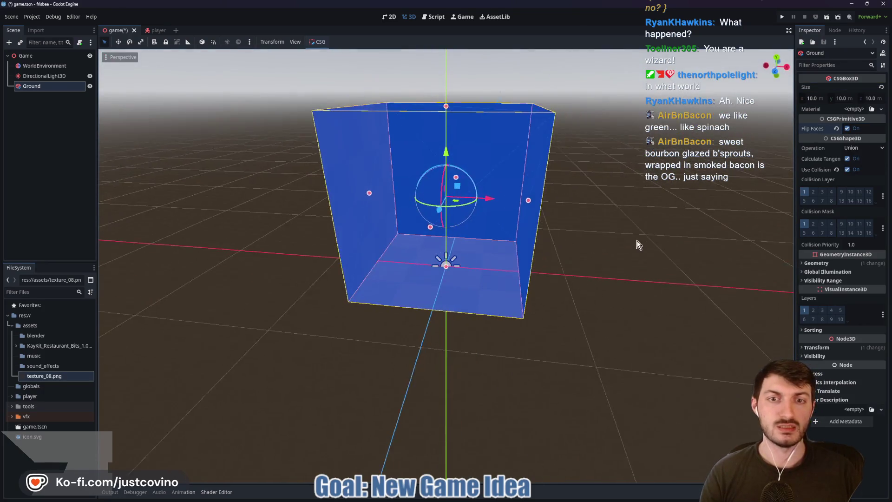
{"action": "key", "text": "ctrl+s"}
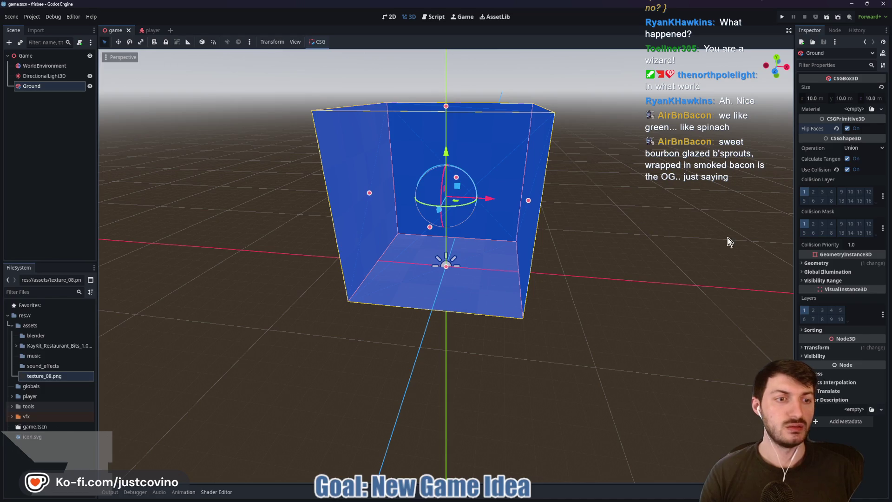
Step: Attach a new player.gd script to the Player node, declare it class_name Player, and save it
{"action": "left_click", "coordinate": [148, 30]}
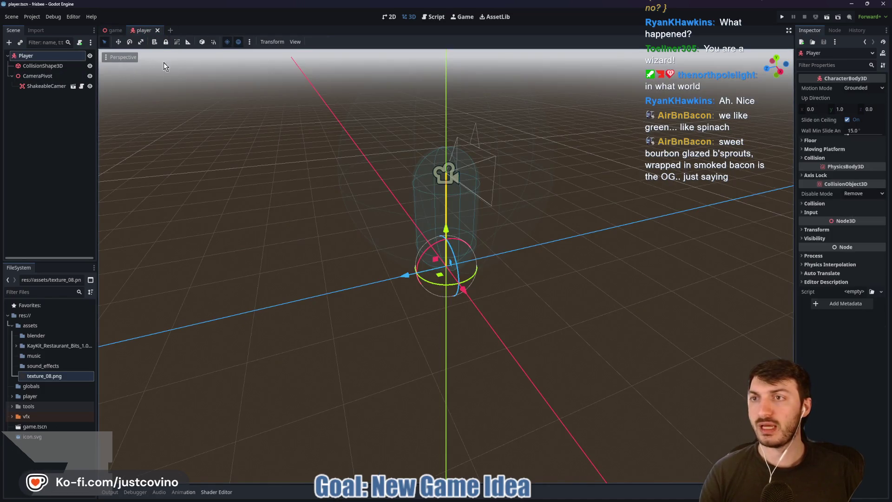
{"action": "left_click", "coordinate": [79, 42]}
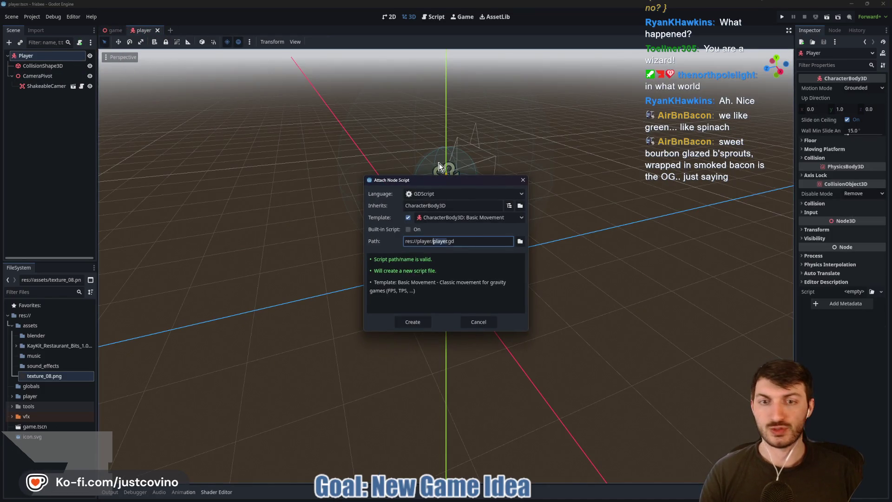
{"action": "left_click", "coordinate": [422, 323]}
{"action": "type", "text": "clas"}
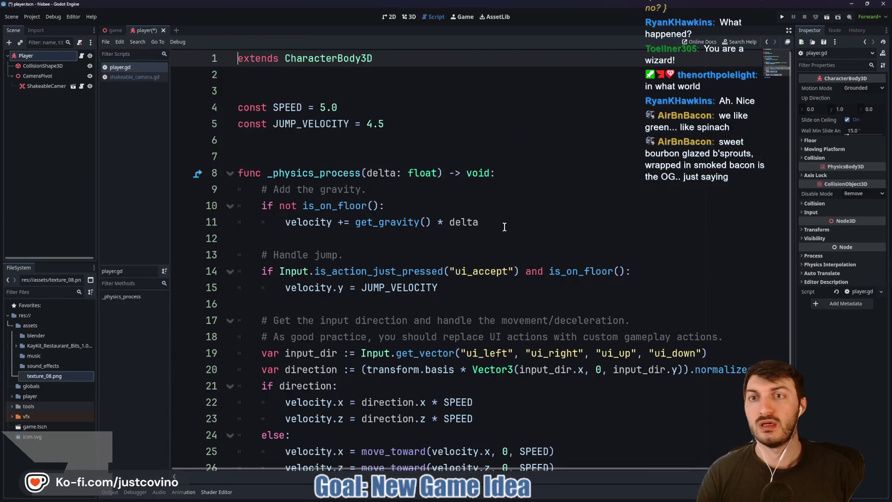
{"action": "type", "text": "s_name Player"}
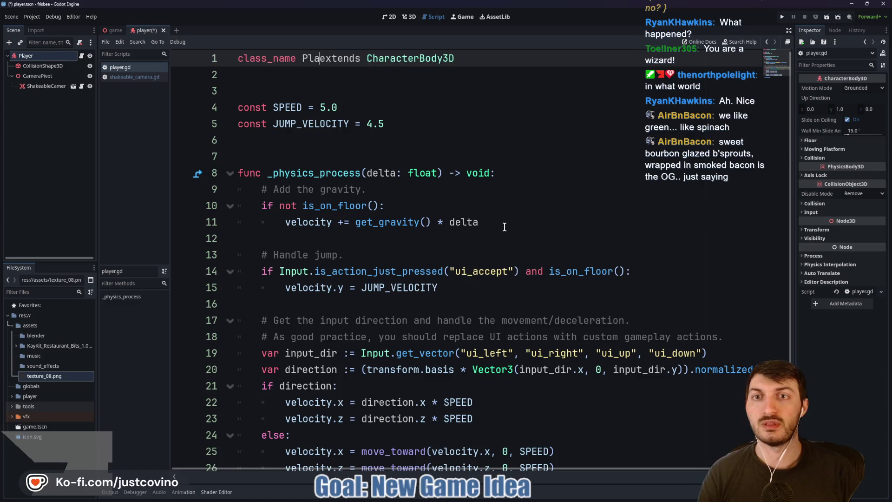
{"action": "scroll", "coordinate": [355, 305], "scroll_direction": "down", "scroll_amount": 2}
{"action": "key", "text": "ctrl+s"}
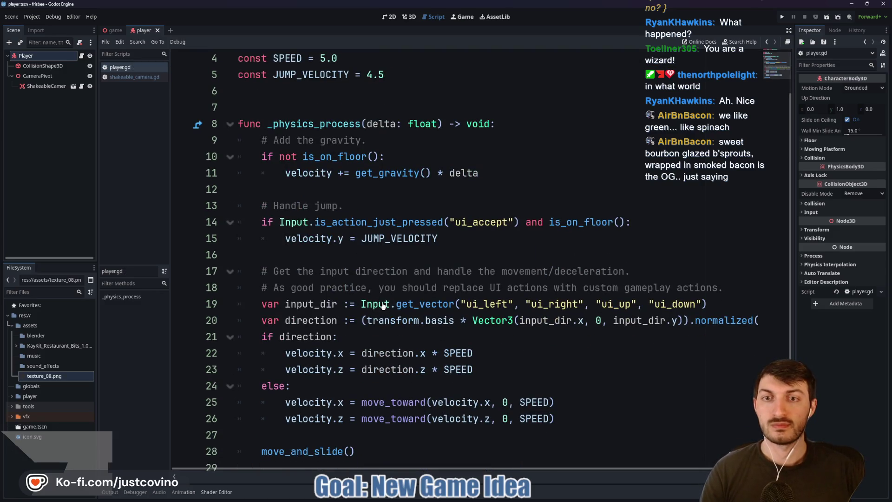
{"action": "scroll", "coordinate": [321, 282], "scroll_direction": "up", "scroll_amount": 1}
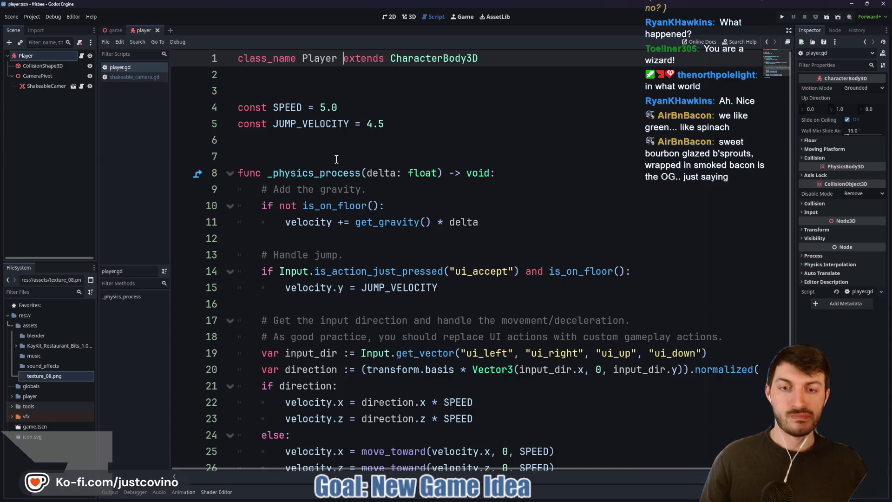
Step: In Project Settings' Input Map, add forward, back, left and right actions
{"action": "left_click", "coordinate": [32, 17]}
{"action": "left_click", "coordinate": [55, 32]}
{"action": "left_click", "coordinate": [282, 138]}
{"action": "left_click", "coordinate": [301, 161]}
{"action": "type", "text": "forward"}
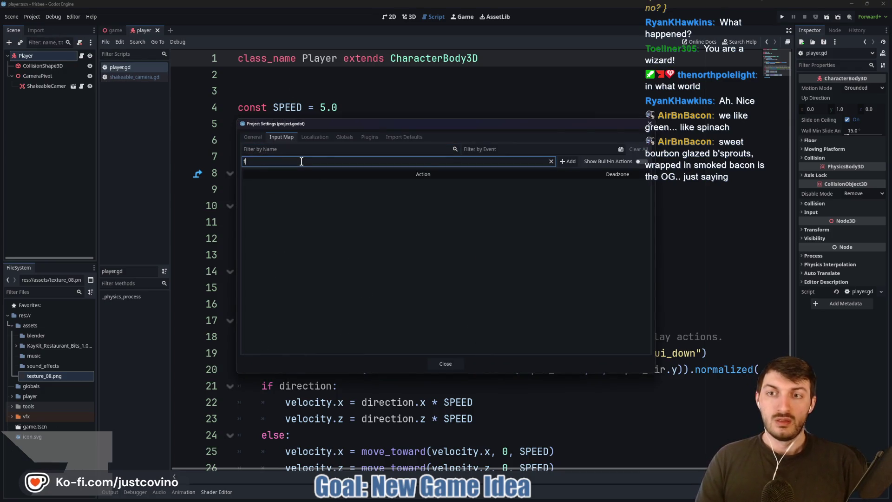
{"action": "key", "text": "Return"}
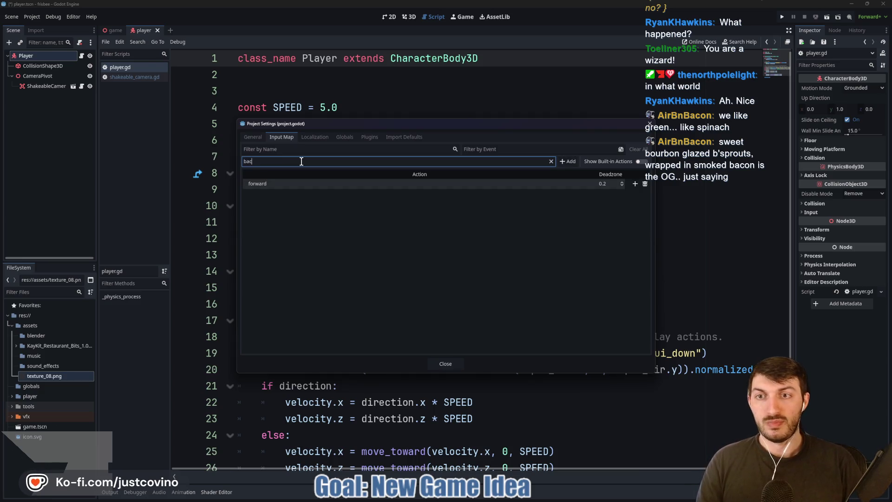
{"action": "type", "text": "ck"}
{"action": "key", "text": "Return"}
{"action": "key", "text": "Return"}
{"action": "type", "text": "right"}
{"action": "key", "text": "Return"}
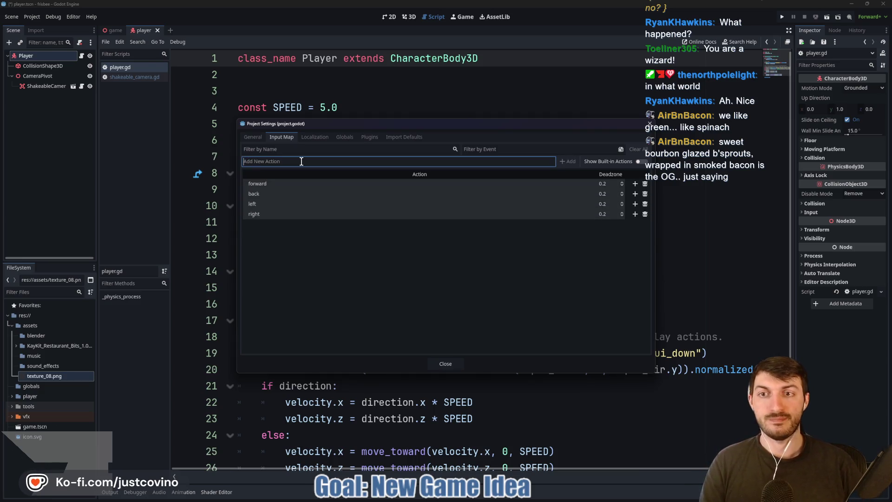
Step: Bind W, S, A and D to forward, back, left and right, then close the settings
{"action": "left_click", "coordinate": [634, 184]}
{"action": "key", "text": "w"}
{"action": "left_click", "coordinate": [395, 310]}
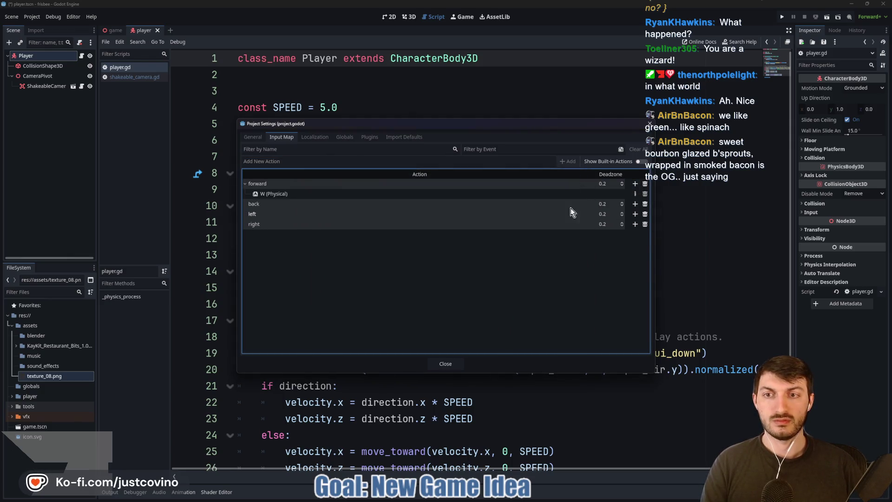
{"action": "left_click", "coordinate": [635, 205]}
{"action": "key", "text": "s"}
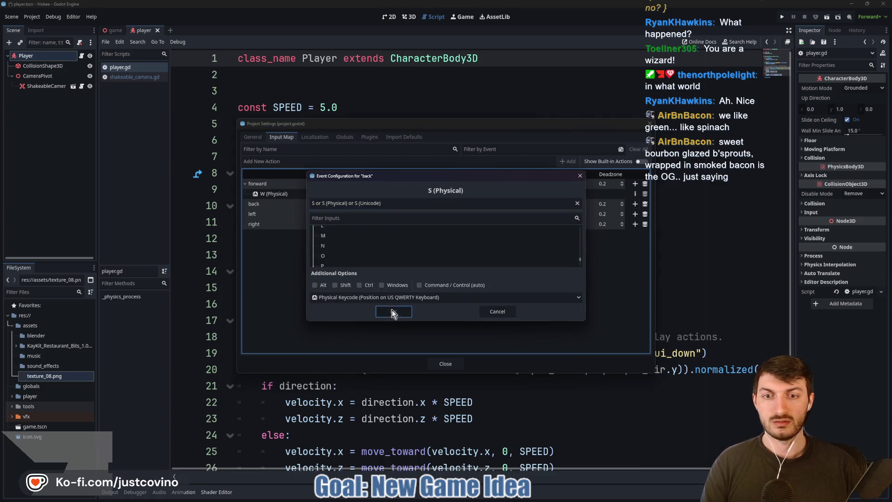
{"action": "left_click", "coordinate": [395, 308]}
{"action": "left_click", "coordinate": [635, 224]}
{"action": "key", "text": "a"}
{"action": "left_click", "coordinate": [394, 311]}
{"action": "left_click", "coordinate": [635, 245]}
{"action": "key", "text": "d"}
{"action": "left_click", "coordinate": [395, 312]}
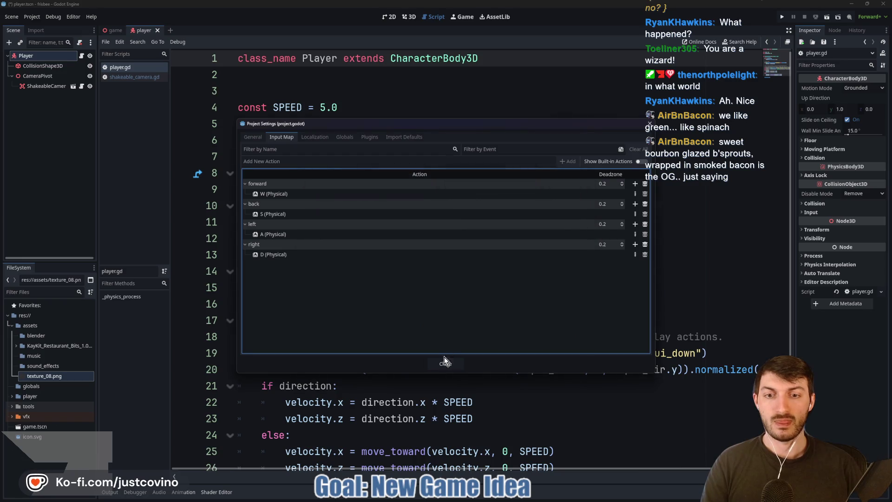
{"action": "left_click", "coordinate": [445, 364]}
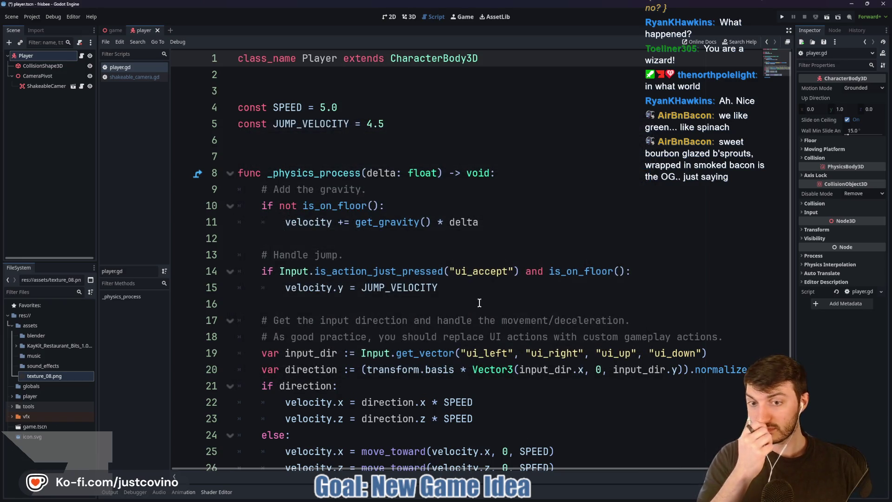
Step: On line 19, change get_vector's ui_left, ui_right, ui_up, ui_down to left, right, forward, back and save
{"action": "scroll", "coordinate": [475, 303], "scroll_direction": "down", "scroll_amount": 1}
{"action": "left_click_drag", "start_coordinate": [506, 307], "coordinate": [466, 304]}
{"action": "key", "text": "BackSpace"}
{"action": "type", "text": "left"}
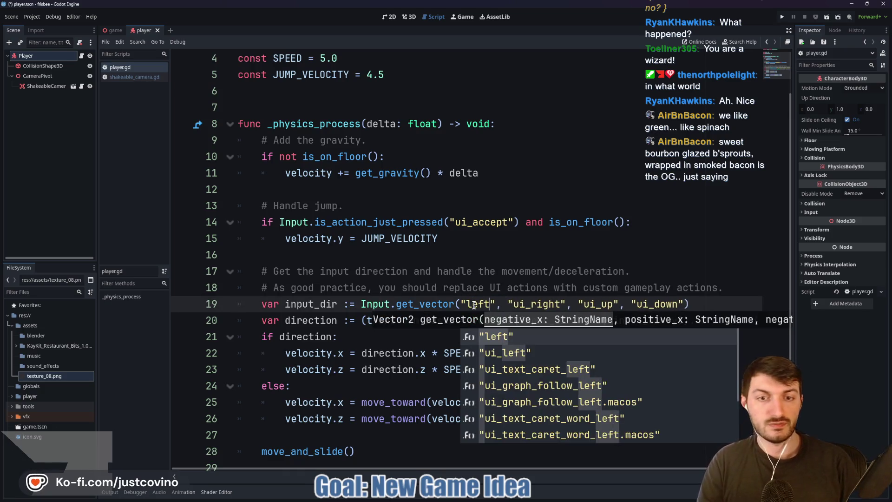
{"action": "left_click_drag", "start_coordinate": [529, 305], "coordinate": [519, 305]}
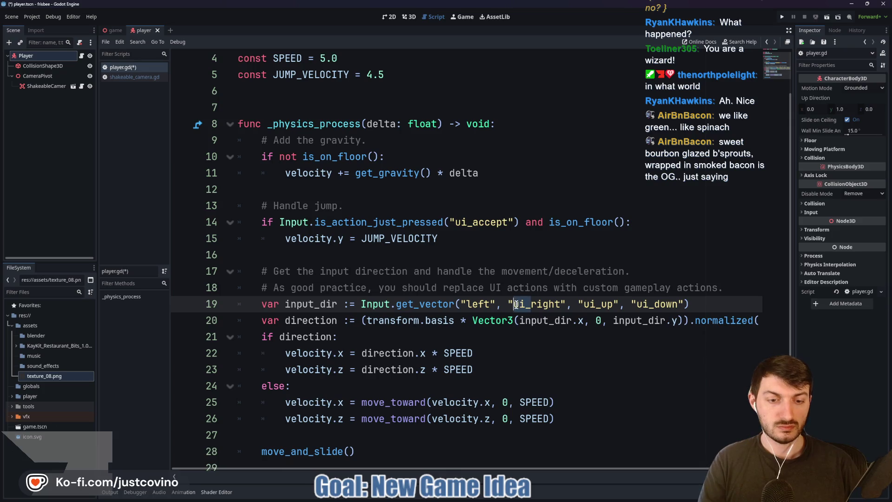
{"action": "key", "text": "BackSpace"}
{"action": "left_click_drag", "start_coordinate": [595, 304], "coordinate": [566, 304]}
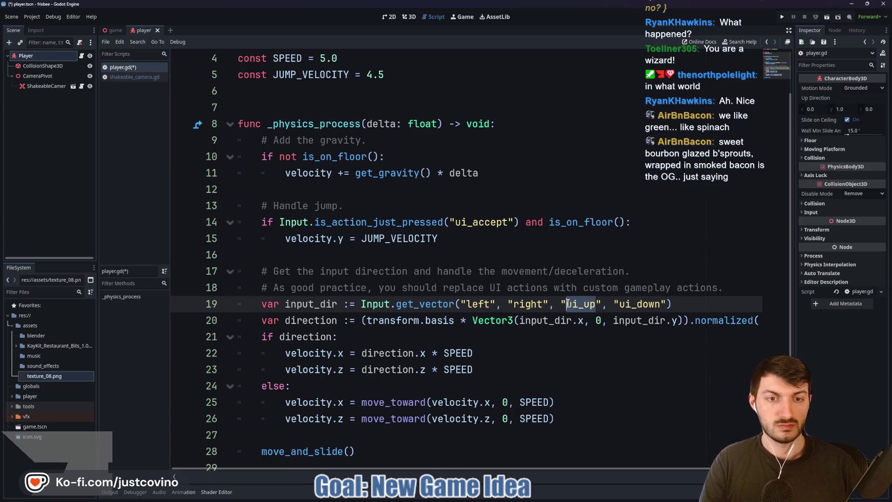
{"action": "type", "text": "forward"}
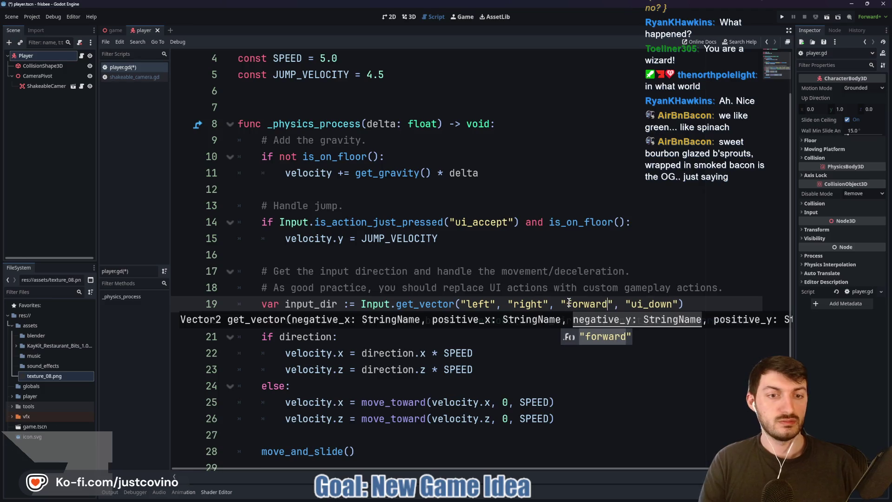
{"action": "left_click_drag", "start_coordinate": [672, 304], "coordinate": [633, 304]}
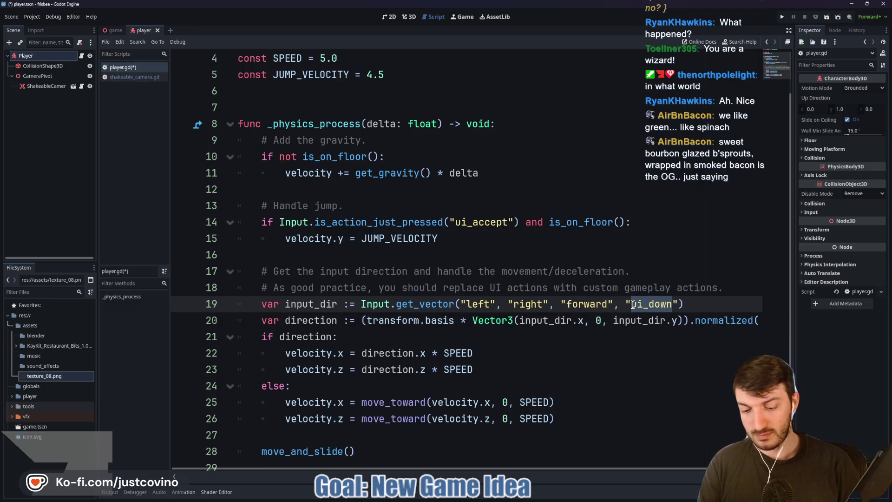
{"action": "type", "text": "back"}
{"action": "left_click", "coordinate": [585, 287]}
{"action": "key", "text": "ctrl+s"}
{"action": "scroll", "coordinate": [396, 271], "scroll_direction": "down", "scroll_amount": 1}
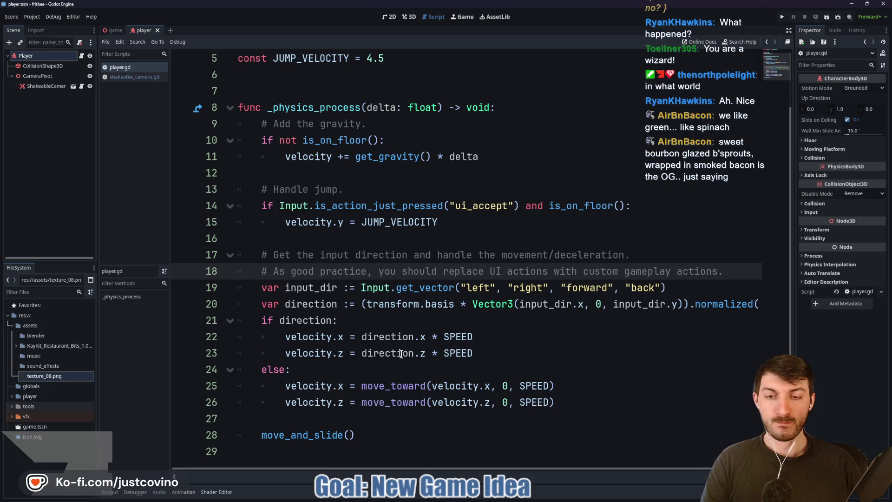
Step: Rewrite line 22 as velocity.x = lerp(velocity.x, direction.x * SPEED, acceleration)
{"action": "left_click", "coordinate": [506, 352]}
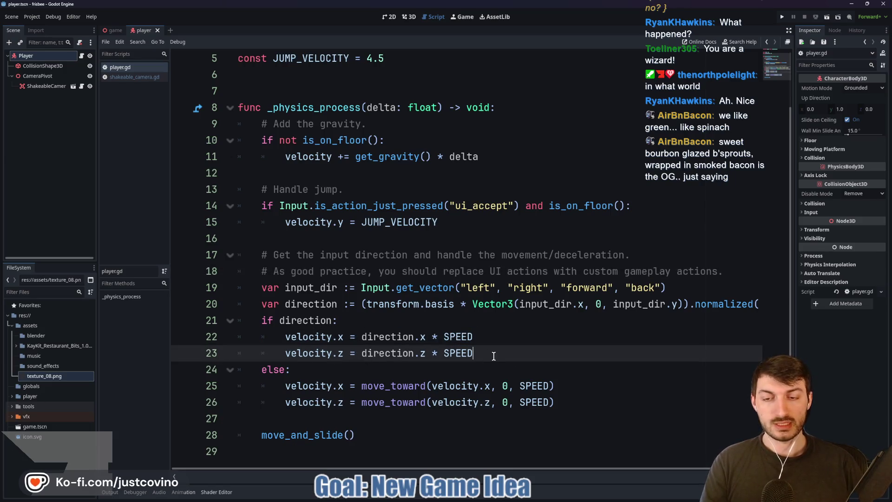
{"action": "left_click", "coordinate": [362, 343]}
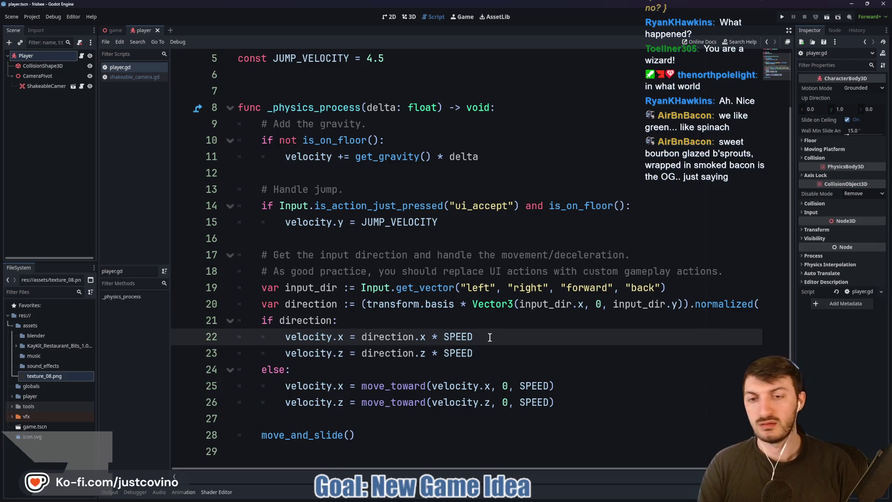
{"action": "type", "text": "ler-"}
{"action": "key", "text": "BackSpace"}
{"action": "type", "text": "p"}
{"action": "key", "text": "Return"}
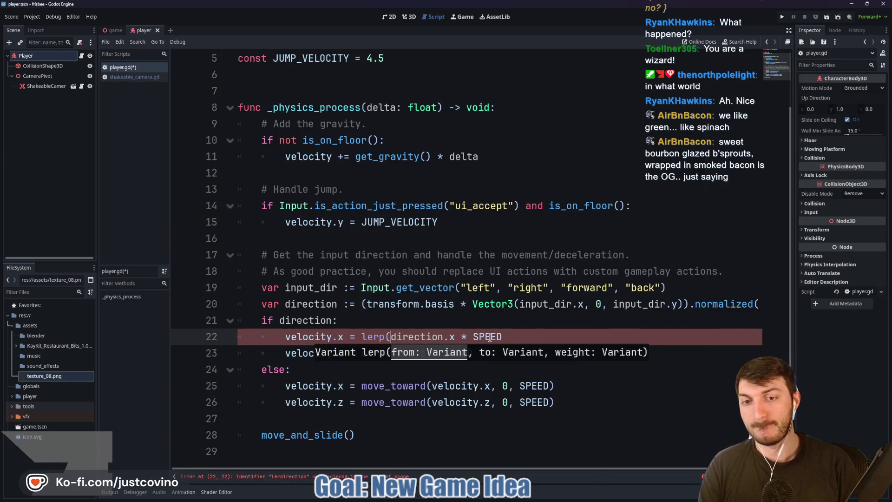
{"action": "type", "text": "velocity"}
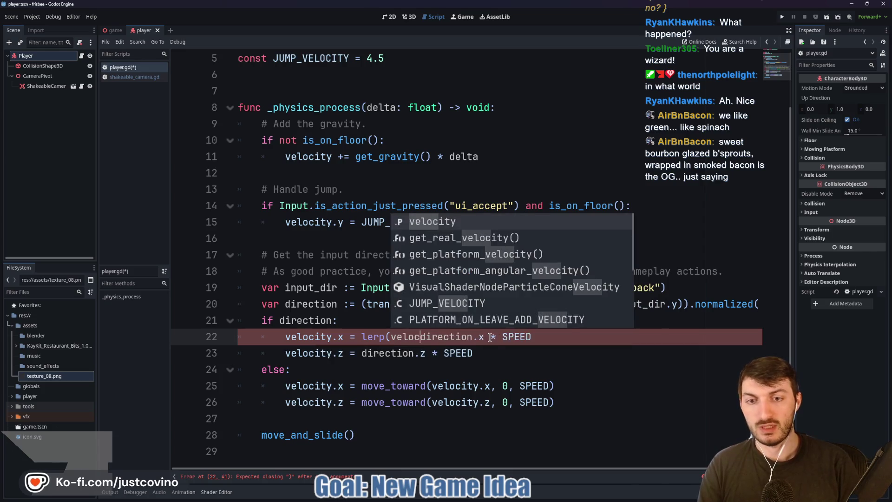
{"action": "type", "text": ".x"}
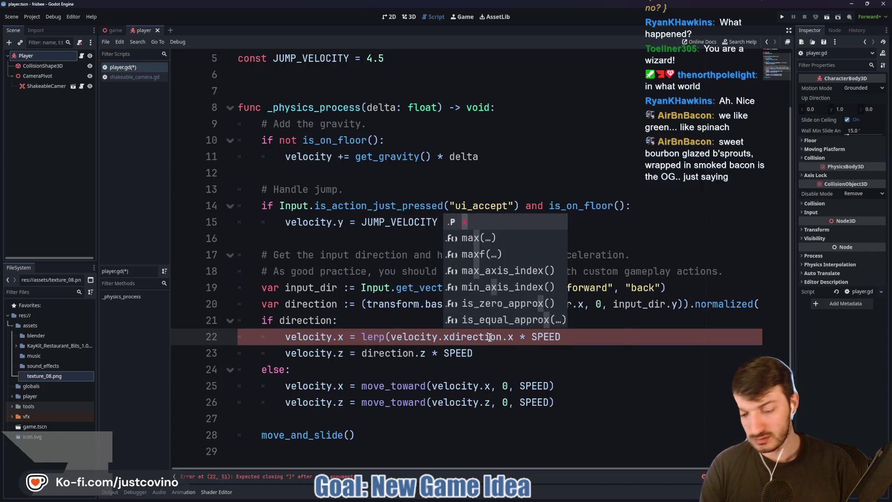
{"action": "type", "text": ","}
{"action": "key", "text": "End"}
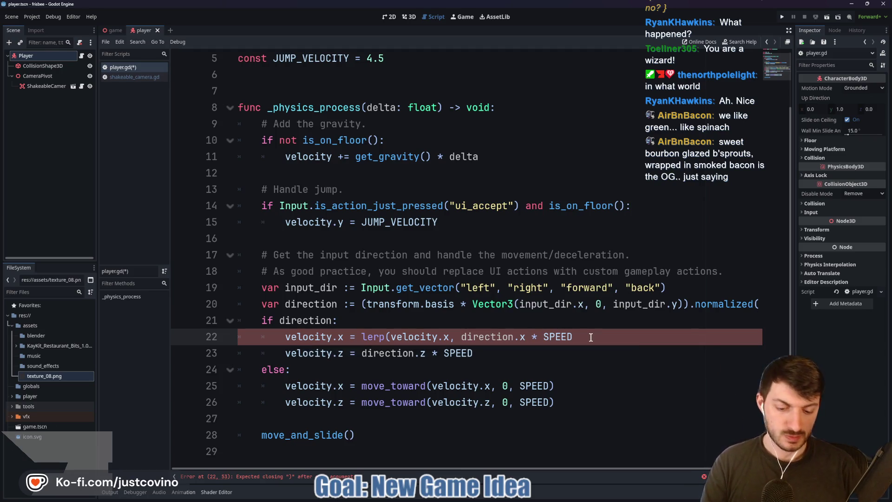
{"action": "type", "text": ", "}
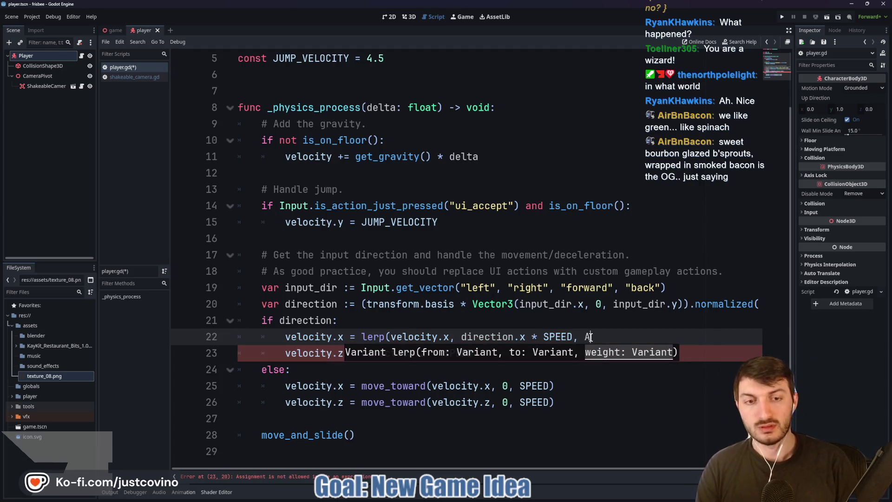
{"action": "type", "text": "ACCELERA"}
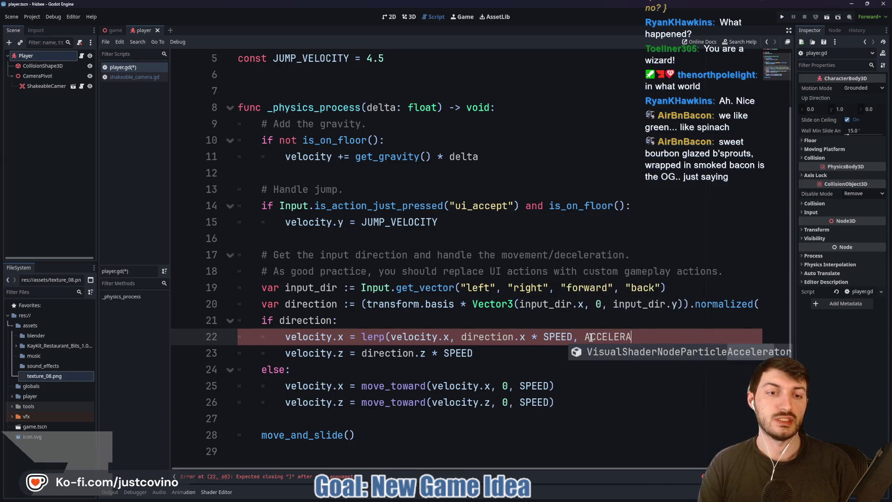
{"action": "key", "text": "BackSpace"}
{"action": "key", "text": "BackSpace"}
{"action": "key", "text": "BackSpace"}
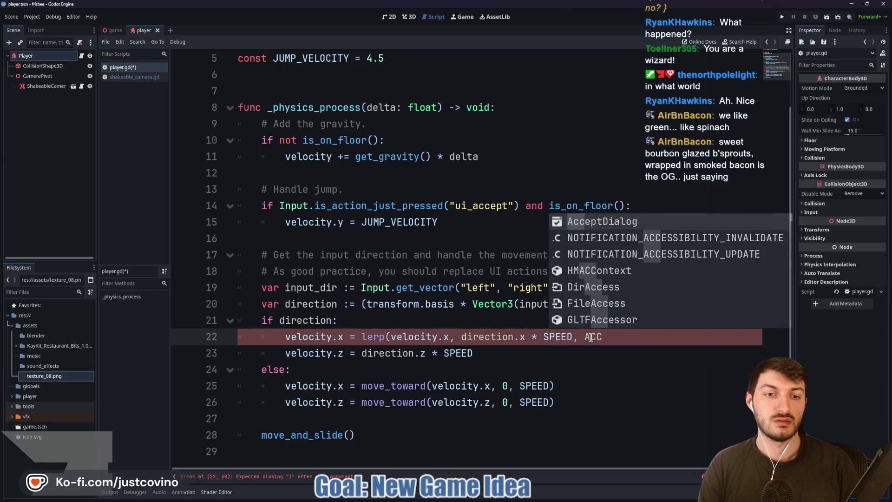
{"action": "type", "text": "acceleration"}
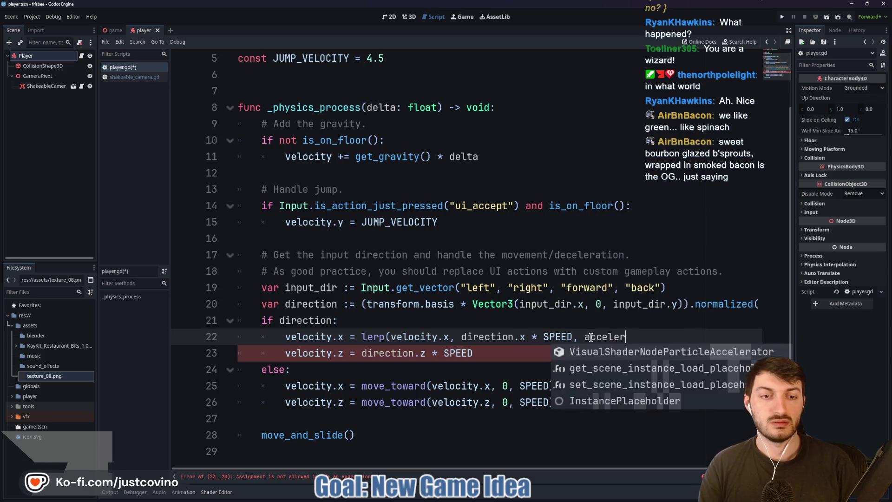
{"action": "type", "text": ")"}
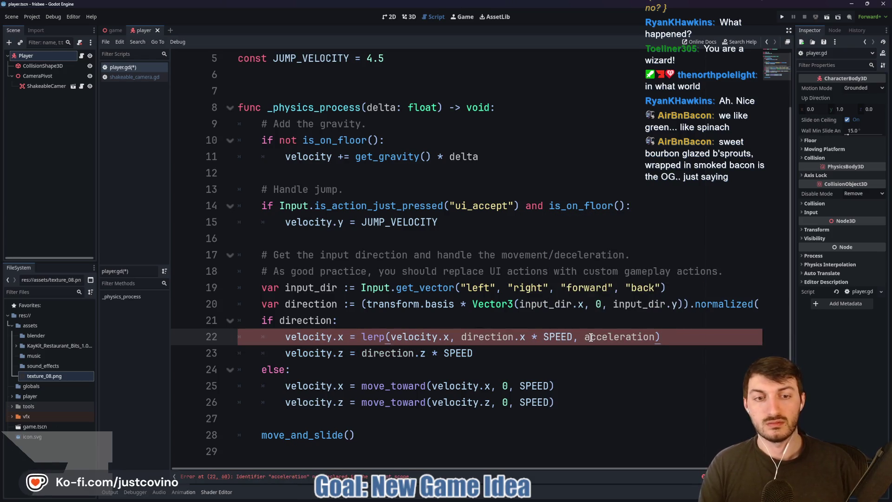
Step: Rewrite line 23 as velocity.z = lerp(velocity.z, direction.z * SPEED, acceleration)
{"action": "left_click", "coordinate": [362, 354]}
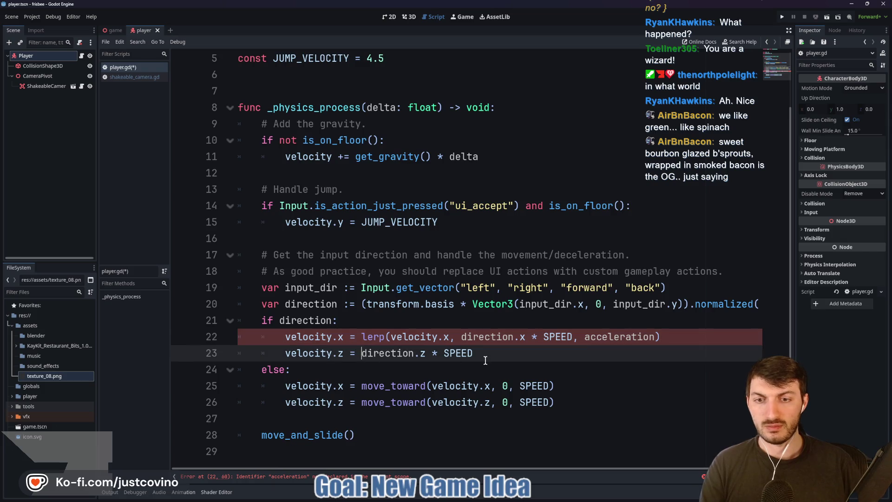
{"action": "type", "text": "lerp"}
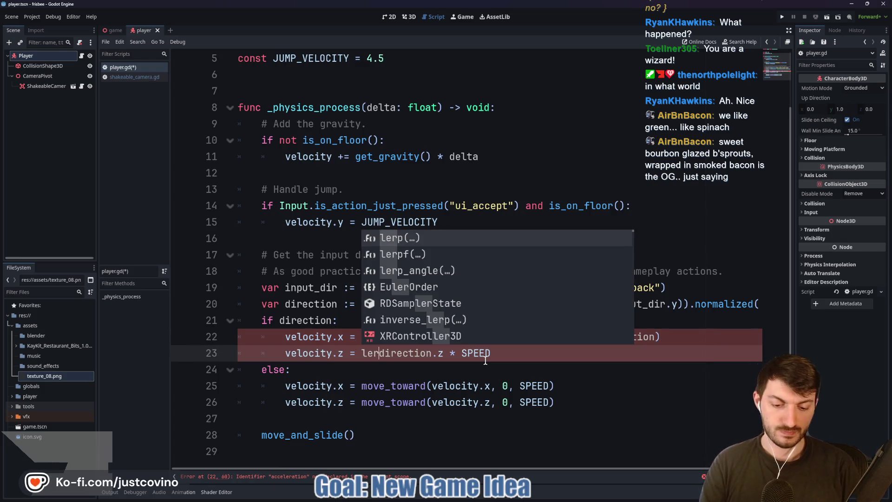
{"action": "type", "text": "(velco"}
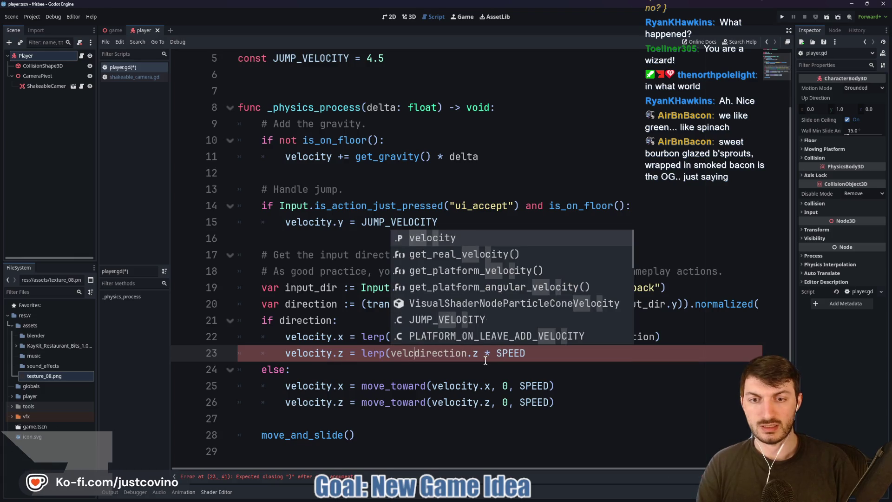
{"action": "key", "text": "BackSpace"}
{"action": "key", "text": "BackSpace"}
{"action": "type", "text": "ocity.z"}
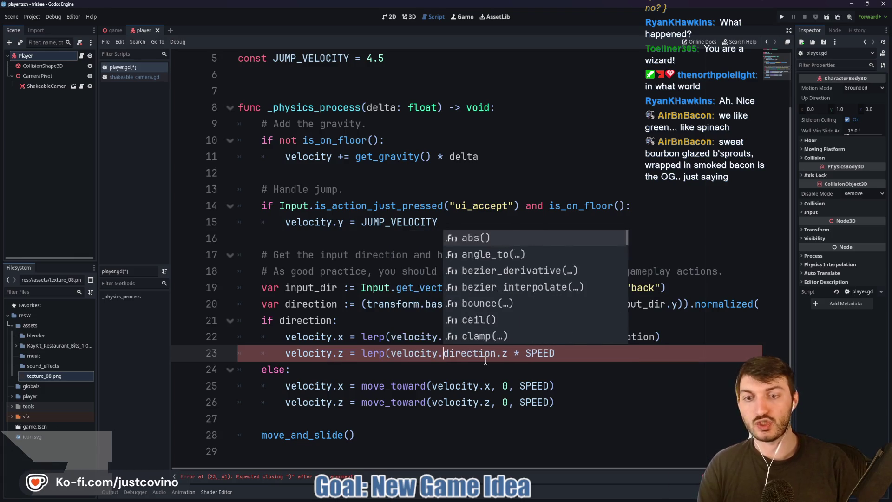
{"action": "type", "text": ","}
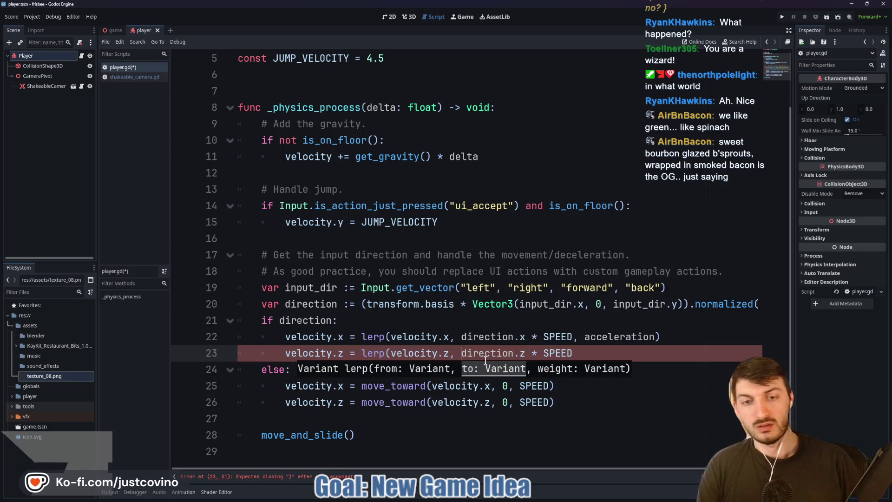
{"action": "left_click", "coordinate": [597, 352]}
{"action": "type", "text": ", acc"}
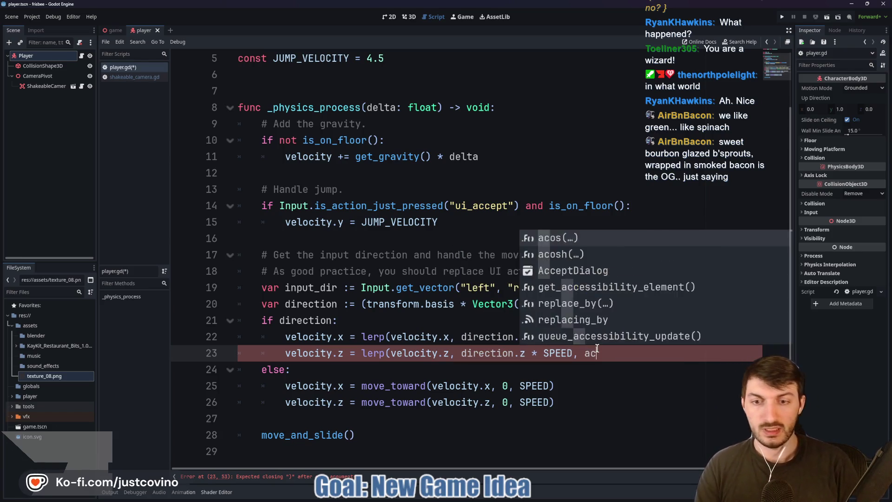
{"action": "type", "text": "eleration"}
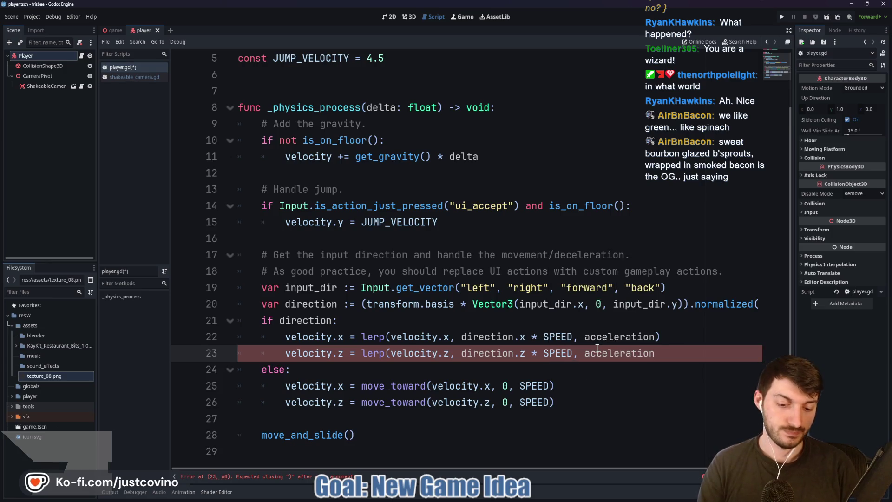
{"action": "type", "text": ")"}
{"action": "scroll", "coordinate": [272, 141], "scroll_direction": "up", "scroll_amount": 2}
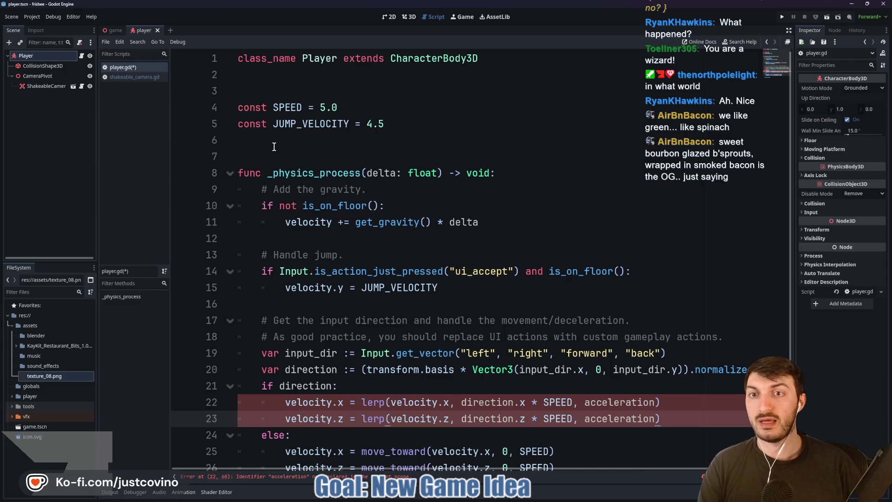
Step: Add 'var acceleration: float = 0.15' below the class_name line and save the script
{"action": "left_click", "coordinate": [253, 86]}
{"action": "key", "text": "Return"}
{"action": "key", "text": "Return"}
{"action": "key", "text": "Return"}
{"action": "key", "text": "Up"}
{"action": "key", "text": "Up"}
{"action": "type", "text": "var acceleration: f"}
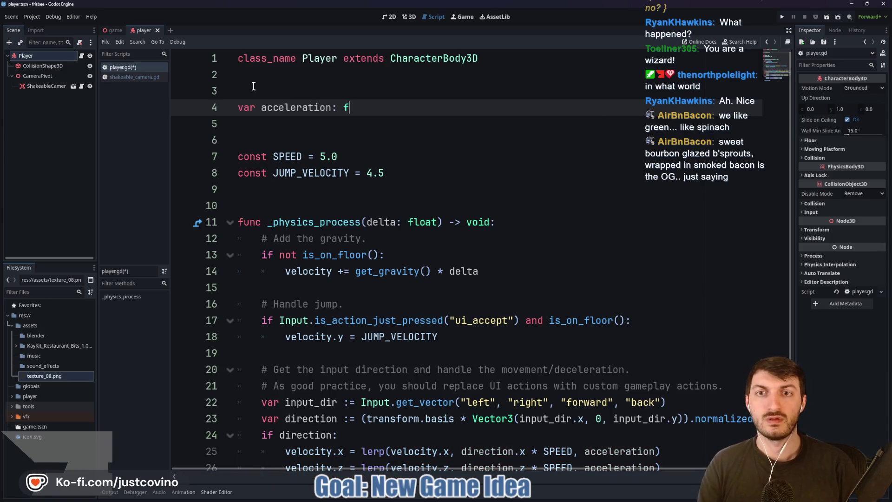
{"action": "type", "text": "loat = 0.15"}
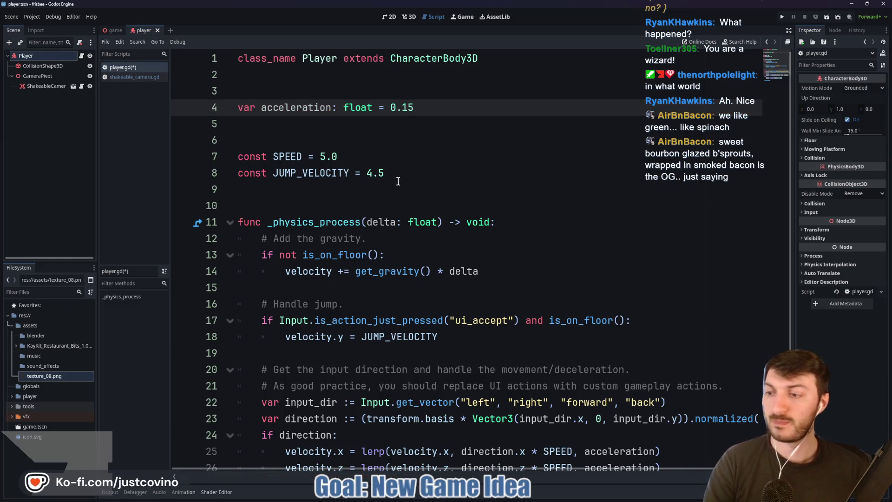
{"action": "scroll", "coordinate": [393, 179], "scroll_direction": "down", "scroll_amount": 1}
{"action": "scroll", "coordinate": [406, 218], "scroll_direction": "down", "scroll_amount": 1}
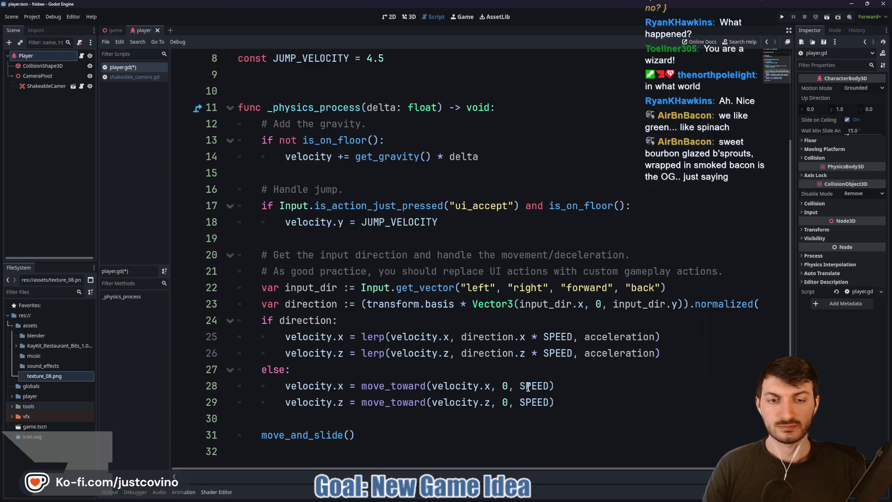
{"action": "left_click", "coordinate": [455, 377]}
{"action": "key", "text": "ctrl+s"}
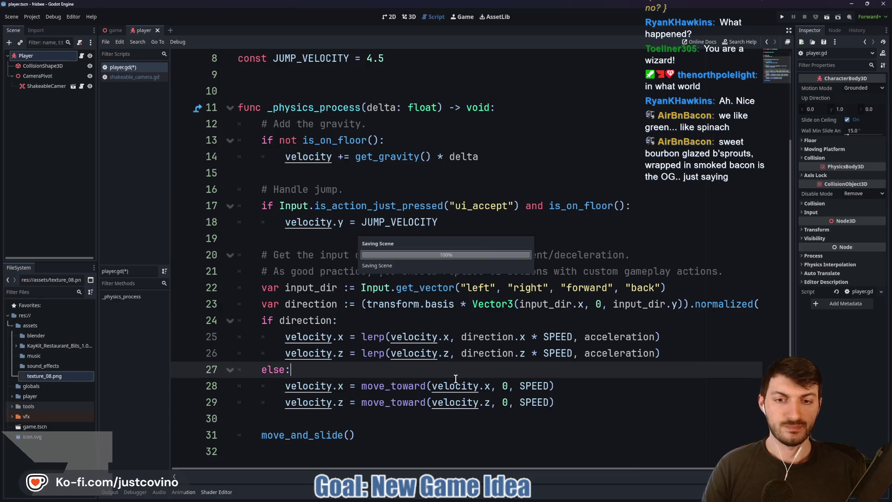
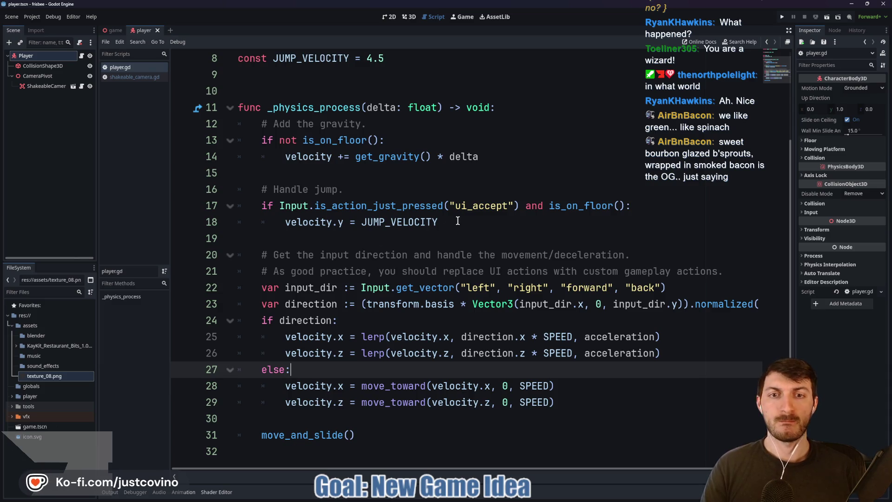
Step: Add a 'jump' action to the project Input Map, bound to the Space key
{"action": "left_click", "coordinate": [40, 19]}
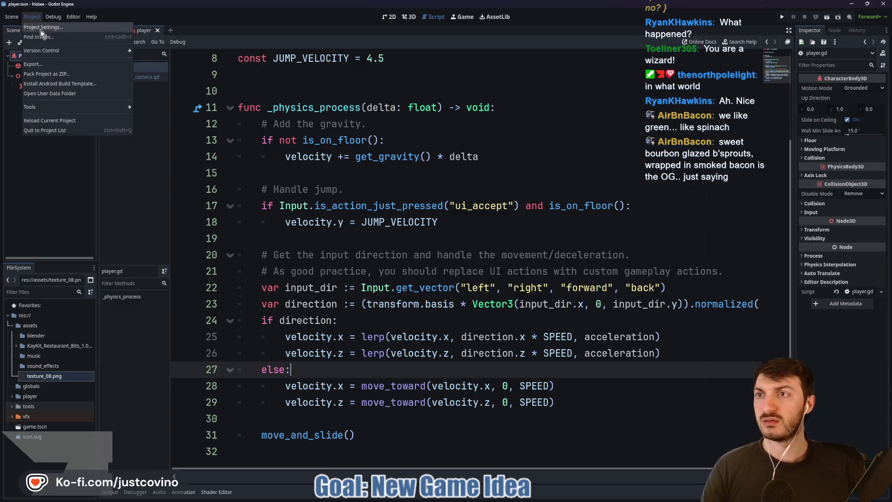
{"action": "left_click", "coordinate": [44, 27]}
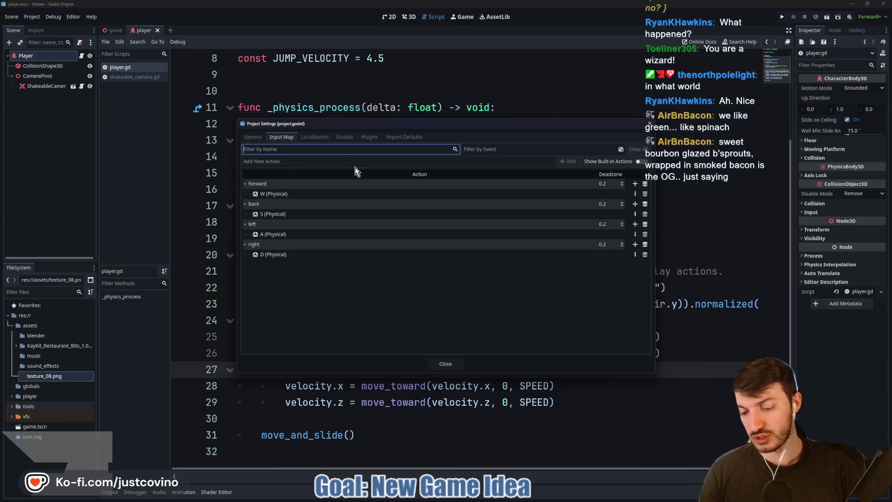
{"action": "left_click", "coordinate": [343, 161]}
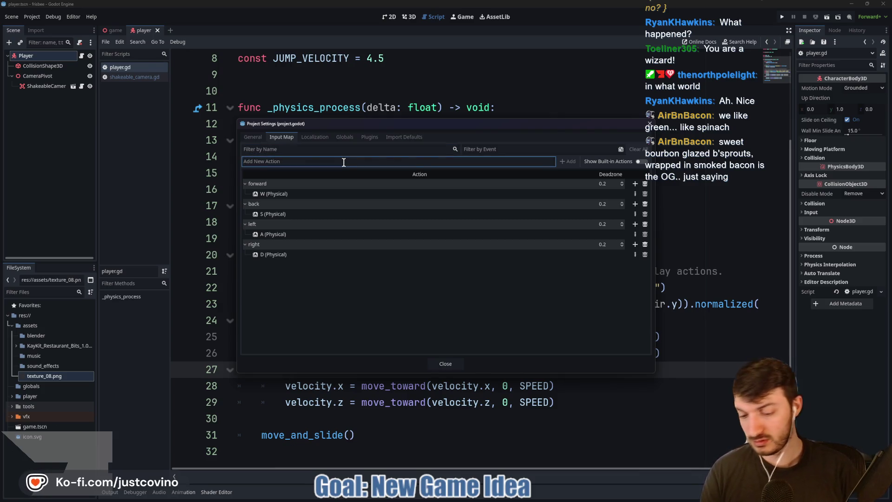
{"action": "left_click", "coordinate": [571, 163]}
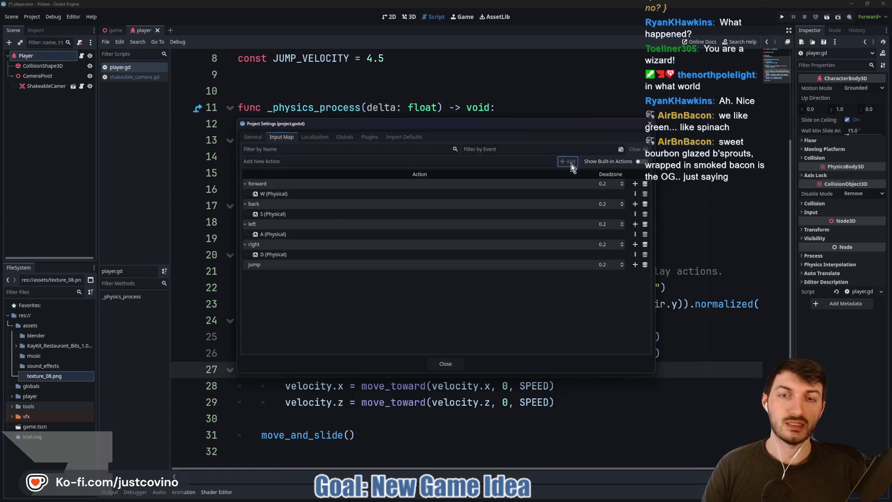
{"action": "left_click", "coordinate": [634, 265]}
{"action": "key", "text": "space"}
{"action": "left_click", "coordinate": [398, 309]}
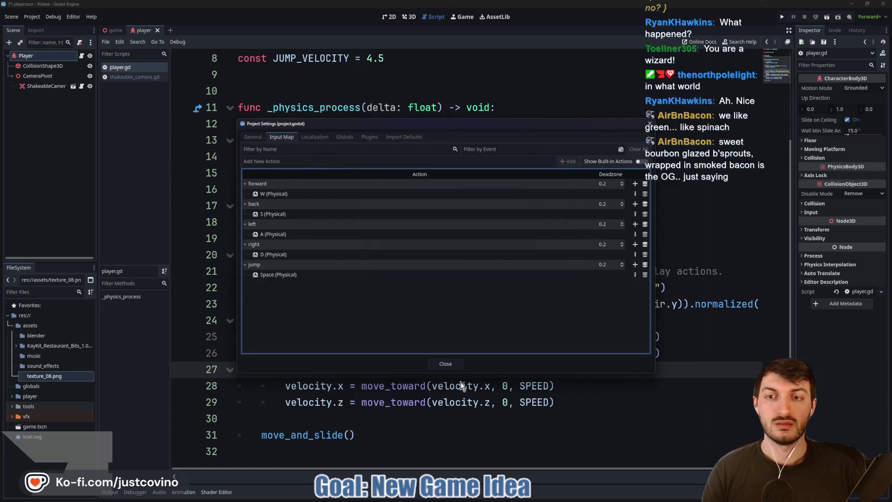
{"action": "left_click", "coordinate": [445, 363]}
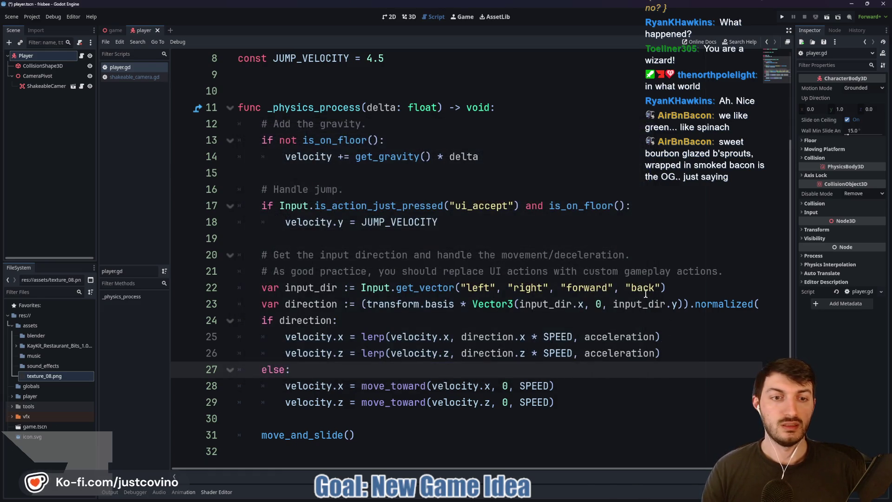
Step: Replace ui_accept with jump in the line 17 jump check and save player.gd
{"action": "double_click", "coordinate": [505, 205]}
{"action": "type", "text": "jump"}
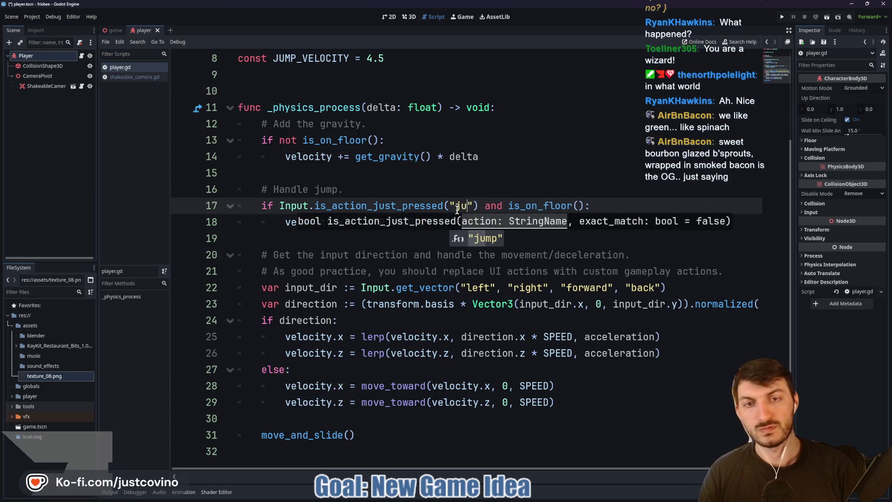
{"action": "left_click", "coordinate": [565, 253]}
{"action": "key", "text": "ctrl+s"}
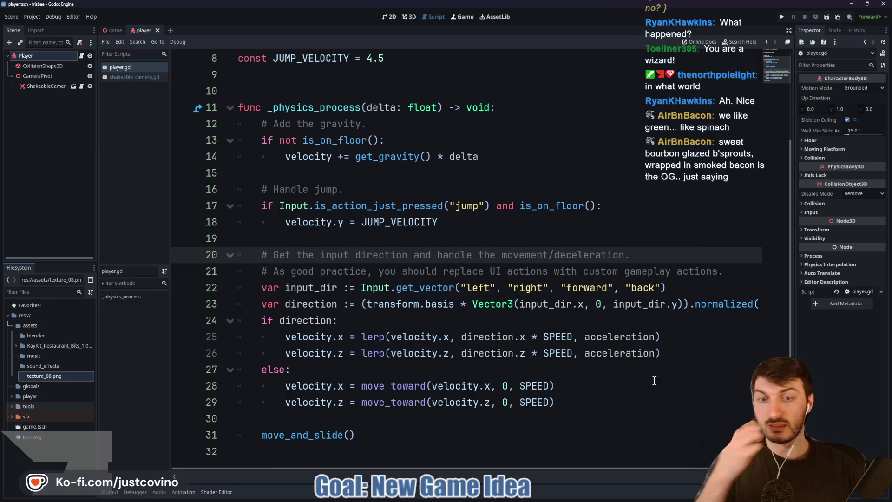
Step: Try a rotate_y call on a new line 27, then delete it and save the script
{"action": "left_click", "coordinate": [674, 355]}
{"action": "key", "text": "Return"}
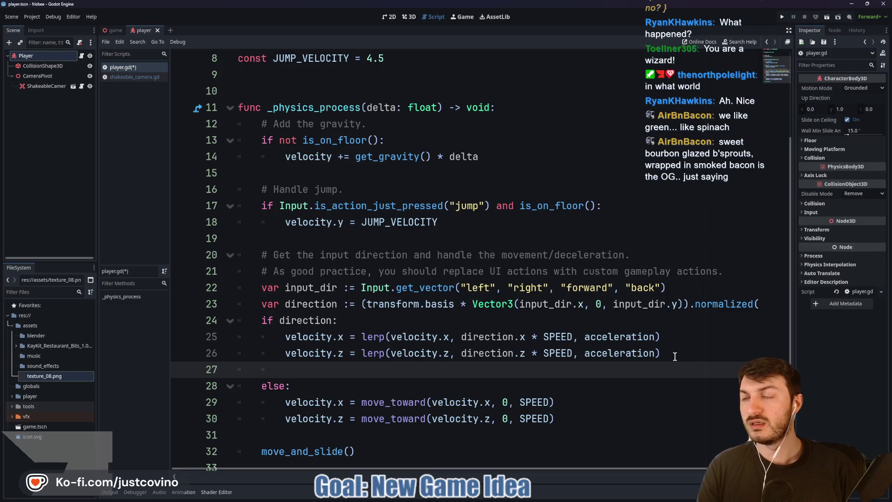
{"action": "type", "text": "rotaye"}
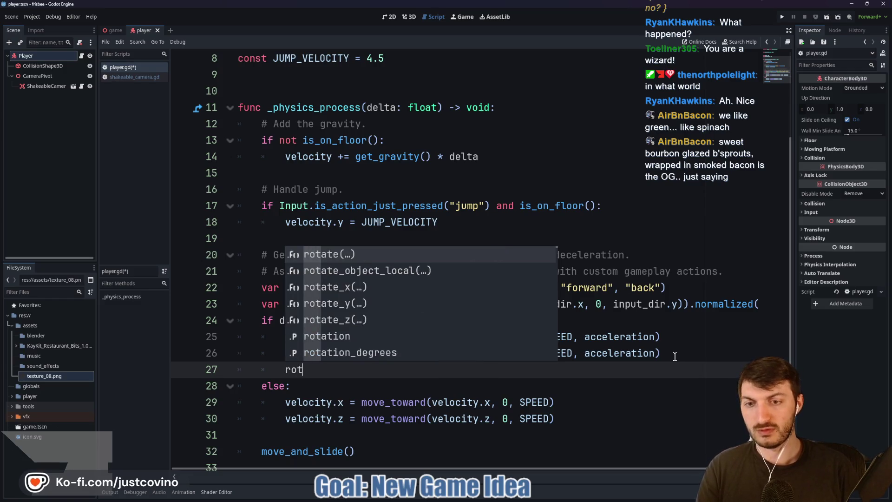
{"action": "key", "text": "BackSpace"}
{"action": "key", "text": "BackSpace"}
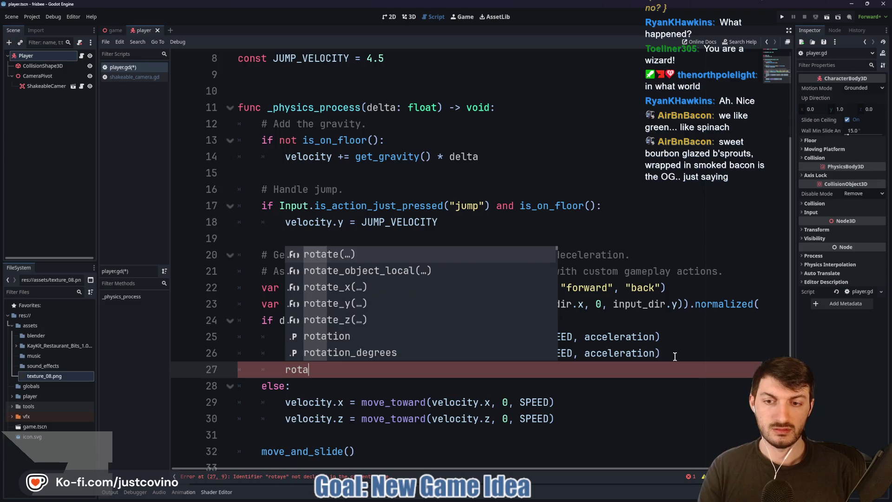
{"action": "key", "text": "Down"}
{"action": "key", "text": "Down"}
{"action": "key", "text": "Down"}
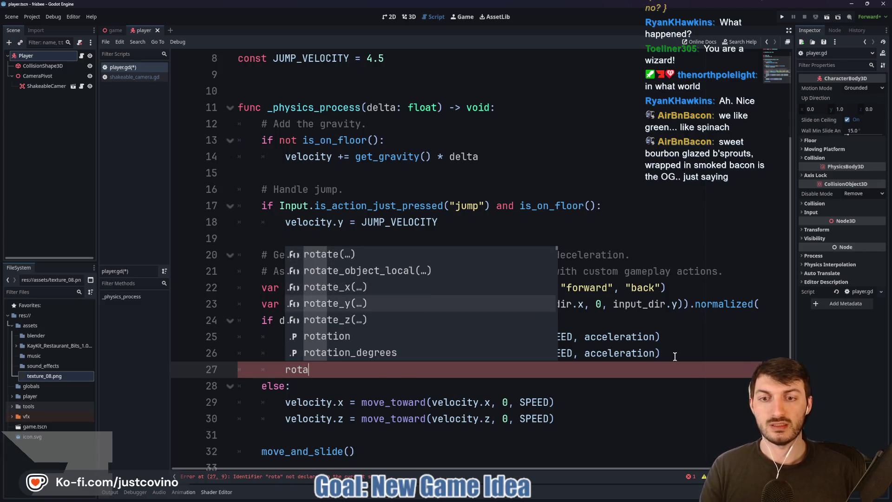
{"action": "key", "text": "Return"}
{"action": "left_click", "coordinate": [409, 17]}
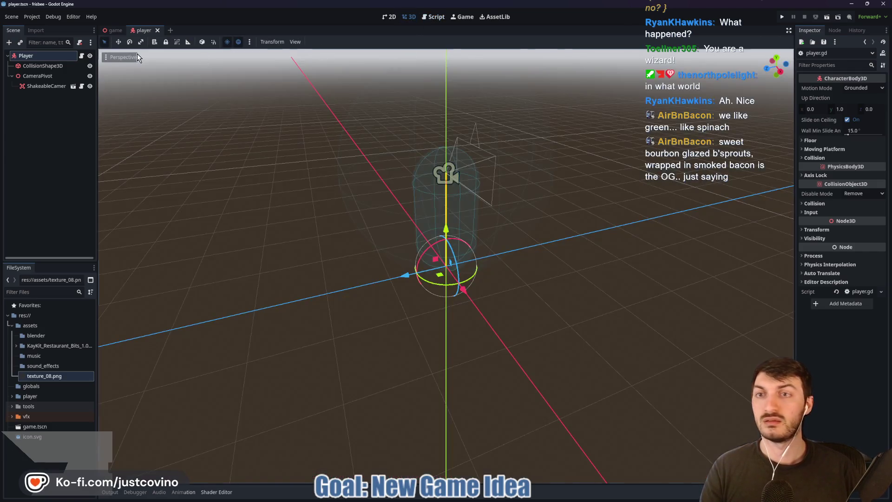
{"action": "left_click", "coordinate": [433, 17]}
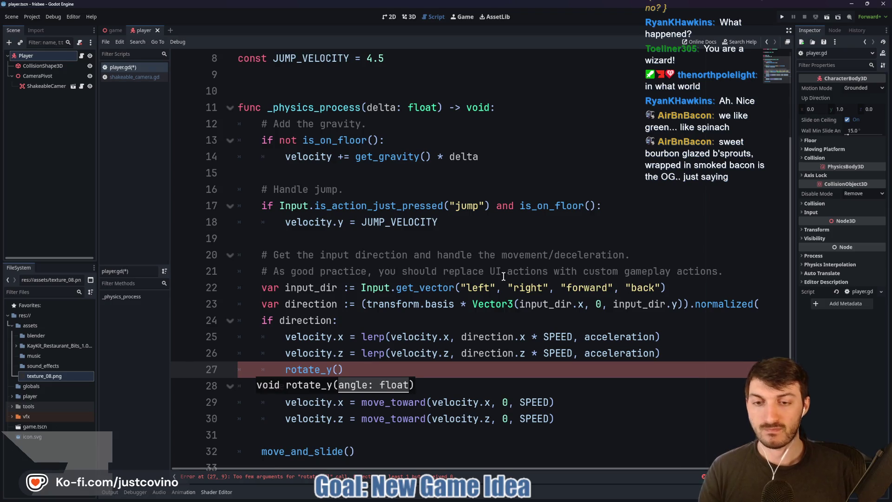
{"action": "key", "text": "BackSpace"}
{"action": "key", "text": "BackSpace"}
{"action": "key", "text": "BackSpace"}
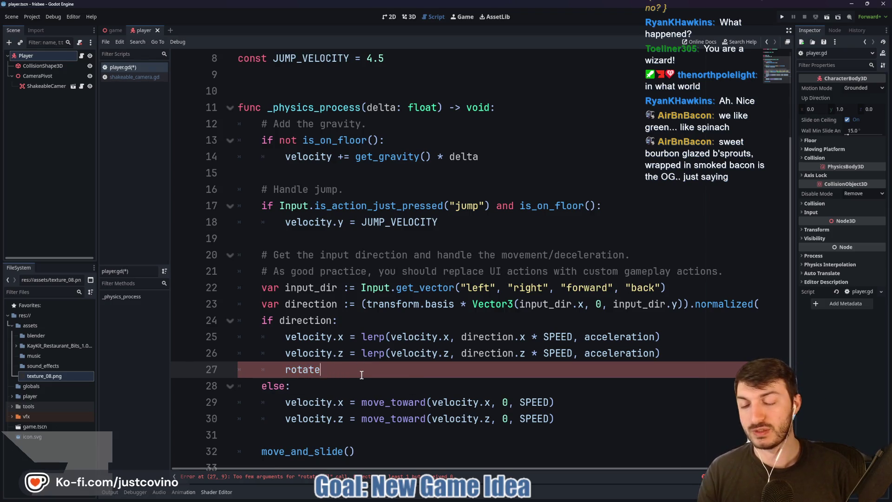
{"action": "key", "text": "BackSpace"}
{"action": "key", "text": "BackSpace"}
{"action": "key", "text": "BackSpace"}
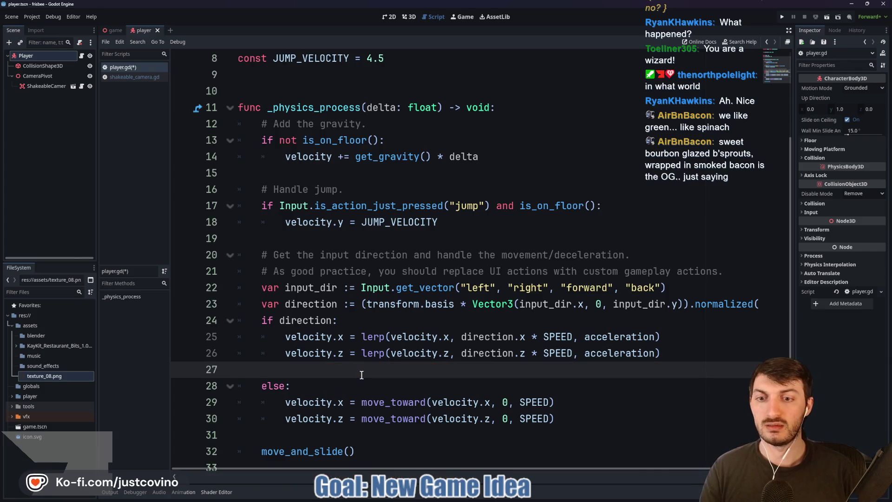
{"action": "key", "text": "ctrl+s"}
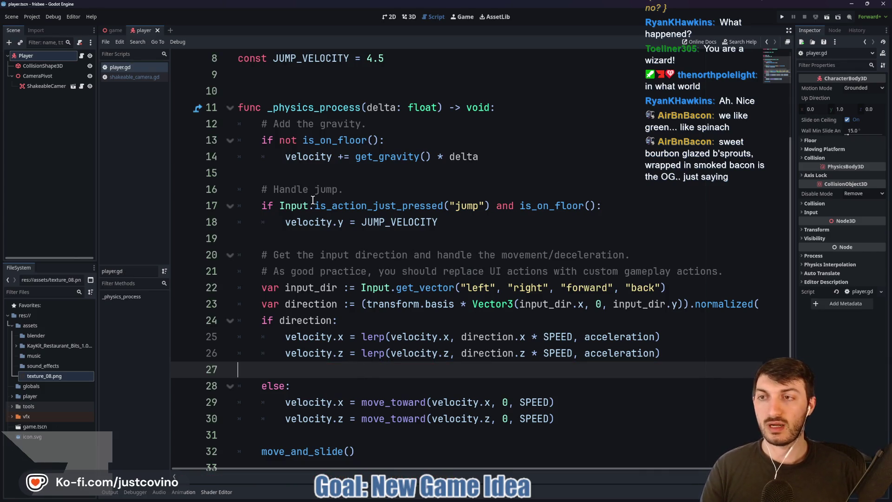
{"action": "left_click", "coordinate": [44, 76]}
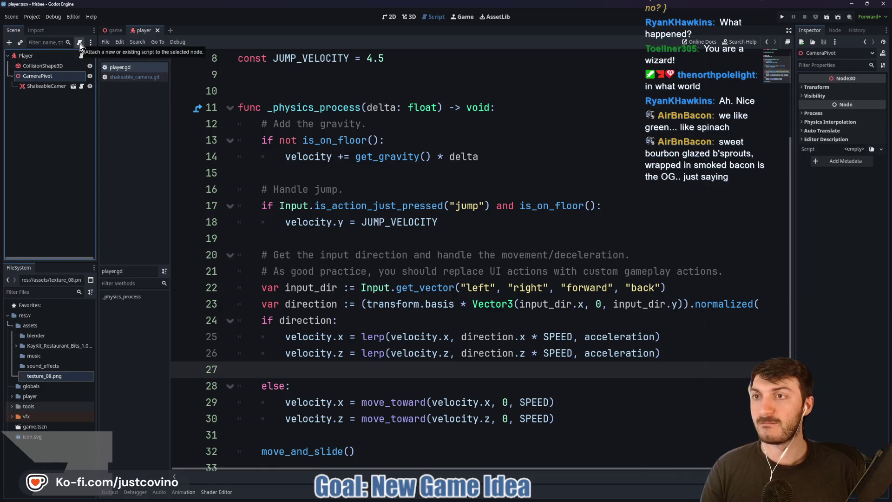
Step: Attach a new camera_pivot.gd script to CameraPivot and delete its template functions
{"action": "left_click", "coordinate": [80, 43]}
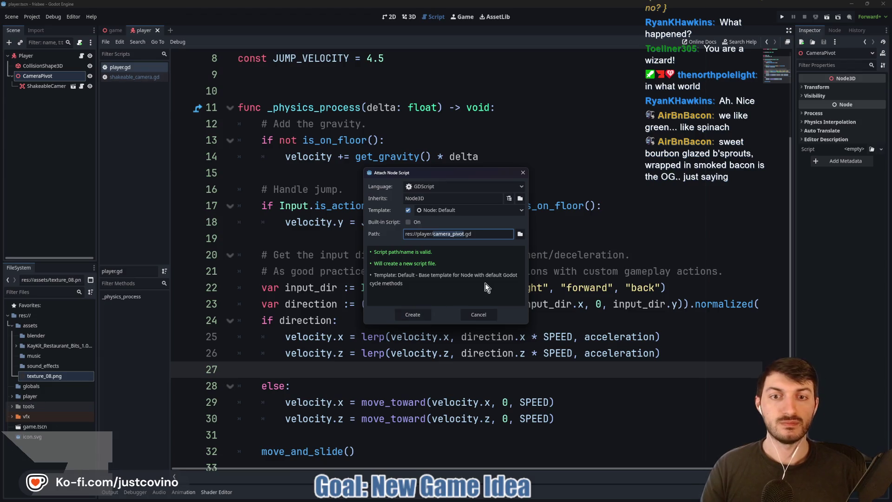
{"action": "left_click", "coordinate": [417, 316]}
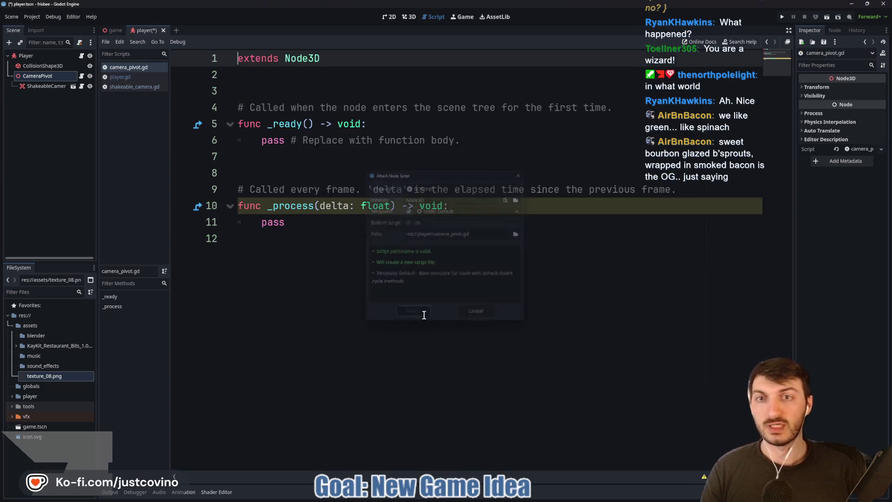
{"action": "left_click_drag", "start_coordinate": [354, 251], "coordinate": [243, 89]}
{"action": "key", "text": "BackSpace"}
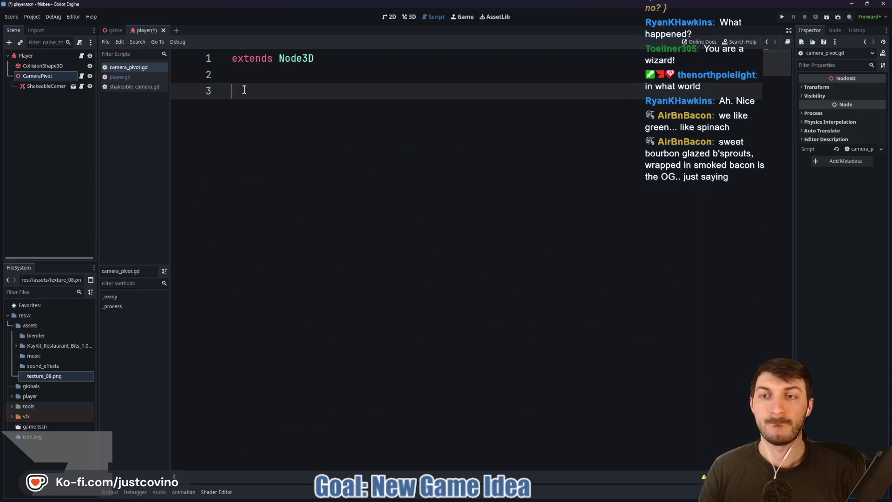
{"action": "key", "text": "Return"}
Step: Write _unhandled_input calling rotate_y(event.relative.x * mouse_sensitivity) on InputEventMouseMotion
{"action": "key", "text": "Return"}
{"action": "type", "text": "func _unh"}
{"action": "key", "text": "Return"}
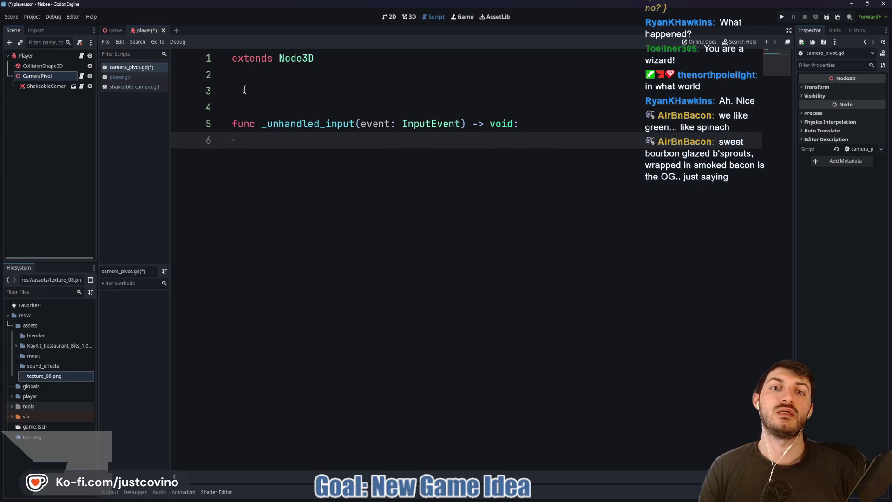
{"action": "type", "text": "nt is InputEventMouse"}
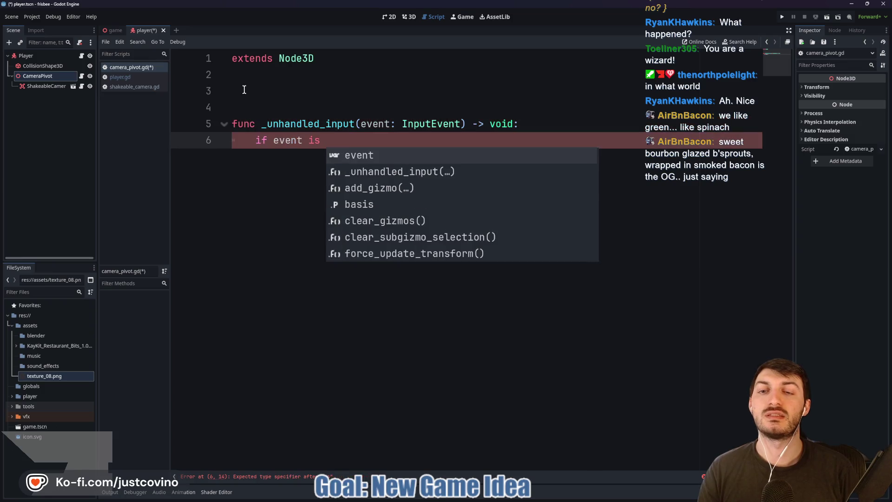
{"action": "type", "text": "MouseMo"}
{"action": "key", "text": "Return"}
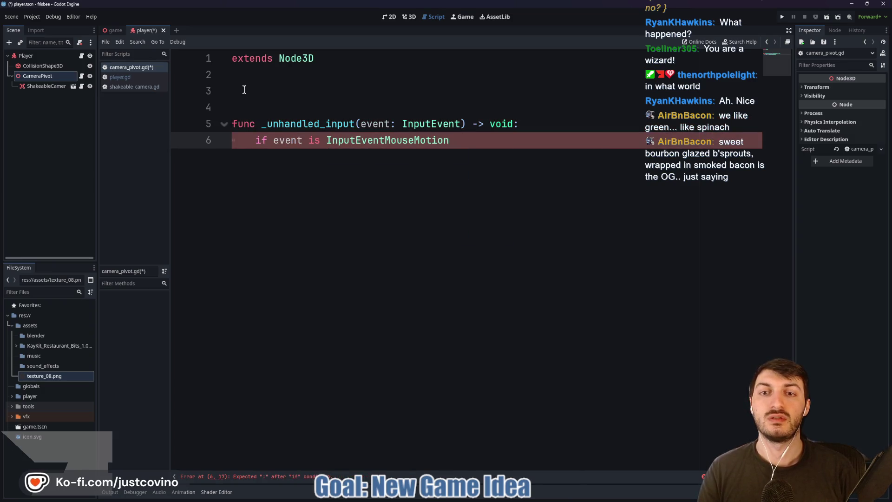
{"action": "type", "text": ":"}
{"action": "key", "text": "Return"}
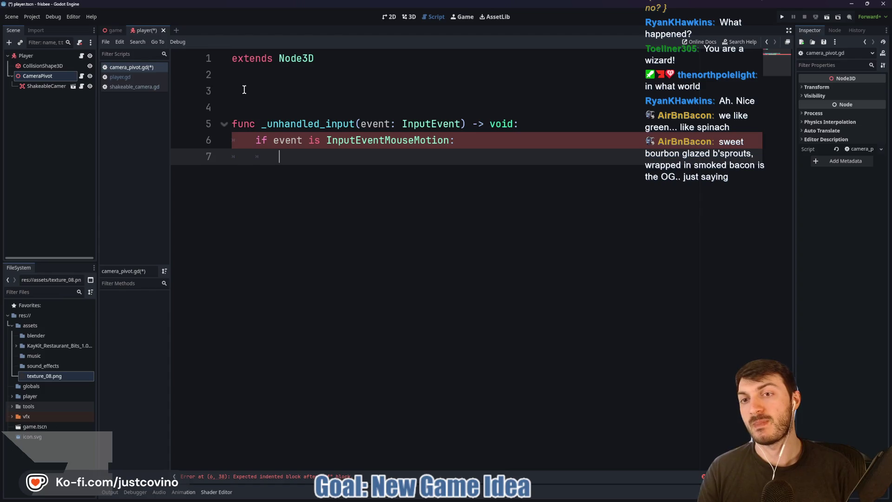
{"action": "type", "text": "rotate"}
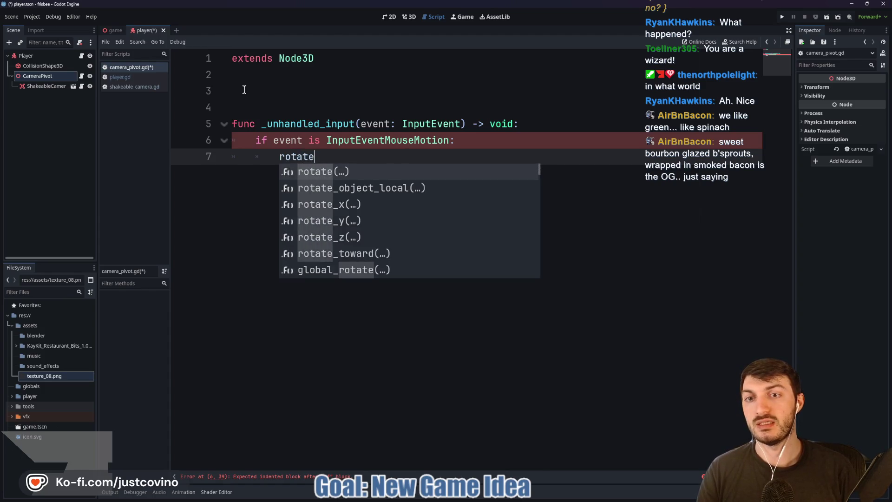
{"action": "key", "text": "Down"}
{"action": "key", "text": "Return"}
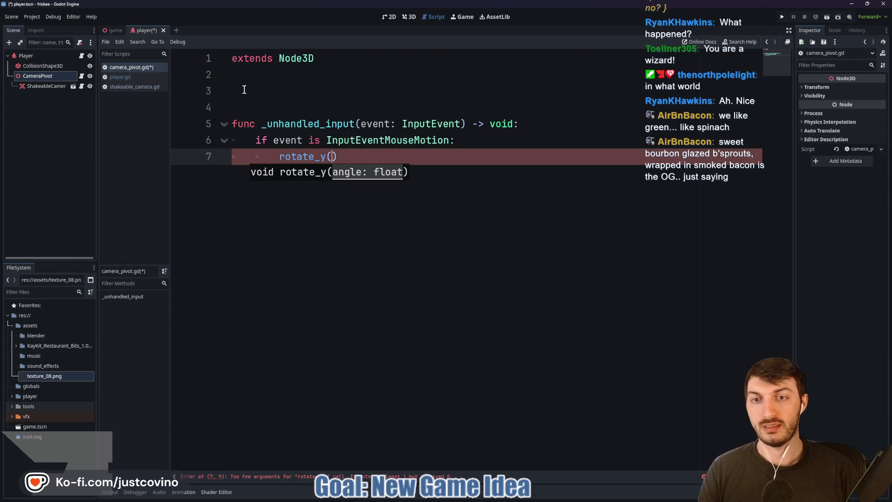
{"action": "type", "text": "event.re"}
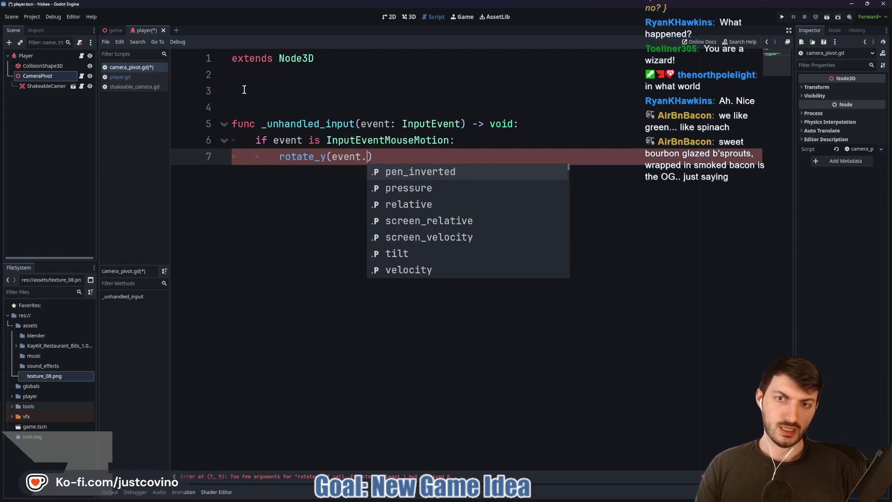
{"action": "type", "text": "lative.x"}
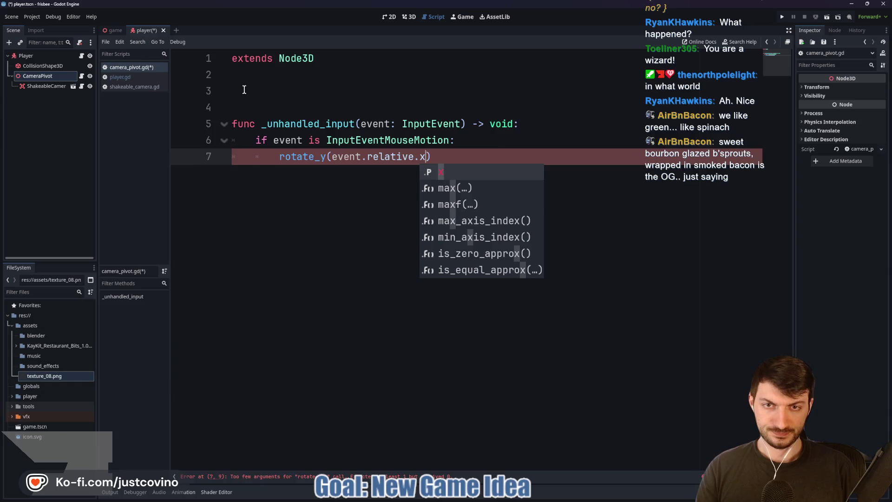
{"action": "type", "text": " * mouse_sen"}
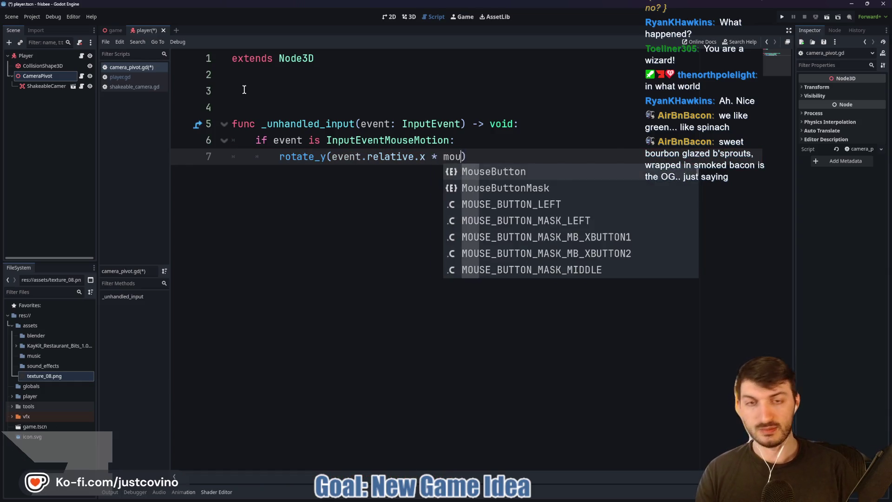
{"action": "type", "text": "s"}
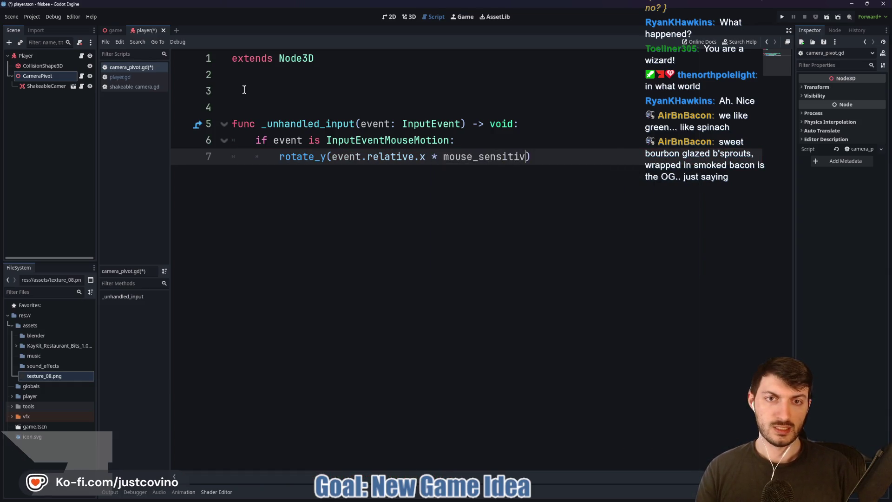
{"action": "left_click", "coordinate": [275, 83]}
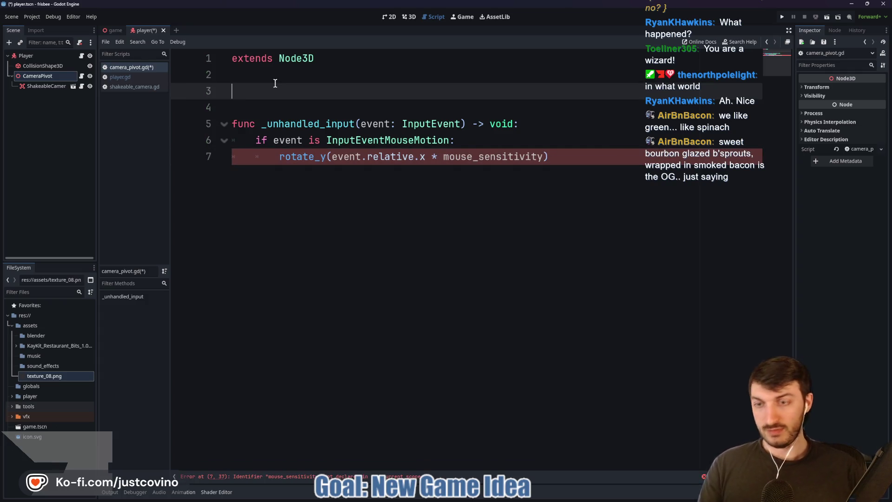
{"action": "key", "text": "BackSpace"}
{"action": "key", "text": "BackSpace"}
{"action": "type", "text": "@export var m"}
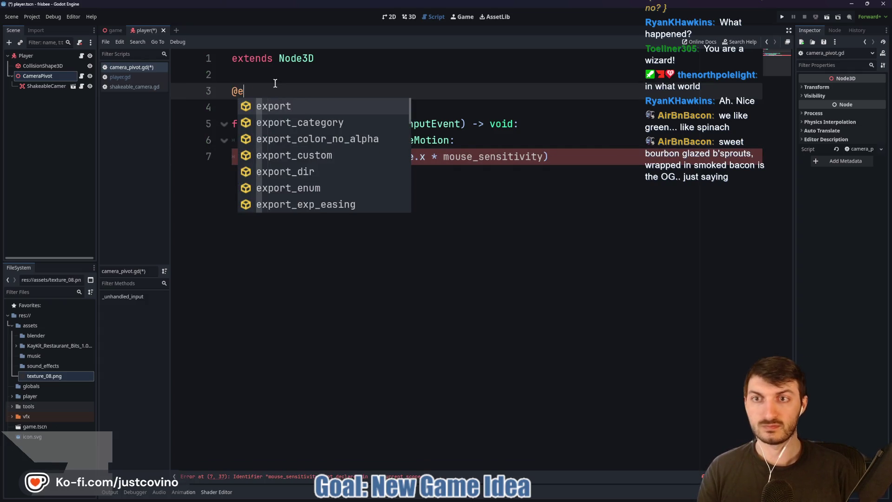
{"action": "type", "text": "ouse_sensitivity:"}
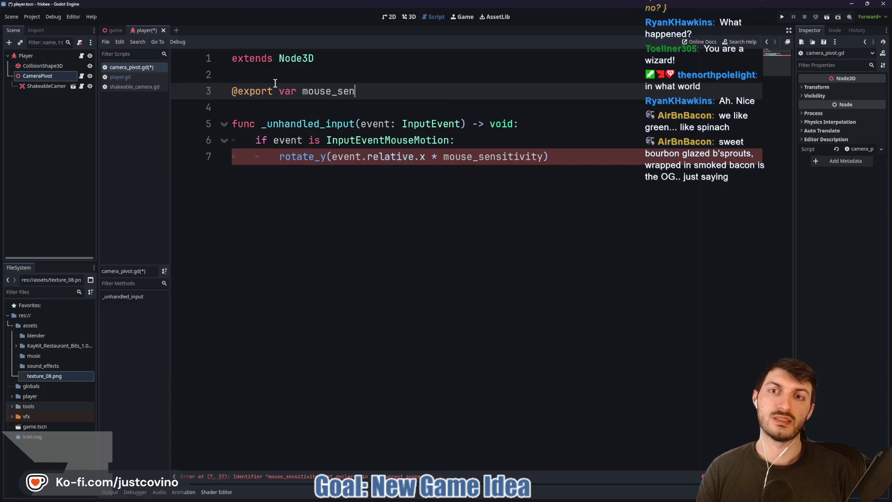
{"action": "type", "text": " float "}
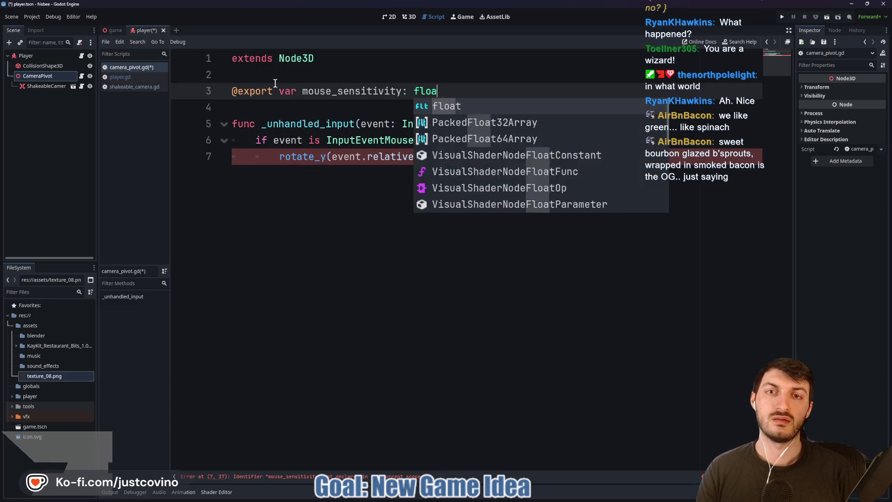
{"action": "type", "text": "= 0.05"}
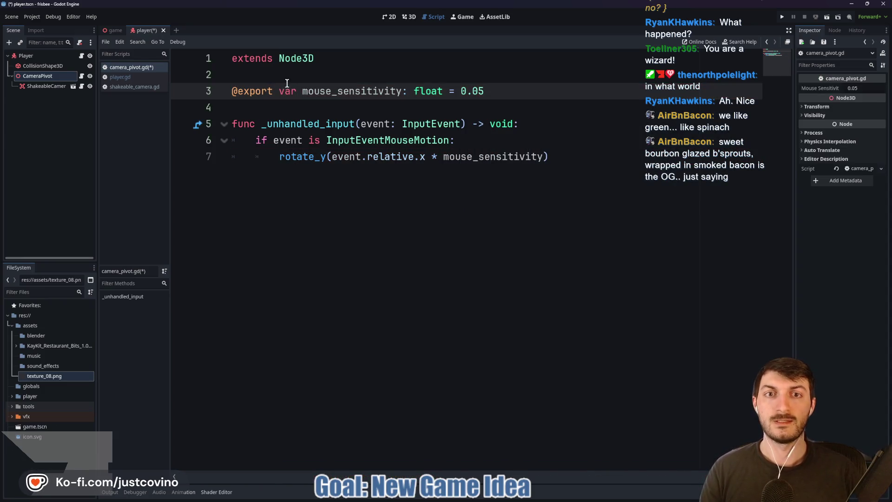
{"action": "left_click", "coordinate": [579, 161]}
{"action": "key", "text": "Return"}
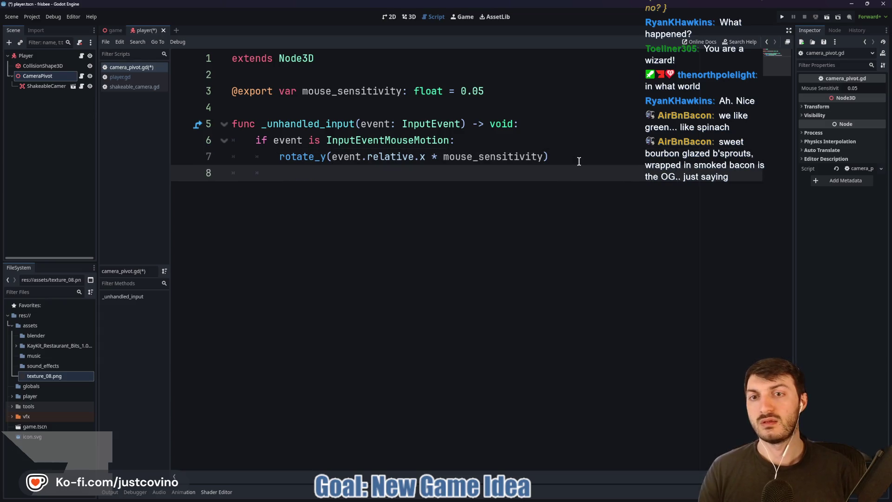
{"action": "type", "text": "clamp"}
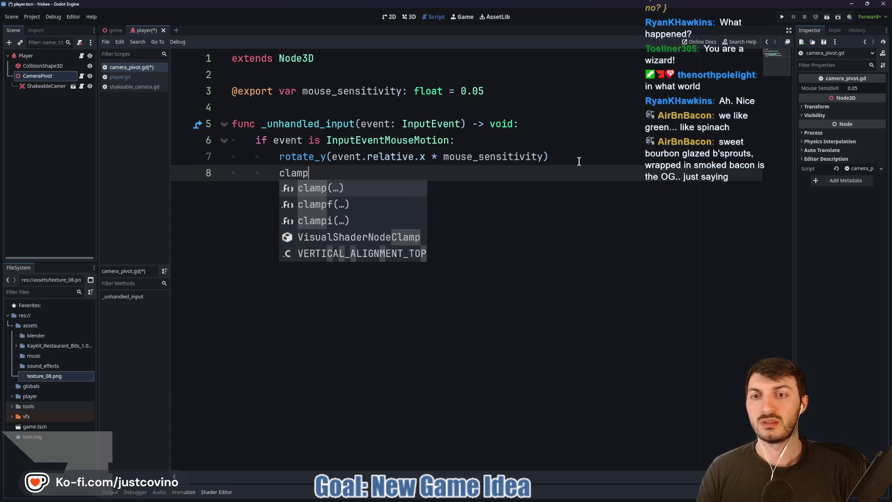
{"action": "key", "text": "Return"}
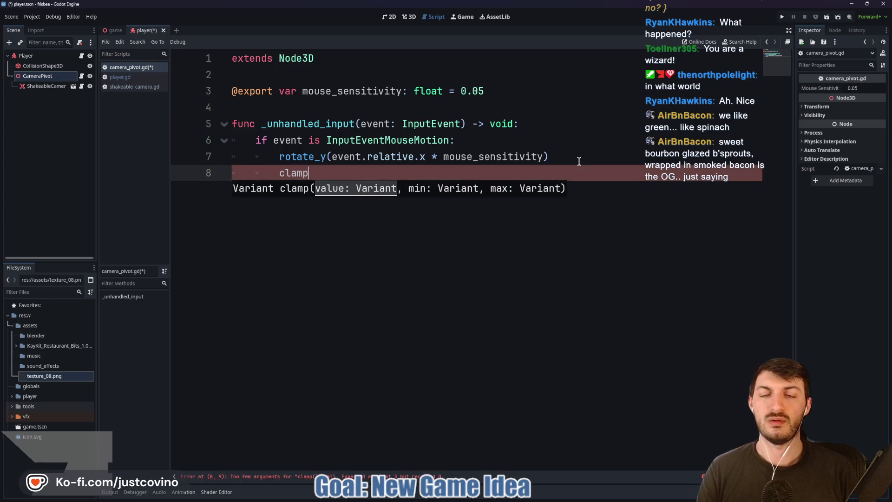
{"action": "double_click", "coordinate": [279, 173]}
{"action": "key", "text": "BackSpace"}
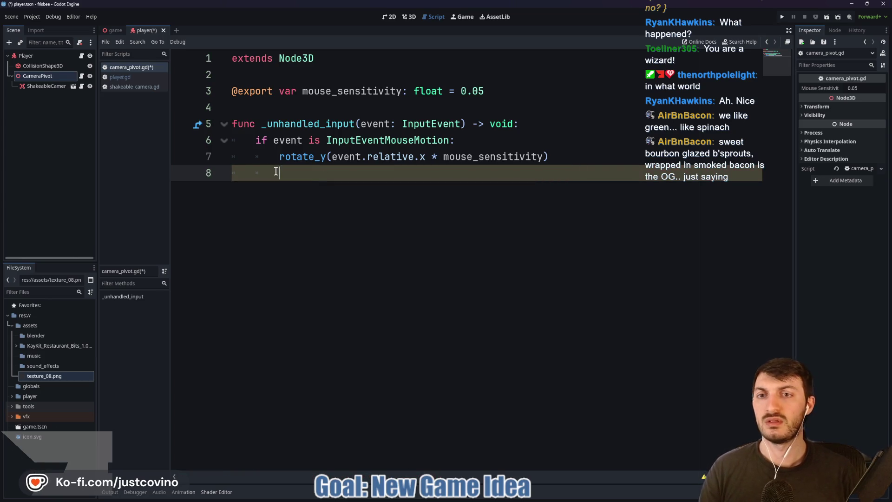
{"action": "left_click", "coordinate": [417, 17]}
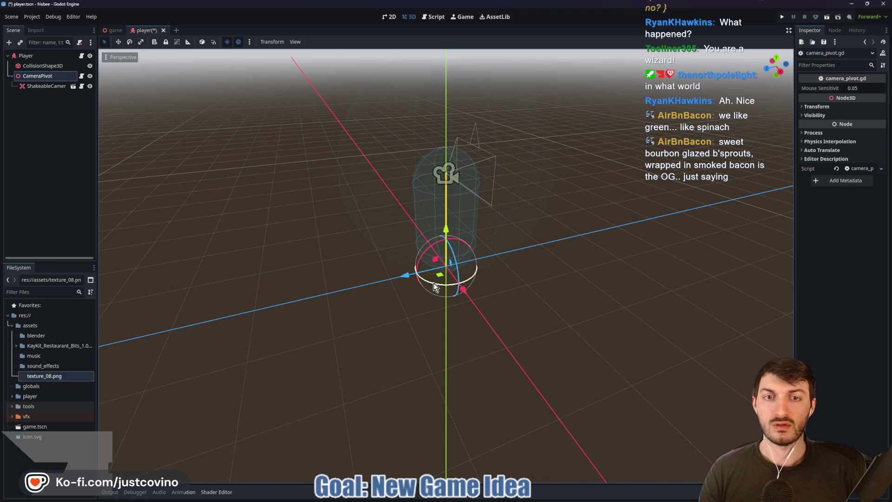
Step: Preview rotating CameraPivot in the viewport, then undo the rotation
{"action": "left_click_drag", "start_coordinate": [434, 286], "coordinate": [445, 288]}
{"action": "left_click_drag", "start_coordinate": [432, 251], "coordinate": [425, 255]}
{"action": "right_click", "coordinate": [427, 256]}
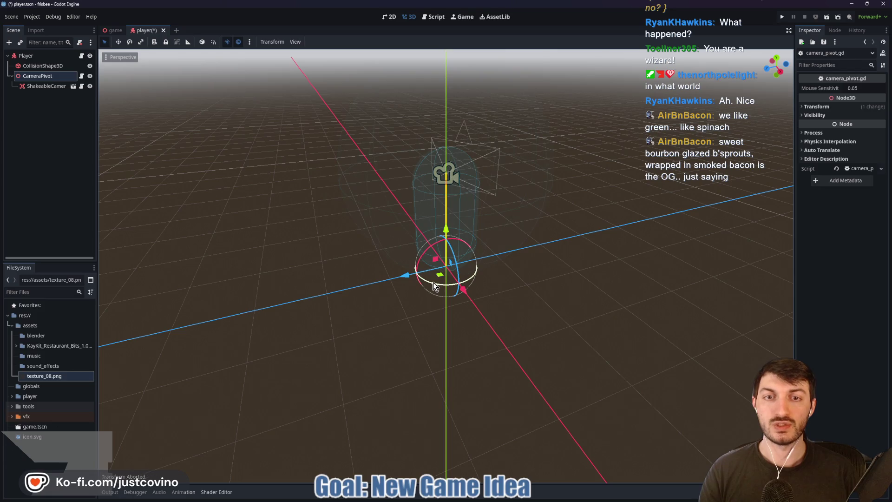
{"action": "key", "text": "ctrl+z"}
Step: Add a Node3D named CameraTilt under CameraPivot and move ShakeableCamera into it
{"action": "left_click", "coordinate": [38, 77]}
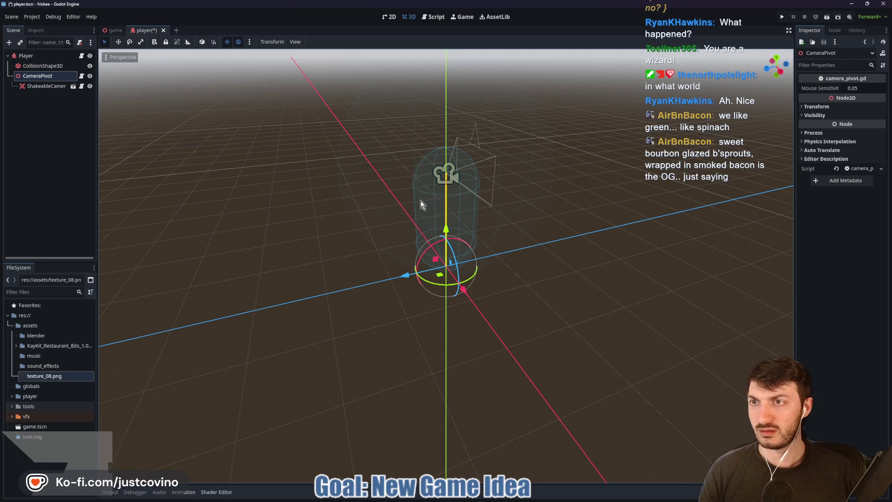
{"action": "key", "text": "ctrl+a"}
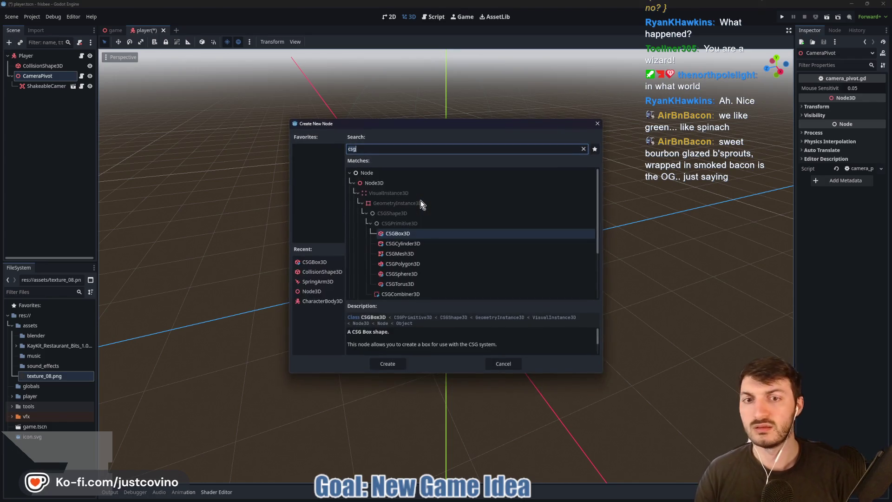
{"action": "type", "text": "node3"}
{"action": "key", "text": "Return"}
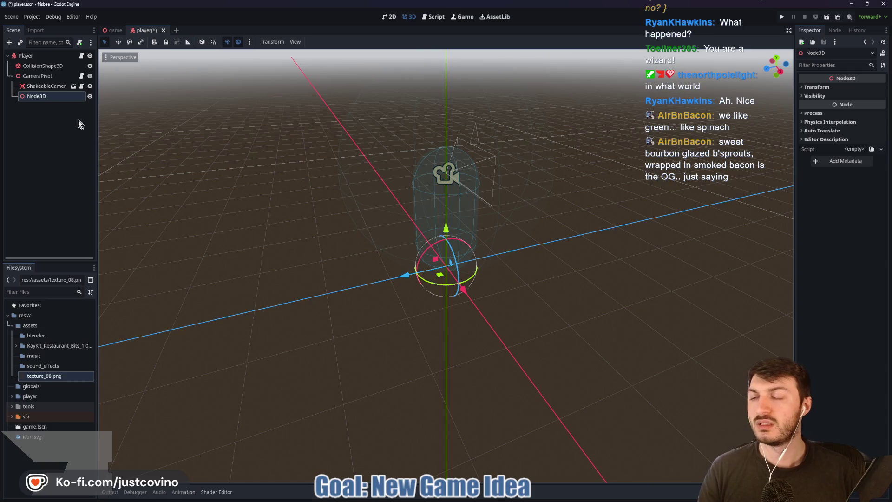
{"action": "double_click", "coordinate": [51, 96]}
{"action": "type", "text": "c"}
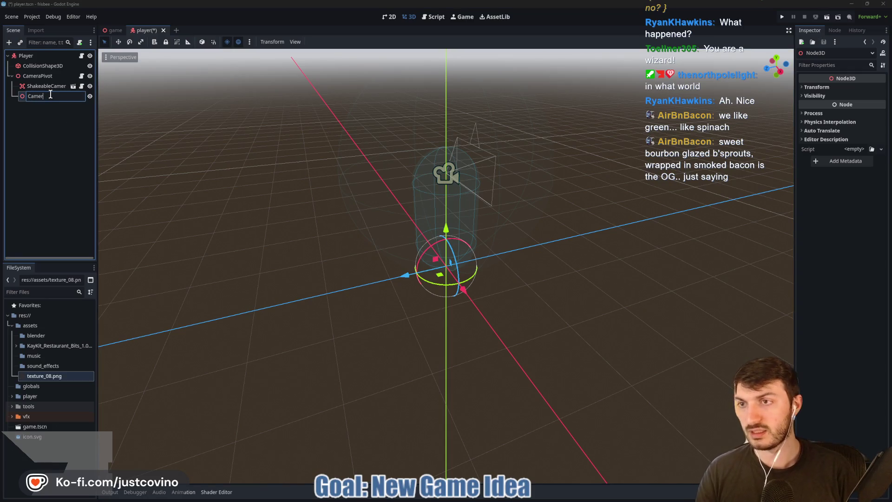
{"action": "type", "text": "lt"}
{"action": "key", "text": "Return"}
{"action": "mouse_move", "coordinate": [30, 86]}
{"action": "left_mouse_down"}
{"action": "mouse_move", "coordinate": [41, 95]}
{"action": "mouse_move", "coordinate": [33, 88]}
{"action": "left_mouse_up"}
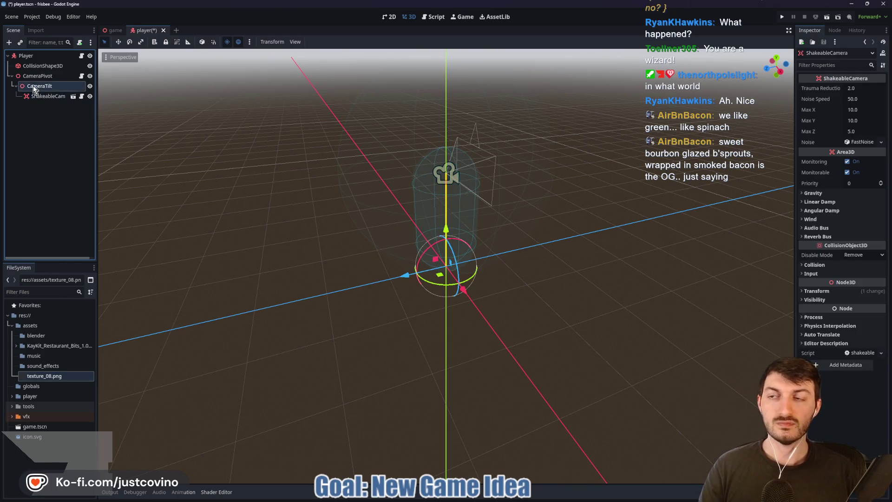
{"action": "left_click", "coordinate": [33, 87]}
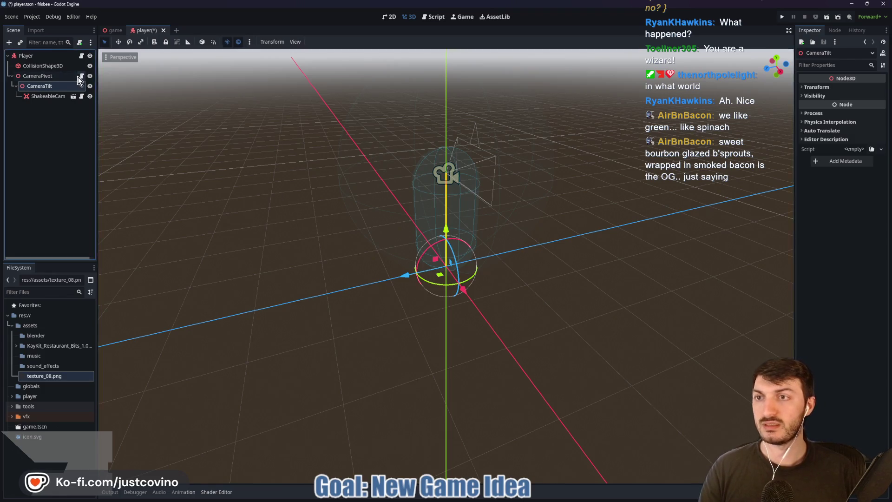
Step: Back in camera_pivot.gd, insert blank lines after the export declaration
{"action": "key", "text": "ctrl+F3"}
{"action": "left_click", "coordinate": [312, 108]}
{"action": "key", "text": "Return"}
{"action": "key", "text": "Return"}
{"action": "key", "text": "Return"}
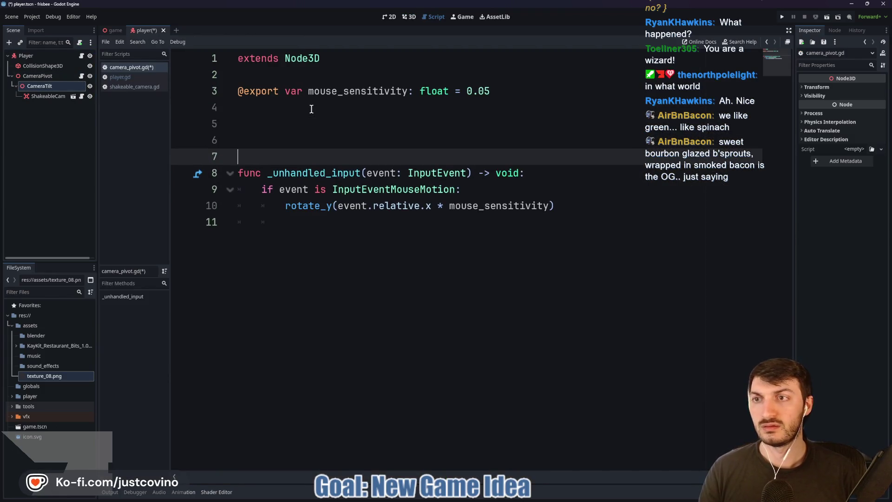
{"action": "key", "text": "Up"}
{"action": "key", "text": "Up"}
{"action": "type", "text": "@onready vbar"}
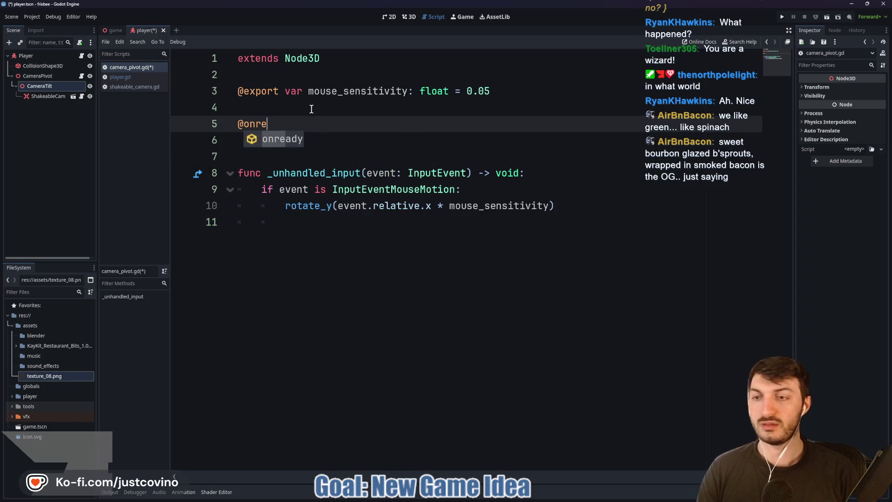
{"action": "key", "text": "BackSpace"}
{"action": "key", "text": "BackSpace"}
{"action": "key", "text": "BackSpace"}
{"action": "type", "text": "ar camera_"}
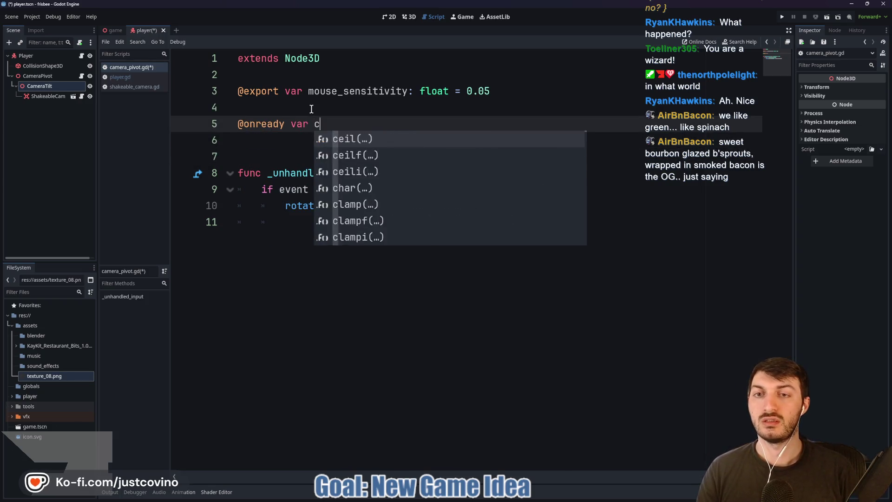
{"action": "type", "text": "tilt: "}
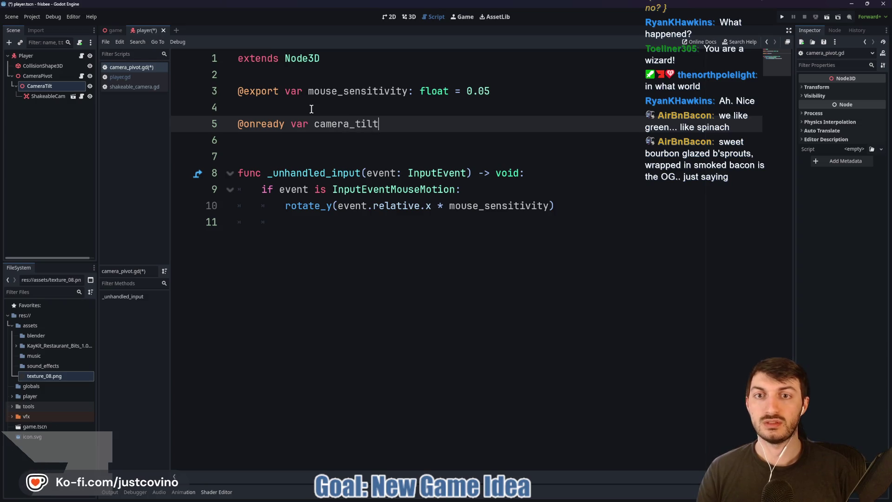
{"action": "type", "text": "Node3D"}
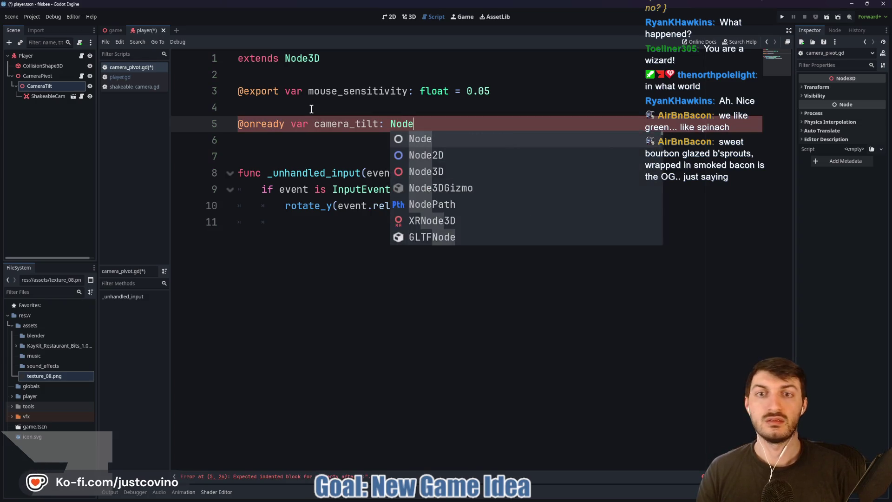
{"action": "type", "text": " = $"}
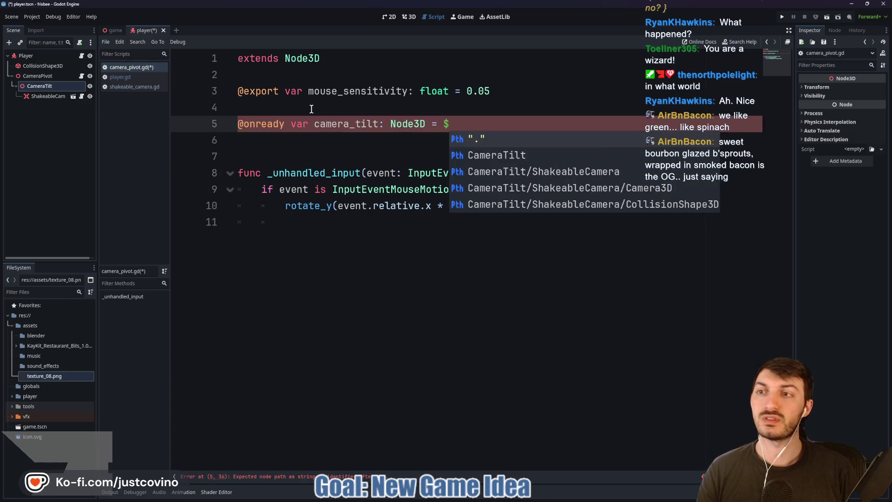
{"action": "type", "text": "Camer"}
{"action": "key", "text": "Return"}
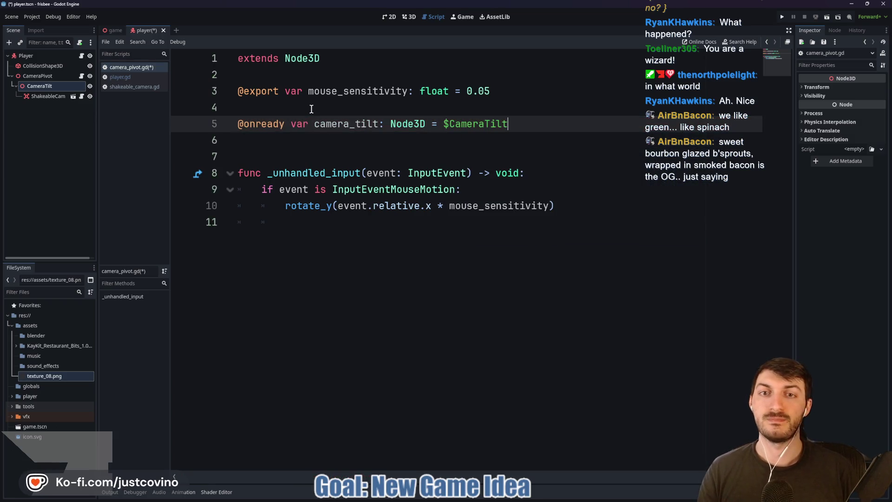
Step: Add camera_tilt.rotate_x(event.relative.y * mouse_sensitivity) under the rotate_y line
{"action": "left_click", "coordinate": [345, 225]}
{"action": "type", "text": "came"}
{"action": "key", "text": "Return"}
{"action": "type", "text": ".rotate_x"}
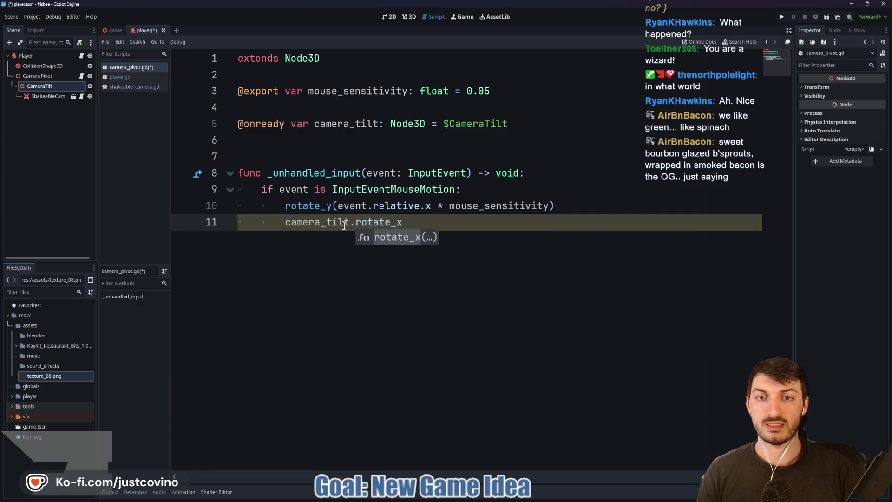
{"action": "key", "text": "Return"}
{"action": "type", "text": "vent.re"}
{"action": "key", "text": "Return"}
{"action": "type", "text": ".y"}
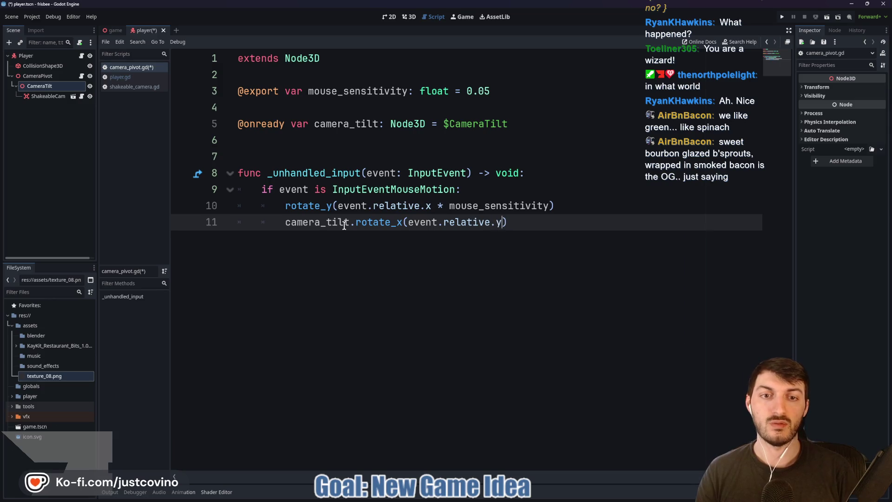
{"action": "type", "text": " * mouse"}
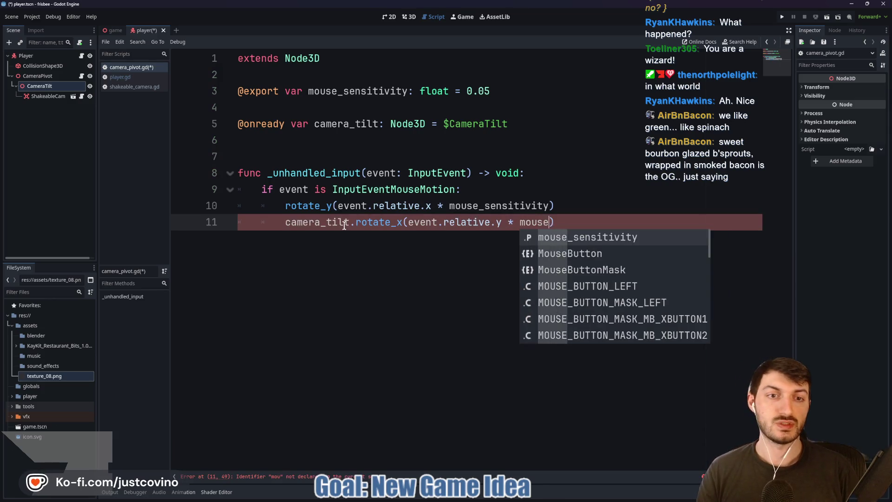
{"action": "key", "text": "Return"}
{"action": "key", "text": "Return"}
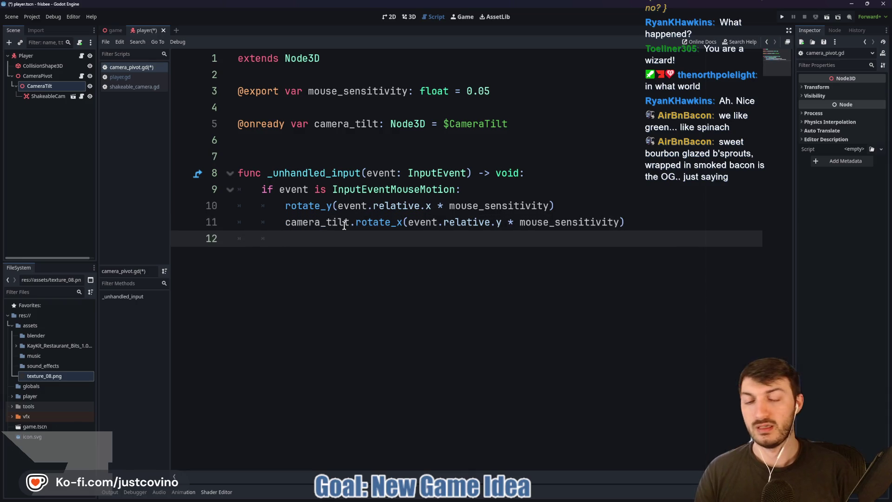
Step: Add camera_tilt.rotation.y = clamp(rotation.y, -40.0, 40) on line 12 and save
{"action": "type", "text": "clamp"}
{"action": "key", "text": "BackSpace"}
{"action": "key", "text": "BackSpace"}
{"action": "key", "text": "BackSpace"}
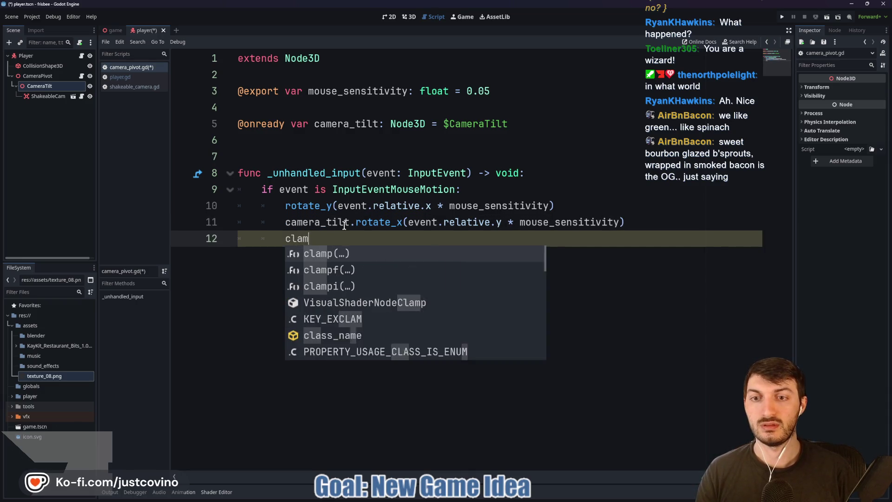
{"action": "type", "text": "camera"}
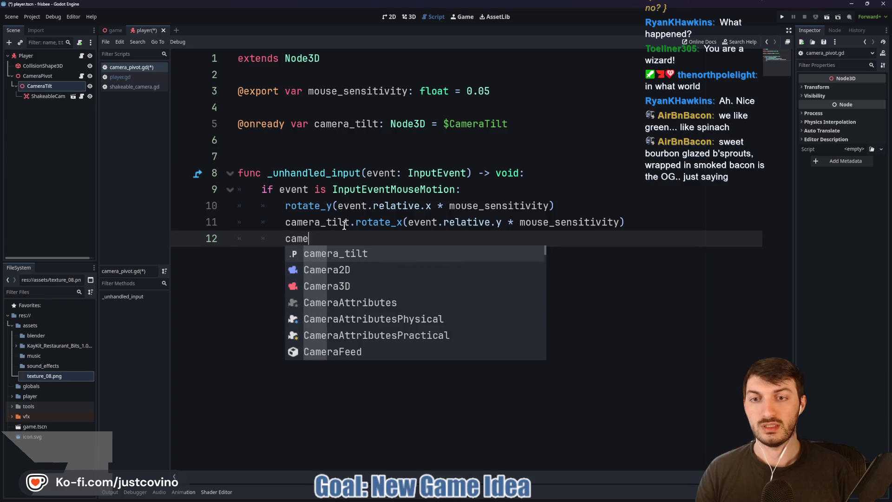
{"action": "key", "text": "Return"}
{"action": "type", "text": ".rotation.y "}
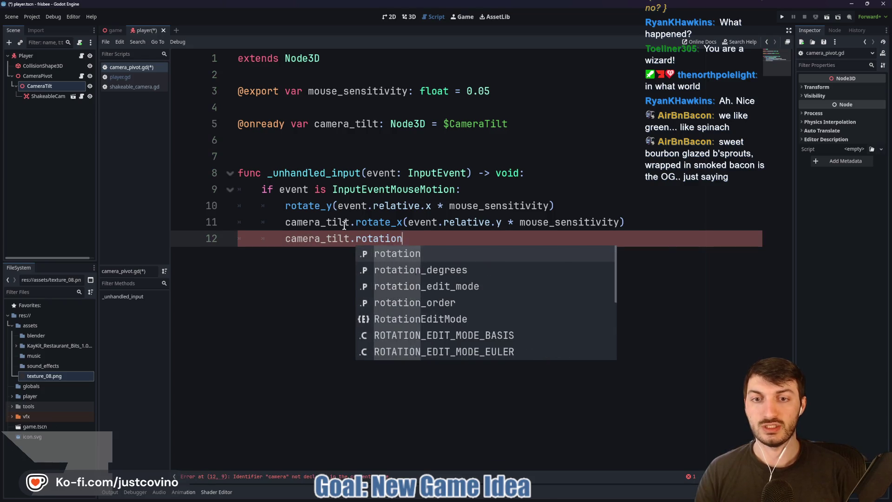
{"action": "type", "text": "= clamp"}
{"action": "key", "text": "Return"}
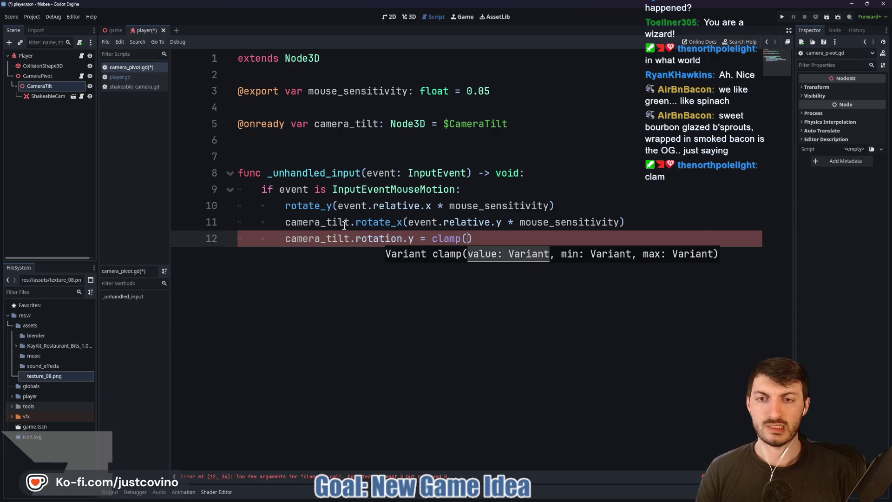
{"action": "type", "text": "rotation.y"}
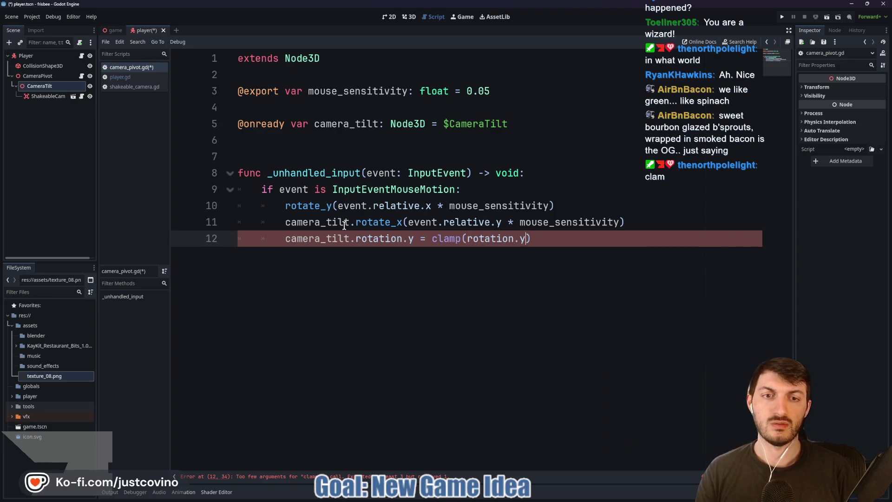
{"action": "type", "text": ", -"}
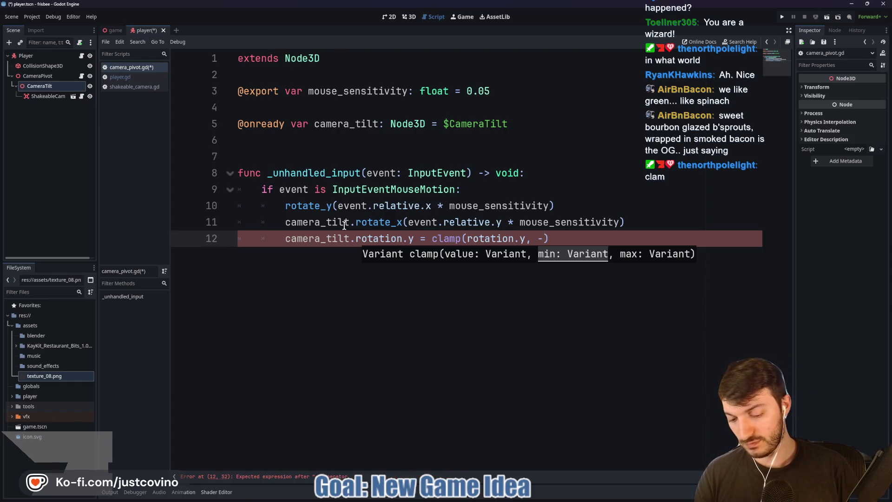
{"action": "type", "text": "40.0"}
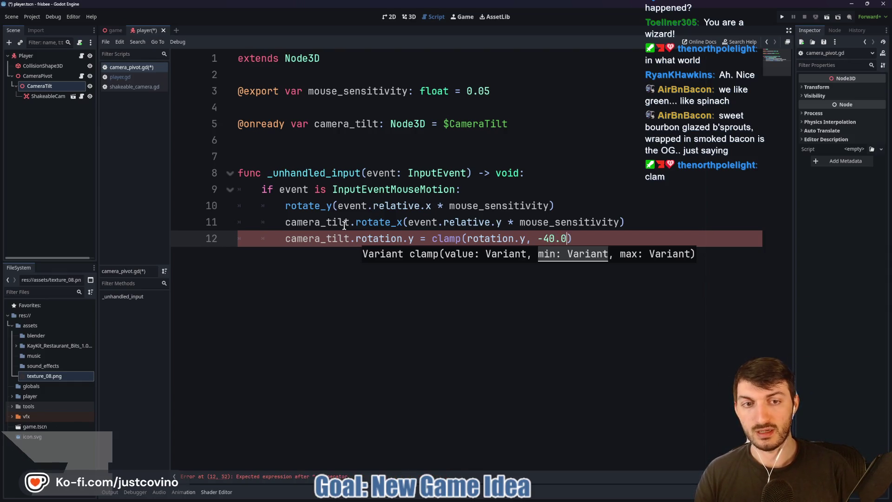
{"action": "type", "text": ", "}
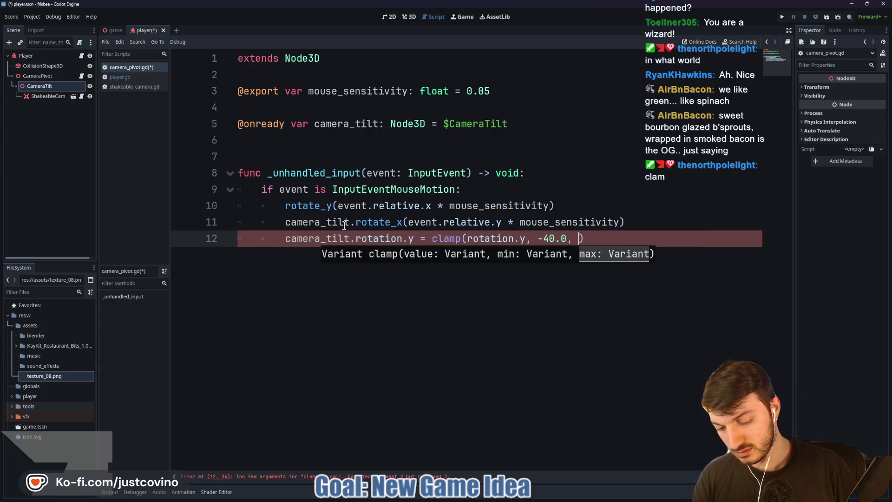
{"action": "type", "text": "40."}
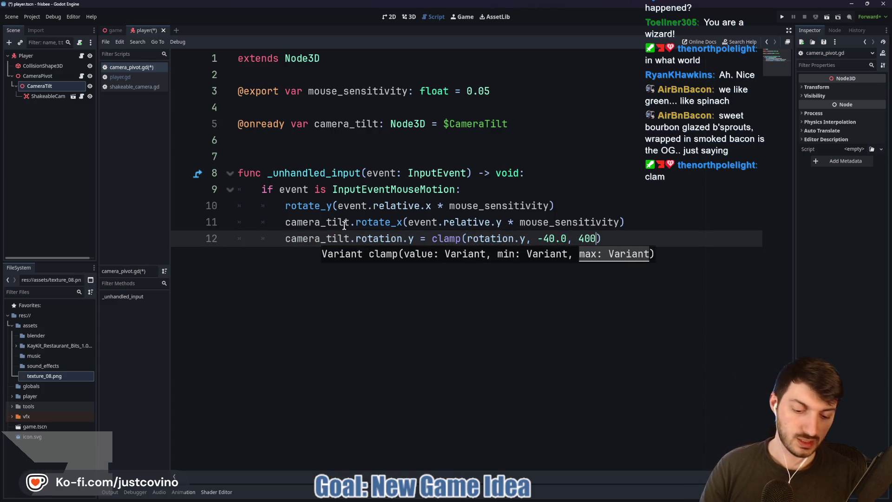
{"action": "key", "text": "BackSpace"}
{"action": "left_click", "coordinate": [615, 241]}
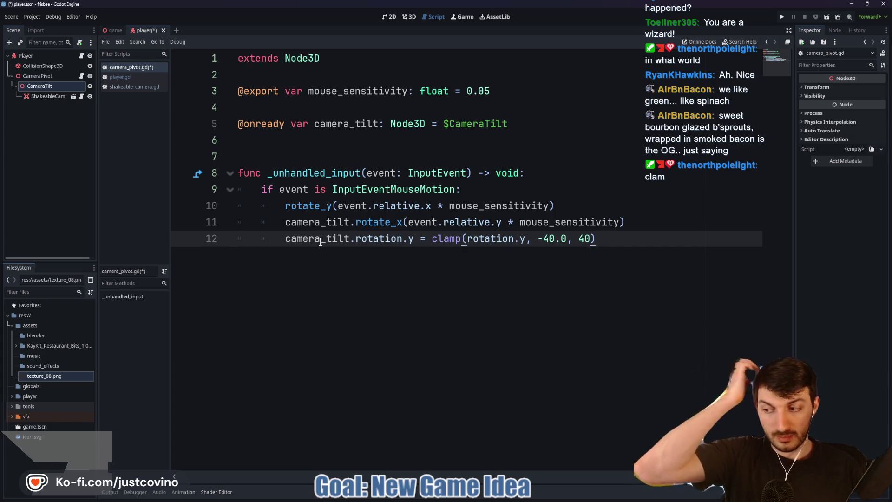
{"action": "mouse_move", "coordinate": [432, 239]}
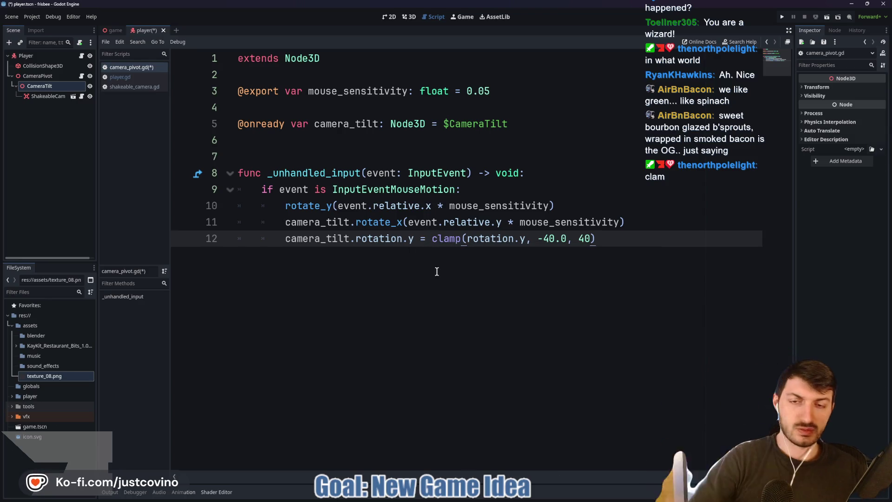
{"action": "key", "text": "ctrl+s"}
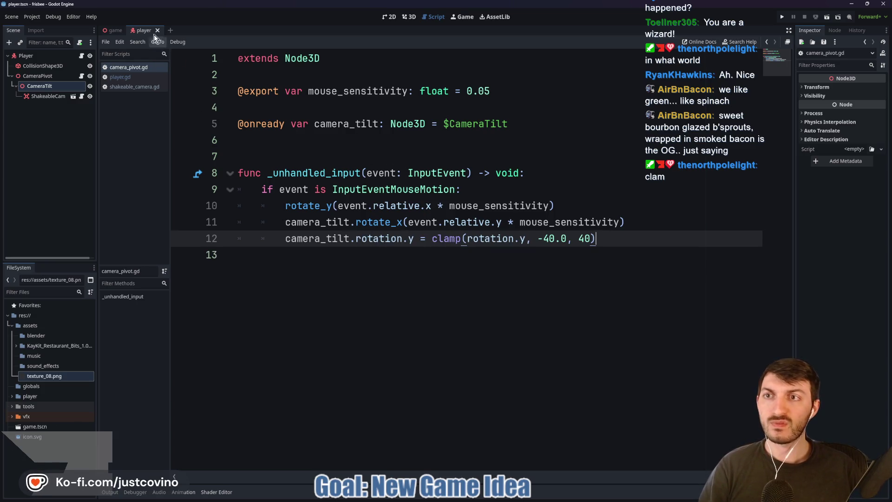
Step: Instance player.tscn into the Game scene and play-test it
{"action": "left_click", "coordinate": [113, 30]}
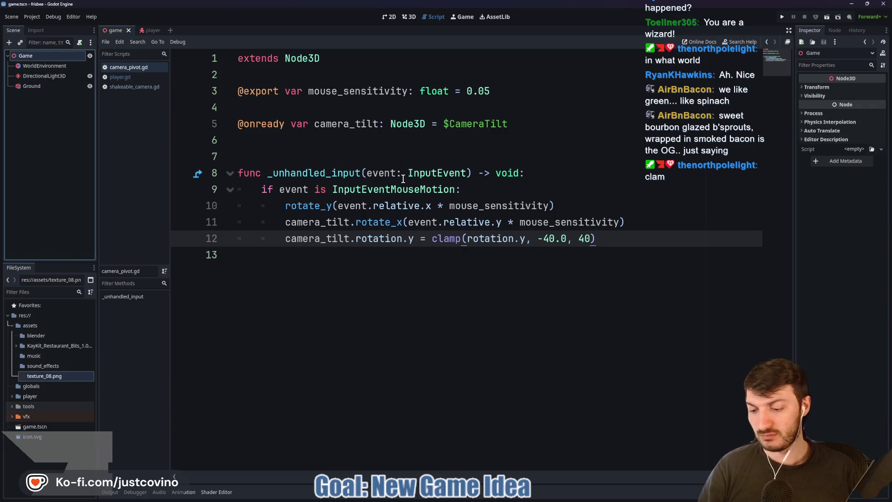
{"action": "key", "text": "ctrl+shift+a"}
{"action": "type", "text": "player"}
{"action": "key", "text": "Return"}
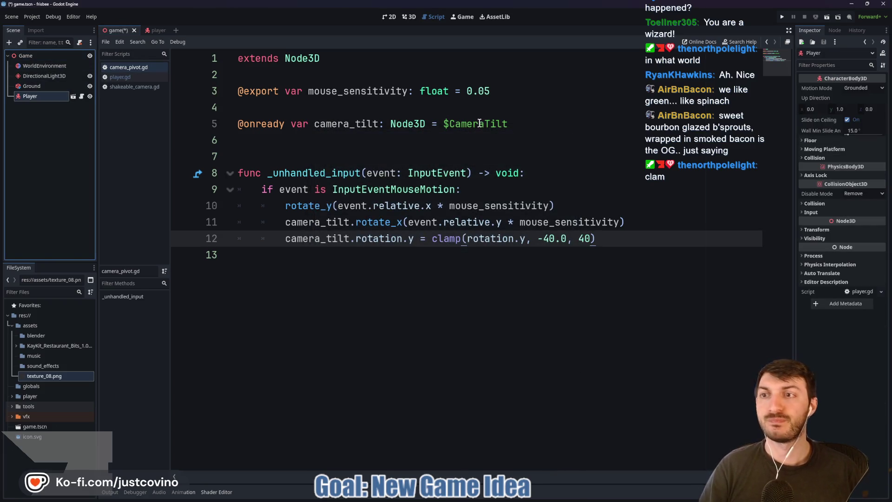
{"action": "key", "text": "F5"}
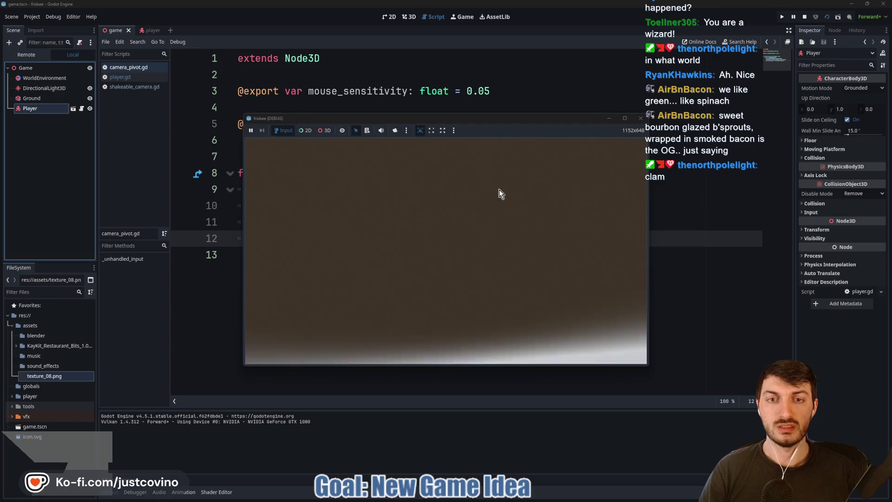
{"action": "key", "text": "F8"}
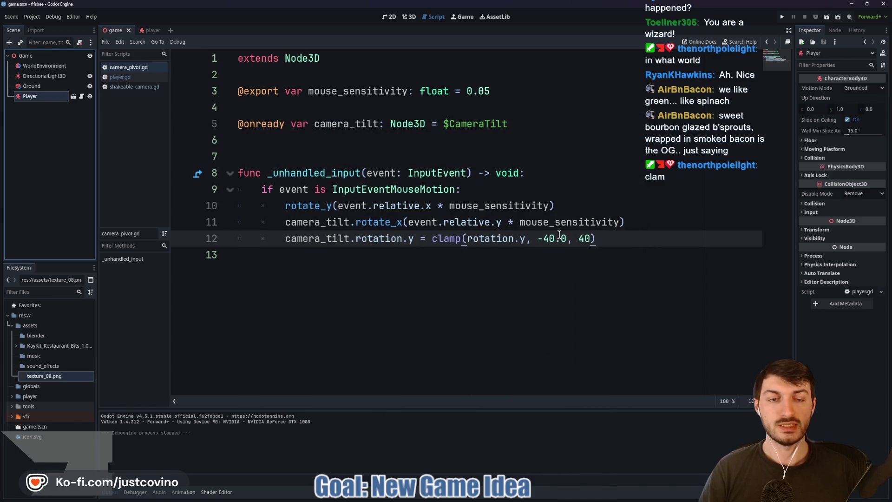
Step: Change rotation.y to rotation.x in the line 12 clamp and rerun the game
{"action": "left_click", "coordinate": [413, 238]}
{"action": "key", "text": "BackSpace"}
{"action": "type", "text": "x"}
{"action": "left_click", "coordinate": [368, 222]}
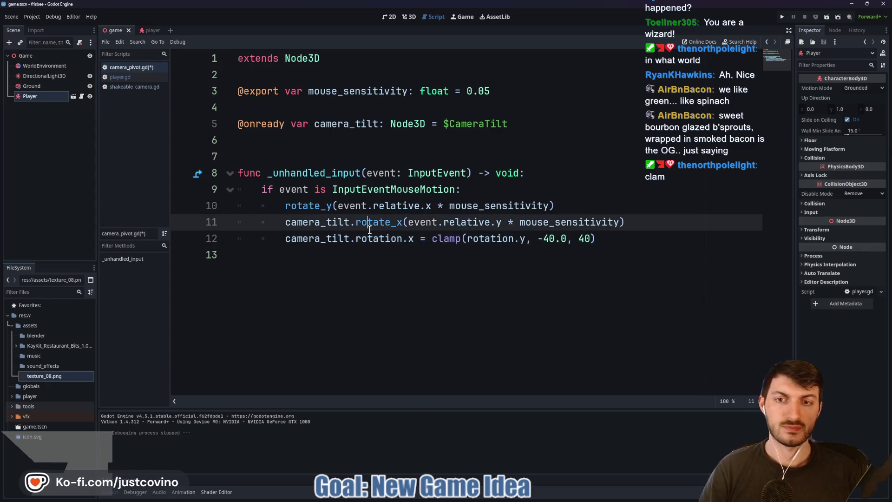
{"action": "key", "text": "F5"}
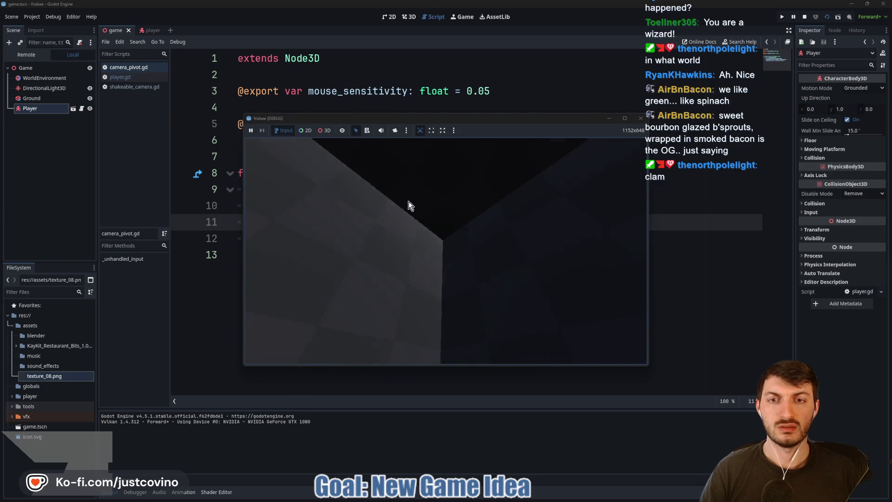
{"action": "left_click", "coordinate": [641, 118]}
{"action": "left_click", "coordinate": [404, 17]}
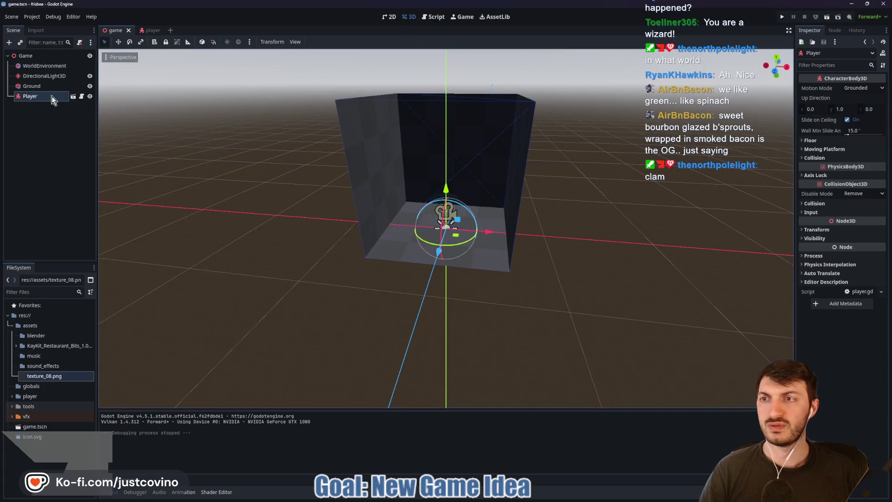
Step: In the player scene, preview rotating CameraPivot and CameraTilt, cancelling both rotations
{"action": "left_click", "coordinate": [149, 30]}
{"action": "left_click", "coordinate": [37, 76]}
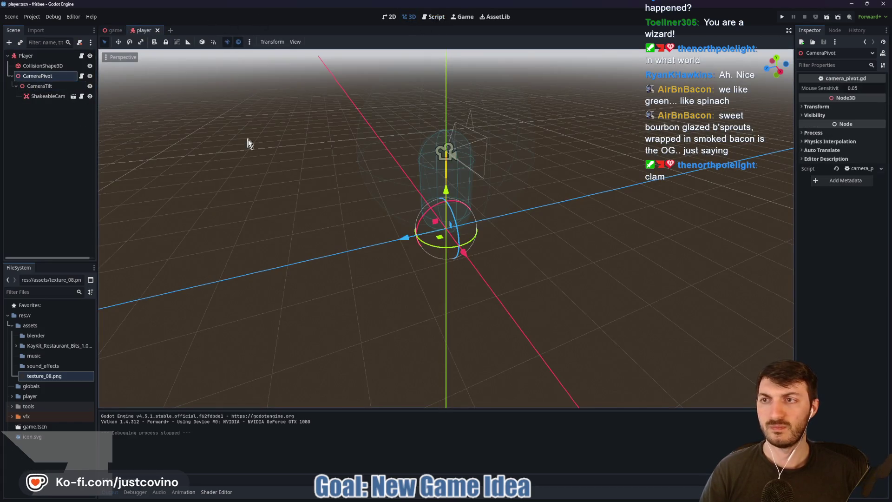
{"action": "mouse_move", "coordinate": [444, 245]}
{"action": "left_mouse_down"}
{"action": "mouse_move", "coordinate": [497, 254]}
{"action": "mouse_move", "coordinate": [412, 244]}
{"action": "mouse_move", "coordinate": [518, 240]}
{"action": "left_mouse_up"}
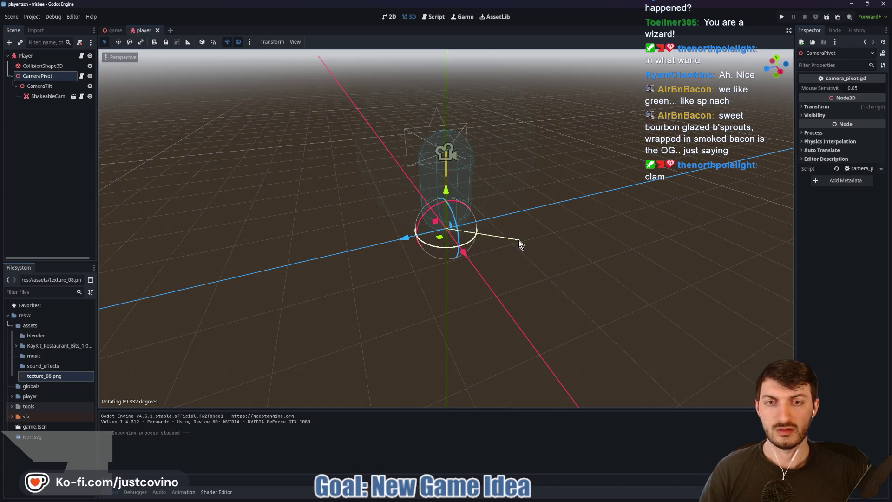
{"action": "right_click", "coordinate": [519, 239]}
{"action": "left_click", "coordinate": [46, 86]}
{"action": "mouse_move", "coordinate": [432, 209]}
{"action": "left_mouse_down"}
{"action": "mouse_move", "coordinate": [421, 214]}
{"action": "mouse_move", "coordinate": [434, 209]}
{"action": "mouse_move", "coordinate": [438, 102]}
{"action": "mouse_move", "coordinate": [455, 165]}
{"action": "left_mouse_up"}
{"action": "right_click", "coordinate": [460, 207]}
Step: Check ShakeableCamera's transform, raise CameraTilt slightly along Y, and save player.tscn
{"action": "left_click", "coordinate": [46, 96]}
{"action": "scroll", "coordinate": [563, 163], "scroll_direction": "up", "scroll_amount": 5}
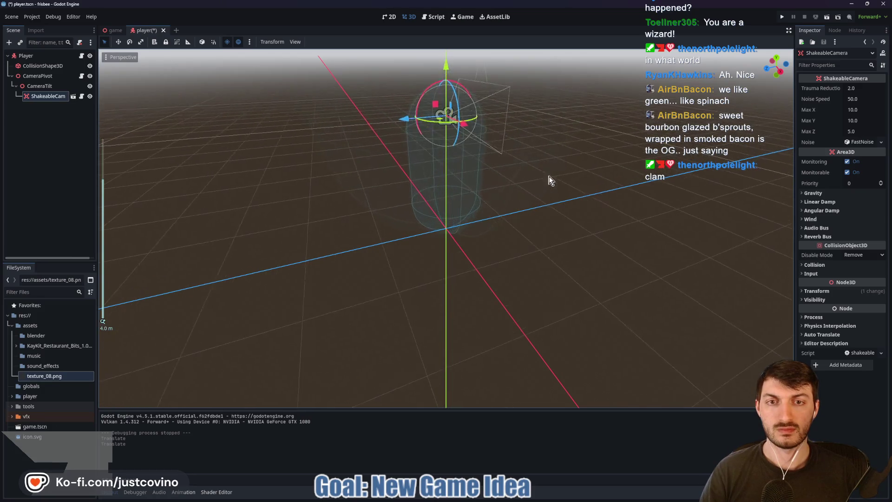
{"action": "left_click_drag", "start_coordinate": [534, 175], "coordinate": [548, 179]}
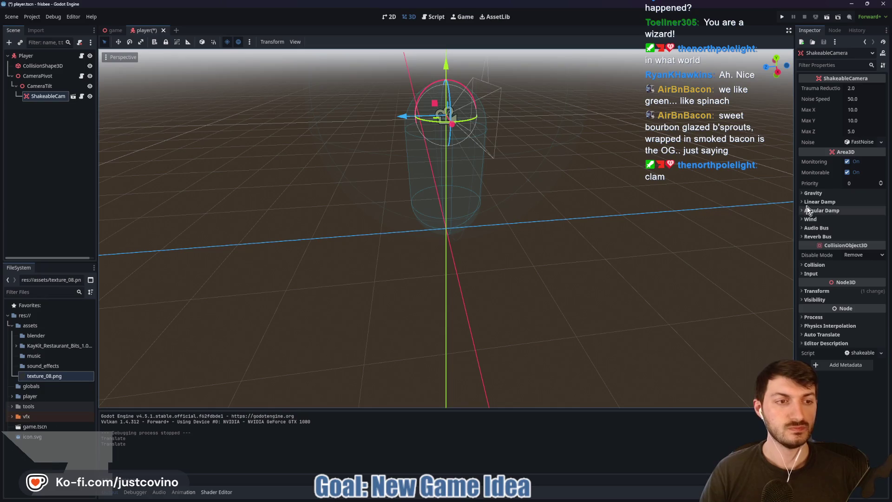
{"action": "left_click", "coordinate": [817, 291]}
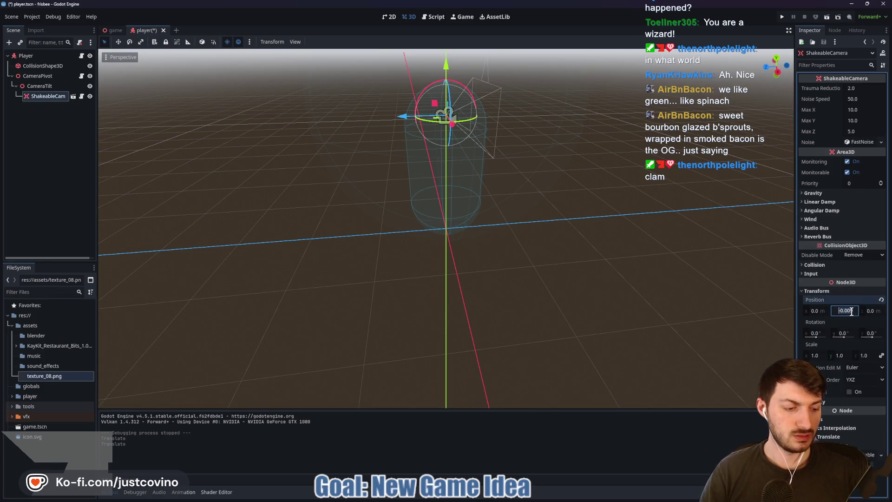
{"action": "left_click", "coordinate": [40, 86]}
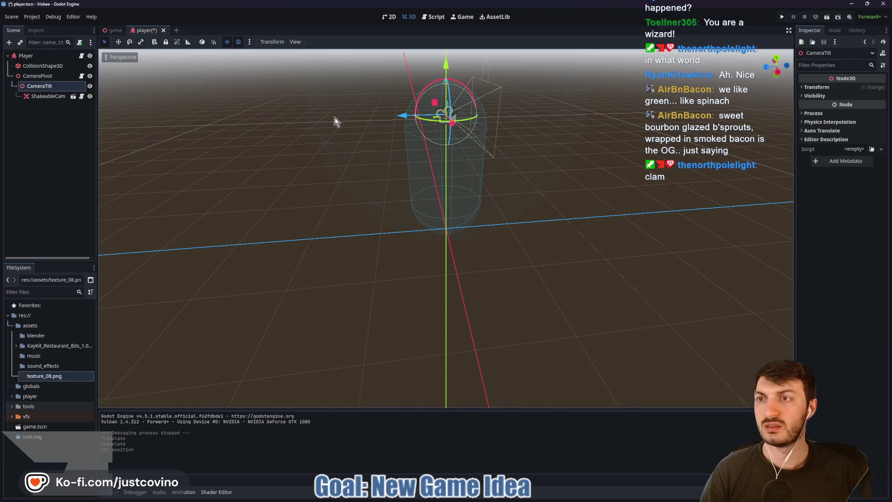
{"action": "left_click_drag", "start_coordinate": [445, 59], "coordinate": [445, 57]}
{"action": "key", "text": "ctrl+s"}
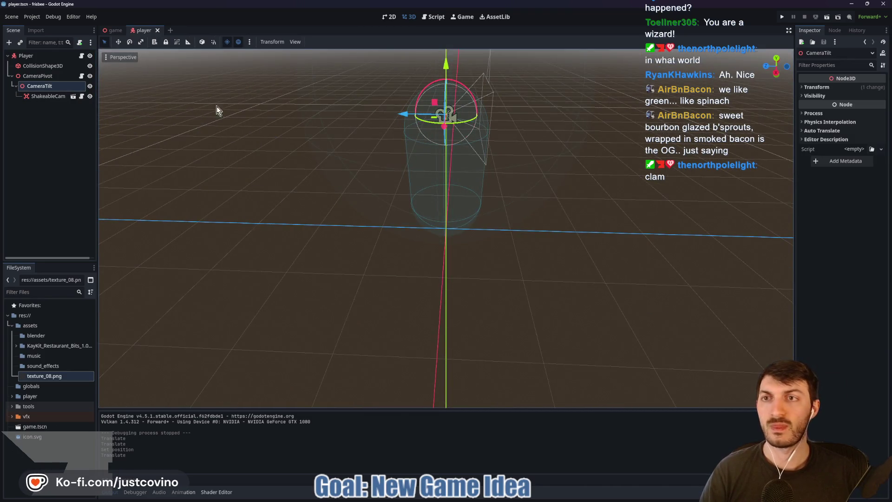
{"action": "left_click", "coordinate": [81, 76]}
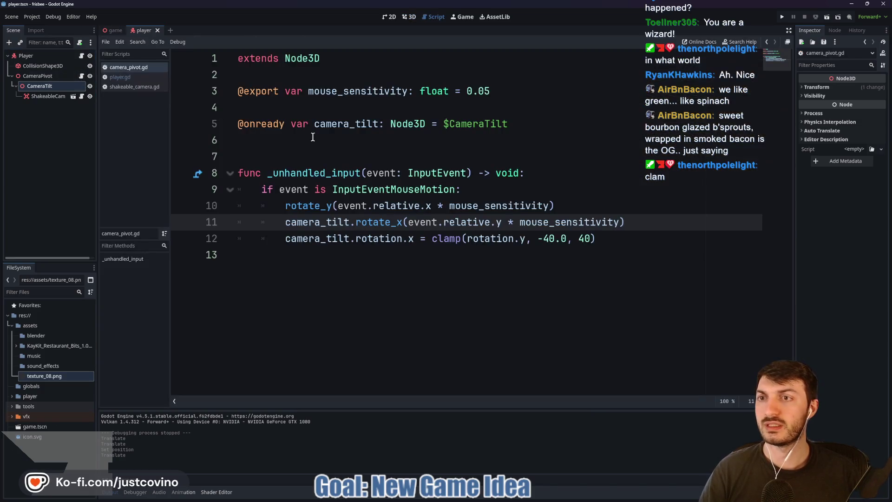
Step: Run the game scene with F5 to test the clamped tilt, then stop it with F8
{"action": "key", "text": "Down"}
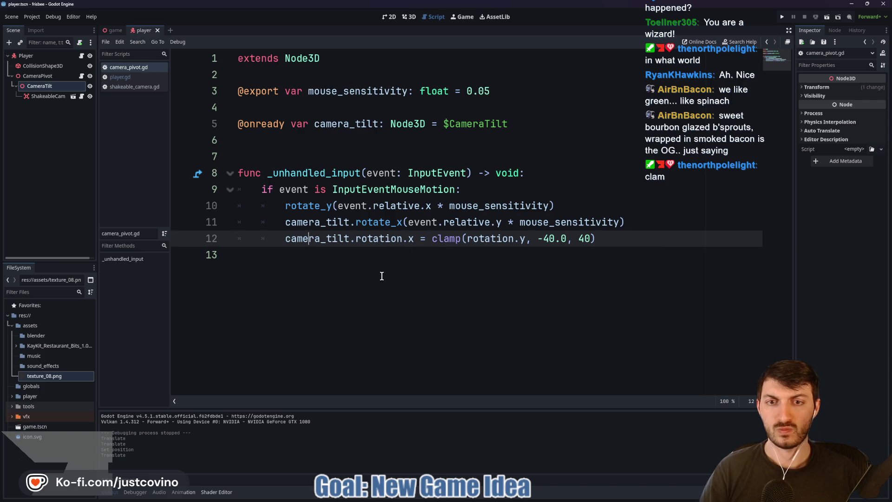
{"action": "left_click", "coordinate": [369, 263]}
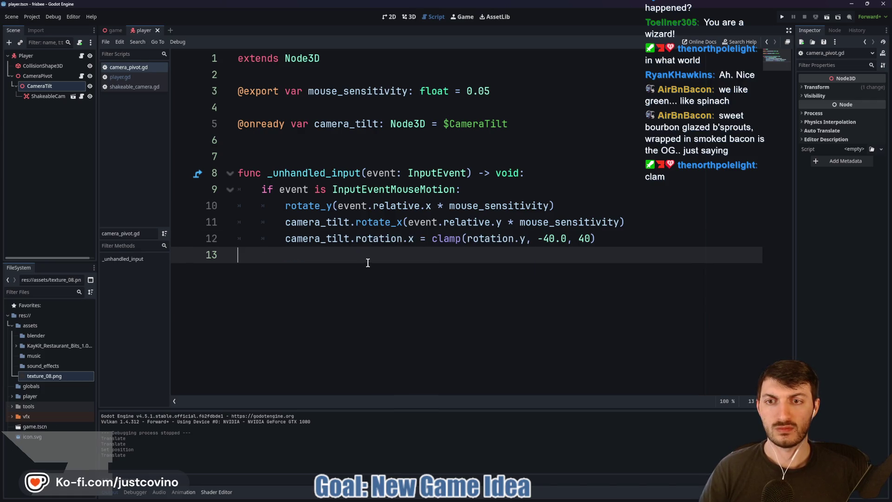
{"action": "left_click", "coordinate": [113, 30]}
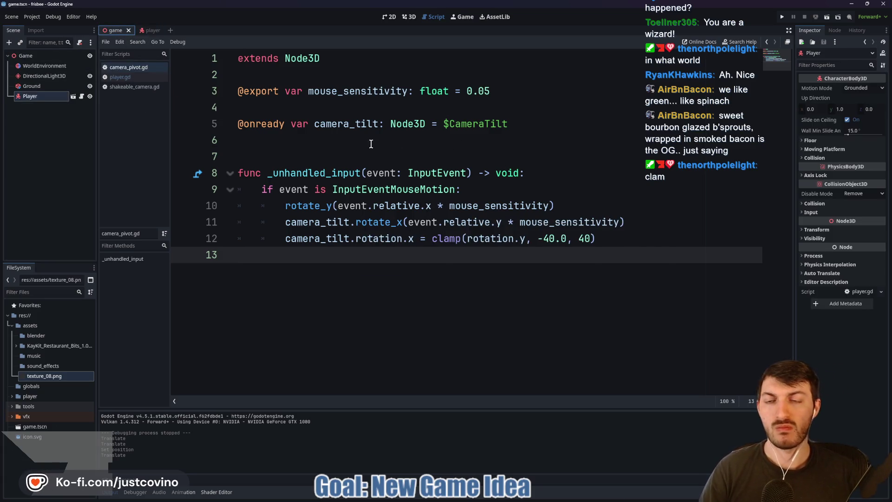
{"action": "key", "text": "F5"}
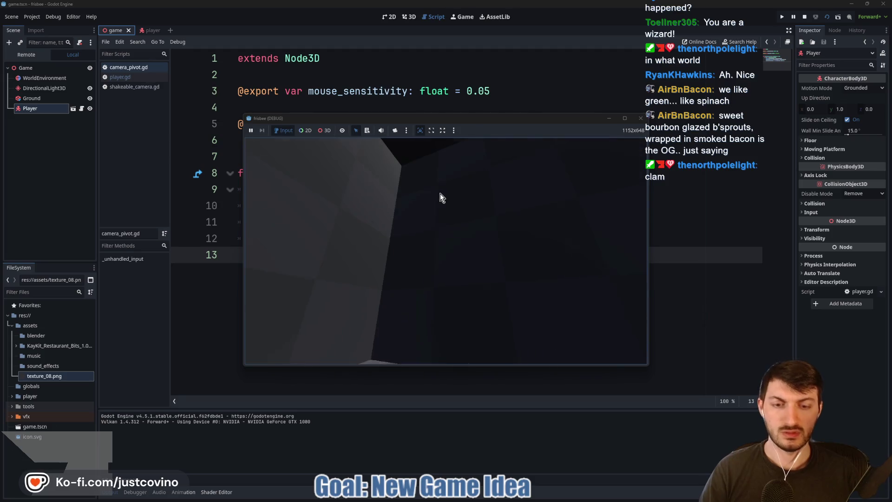
{"action": "key", "text": "F8"}
{"action": "left_click", "coordinate": [408, 222]}
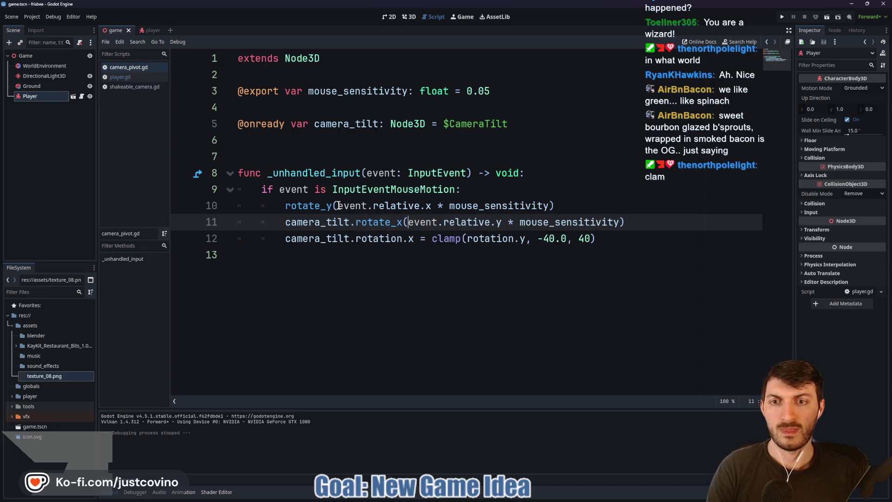
{"action": "left_click", "coordinate": [73, 96]}
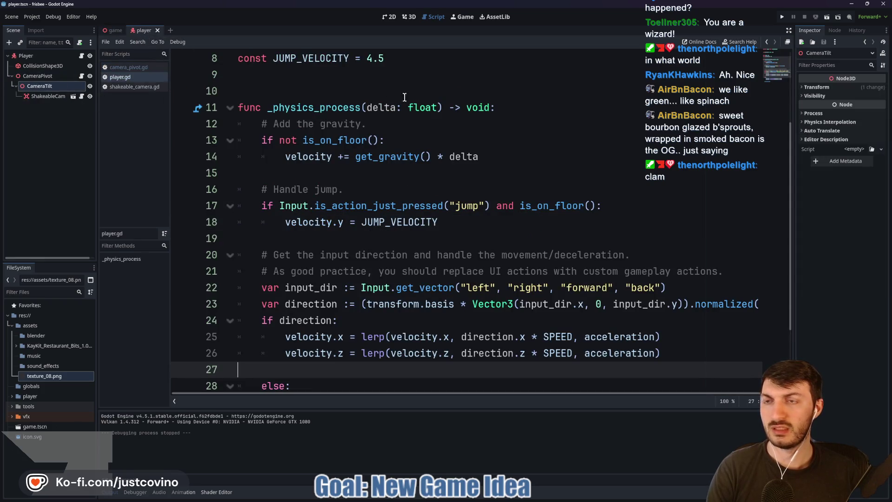
Step: Trial-rotate the CameraPivot in the 3D view to check its direction, then cancel the rotation
{"action": "left_click", "coordinate": [406, 22]}
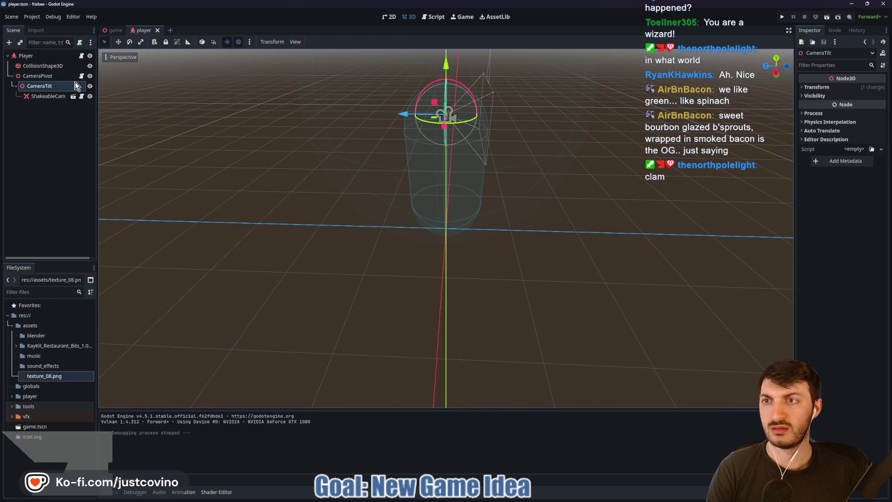
{"action": "left_click", "coordinate": [81, 76]}
{"action": "left_click", "coordinate": [41, 76]}
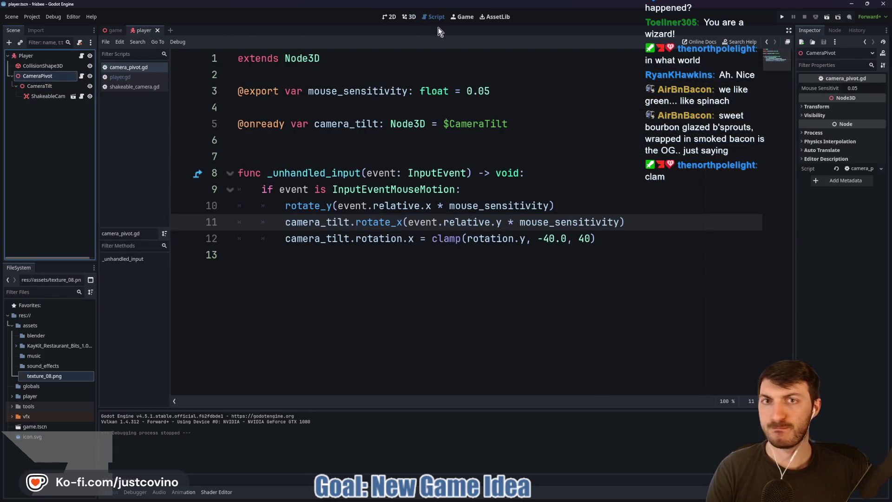
{"action": "left_click", "coordinate": [409, 17]}
{"action": "mouse_move", "coordinate": [543, 232]}
{"action": "left_mouse_down"}
{"action": "mouse_move", "coordinate": [517, 211]}
{"action": "mouse_move", "coordinate": [570, 211]}
{"action": "left_mouse_up"}
{"action": "key", "text": "r"}
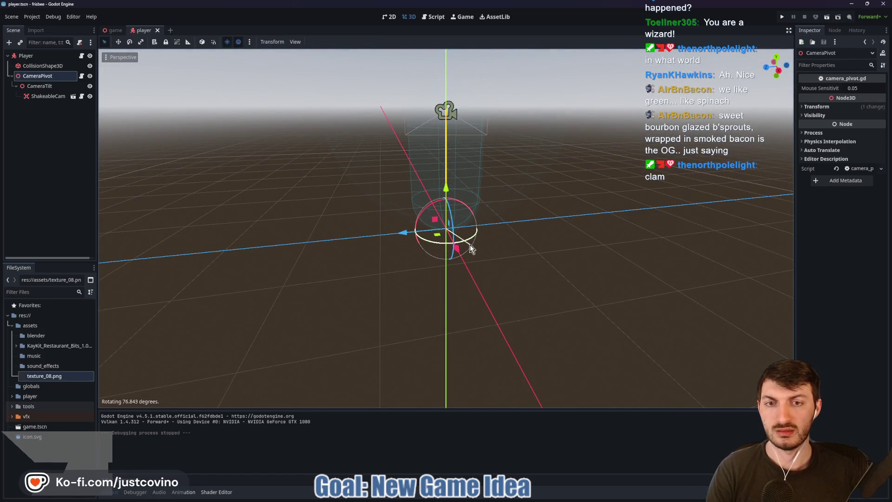
{"action": "key", "text": "Escape"}
{"action": "key", "text": "ctrl+F3"}
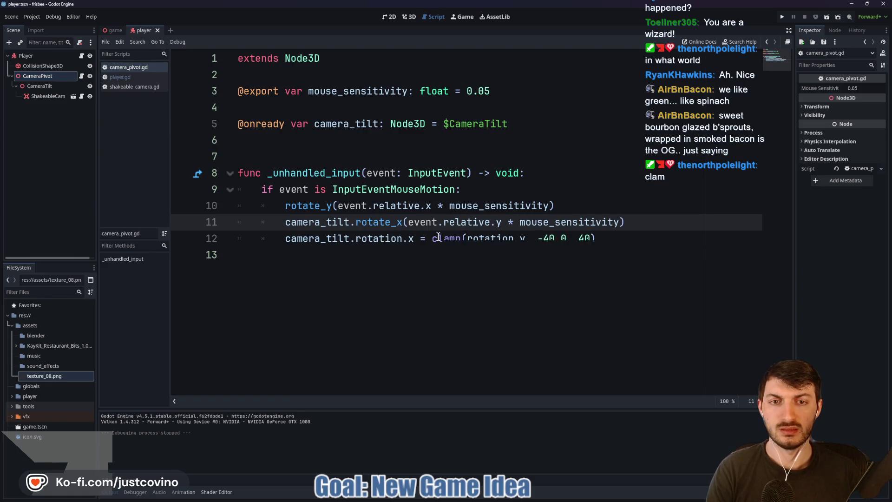
Step: Negate event.relative.x and event.relative.y in camera_pivot.gd's mouse-look rotations
{"action": "type", "text": "-"}
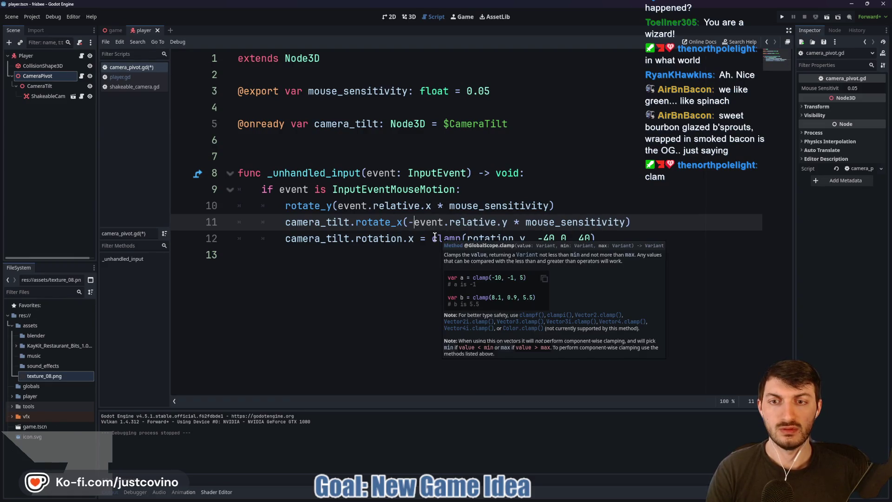
{"action": "key", "text": "BackSpace"}
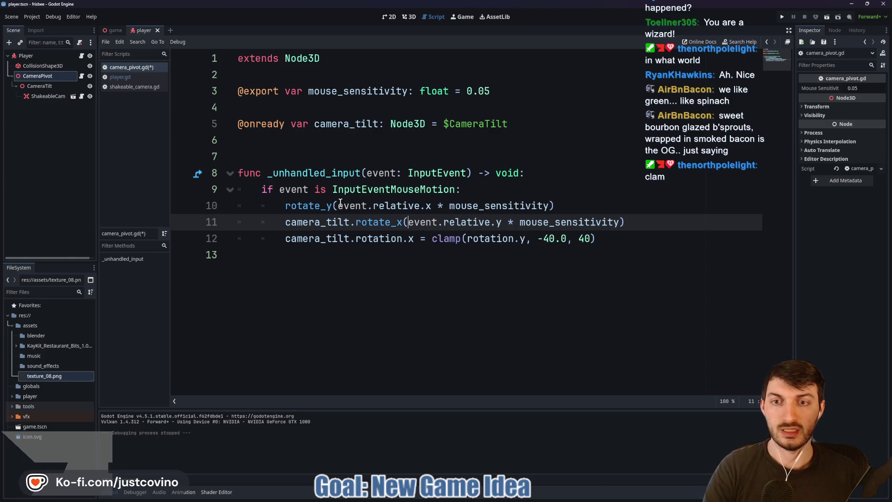
{"action": "left_click", "coordinate": [339, 205]}
{"action": "type", "text": "-"}
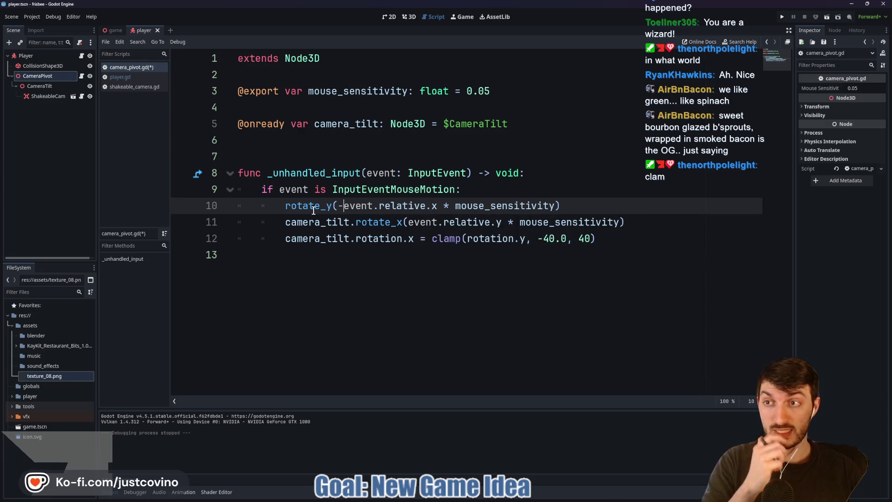
{"action": "left_click", "coordinate": [40, 86]}
{"action": "left_click", "coordinate": [410, 17]}
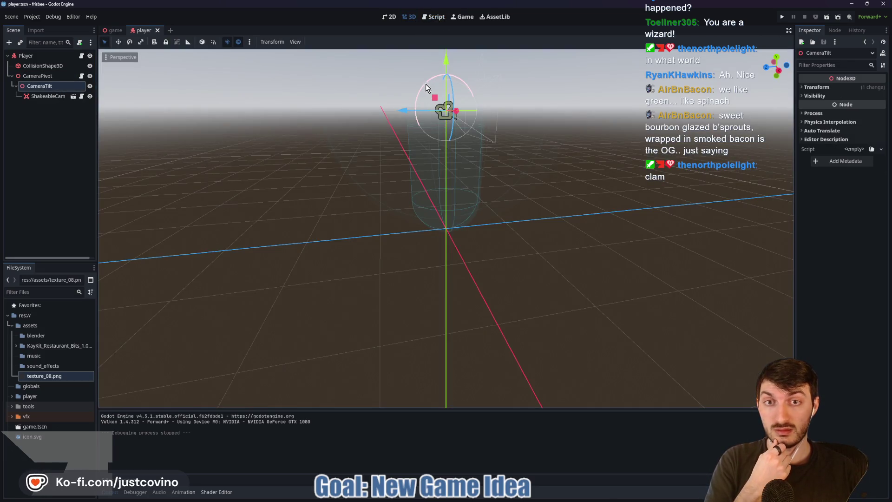
{"action": "left_click", "coordinate": [82, 76]}
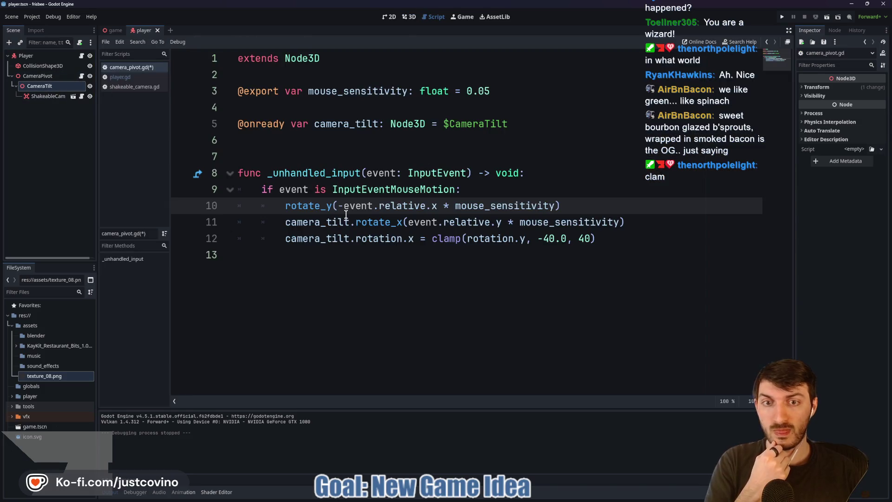
{"action": "left_click", "coordinate": [409, 222]}
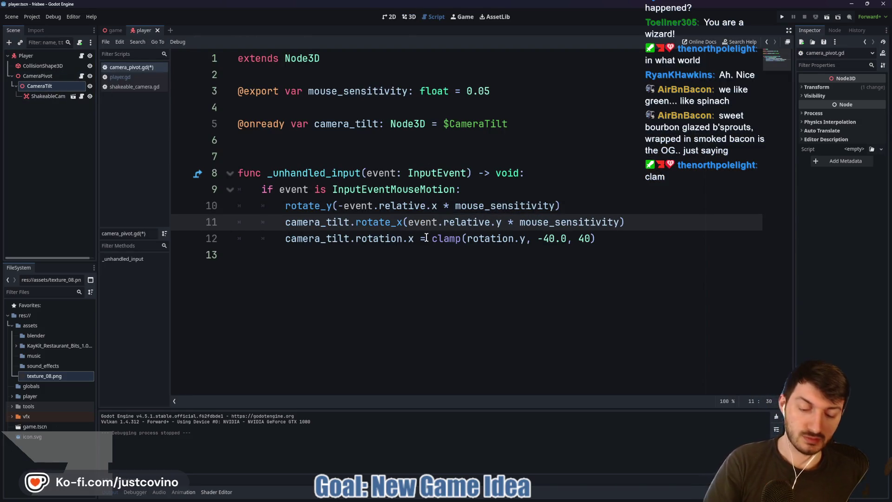
{"action": "type", "text": "-"}
Step: Clamp the tilt by rotation.x instead of rotation.y and save camera_pivot.gd
{"action": "left_click", "coordinate": [624, 243]}
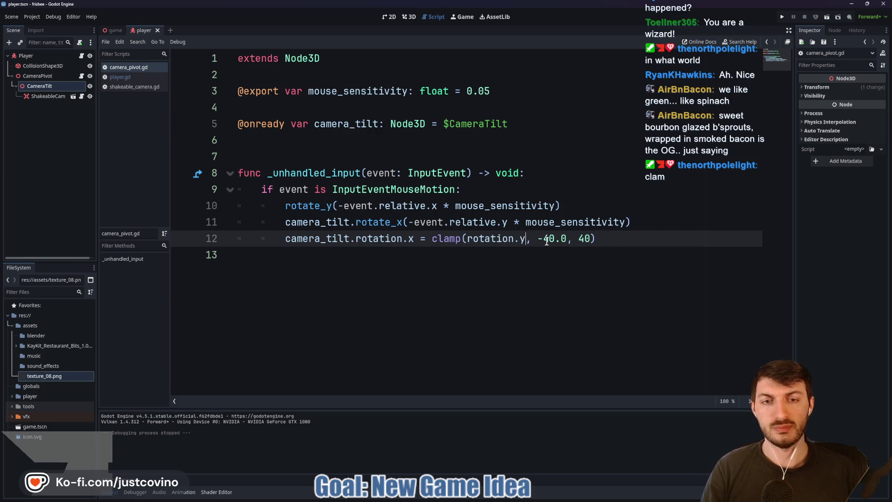
{"action": "key", "text": "BackSpace"}
{"action": "type", "text": "x"}
{"action": "left_click", "coordinate": [598, 237]}
{"action": "key", "text": "ctrl+s"}
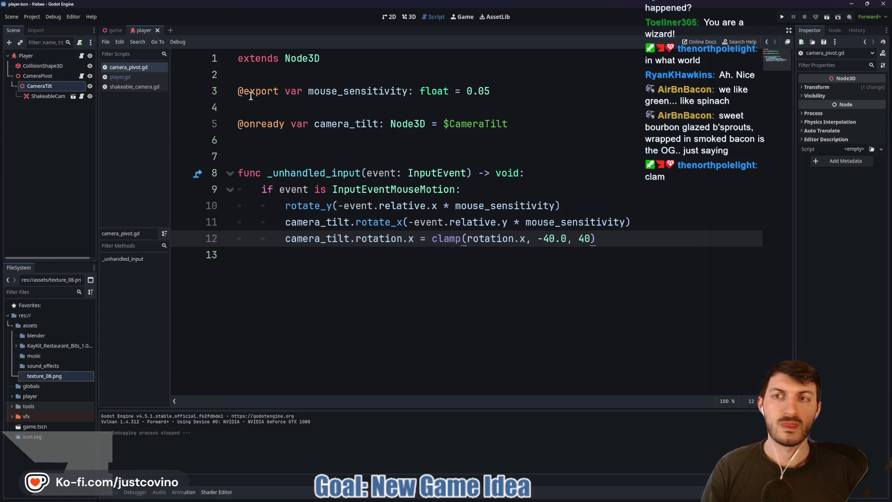
{"action": "left_click", "coordinate": [120, 77]}
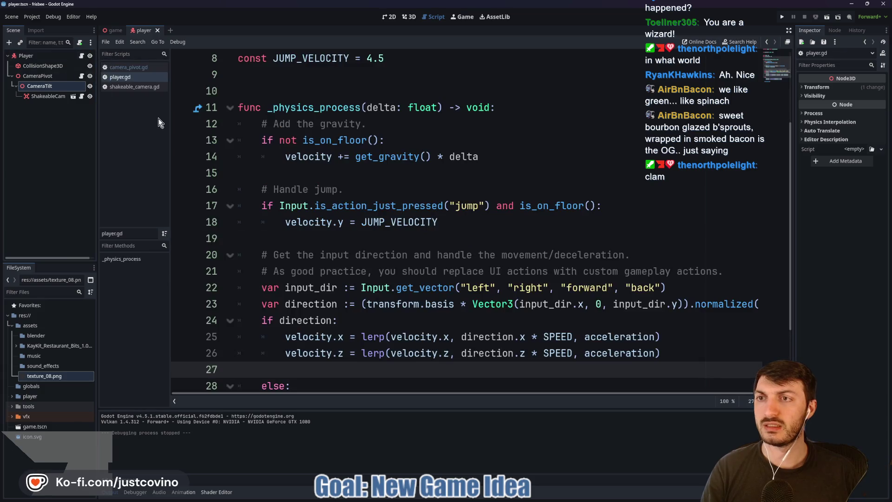
Step: Add a _ready function setting Input.mouse_mode to MOUSE_MODE_CAPTURED, and save player.gd
{"action": "scroll", "coordinate": [411, 186], "scroll_direction": "up", "scroll_amount": 3}
{"action": "left_click", "coordinate": [322, 194]}
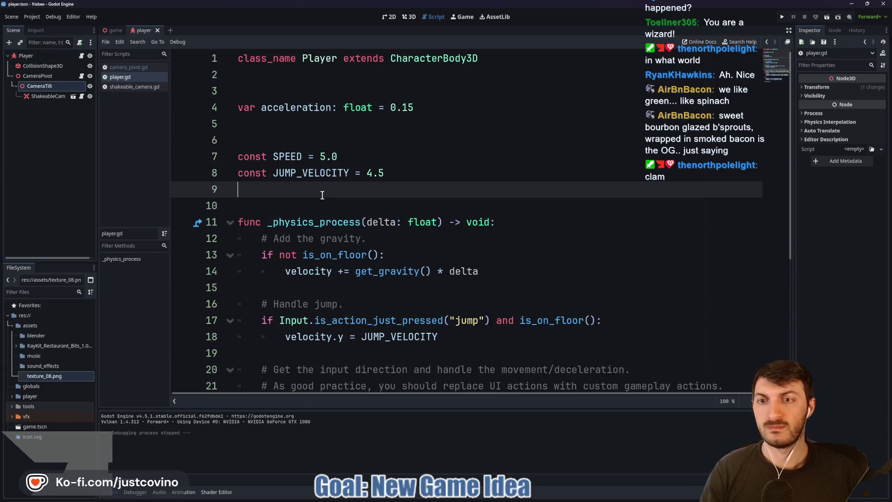
{"action": "key", "text": "Return"}
{"action": "key", "text": "Return"}
{"action": "key", "text": "Up"}
{"action": "type", "text": "func _re"}
{"action": "key", "text": "Return"}
{"action": "key", "text": "Return"}
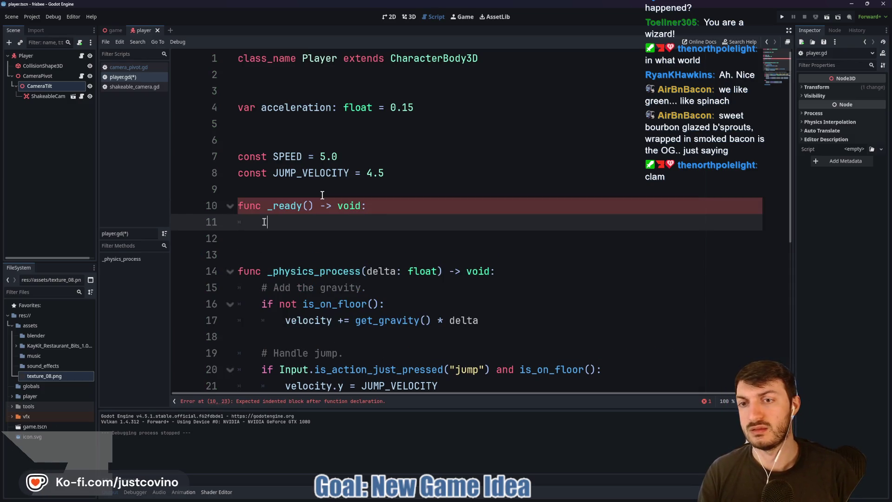
{"action": "type", "text": "Input.mouse"}
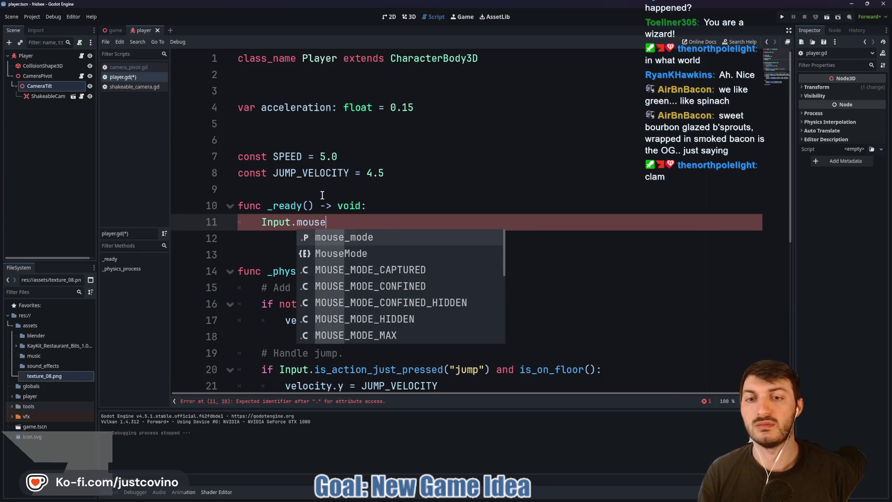
{"action": "key", "text": "Return"}
{"action": "type", "text": "="}
{"action": "key", "text": "Return"}
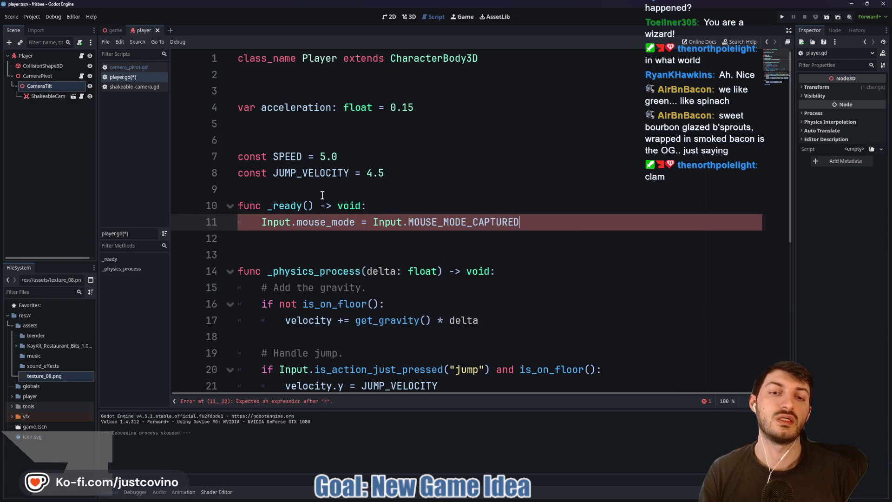
{"action": "key", "text": "ctrl+s"}
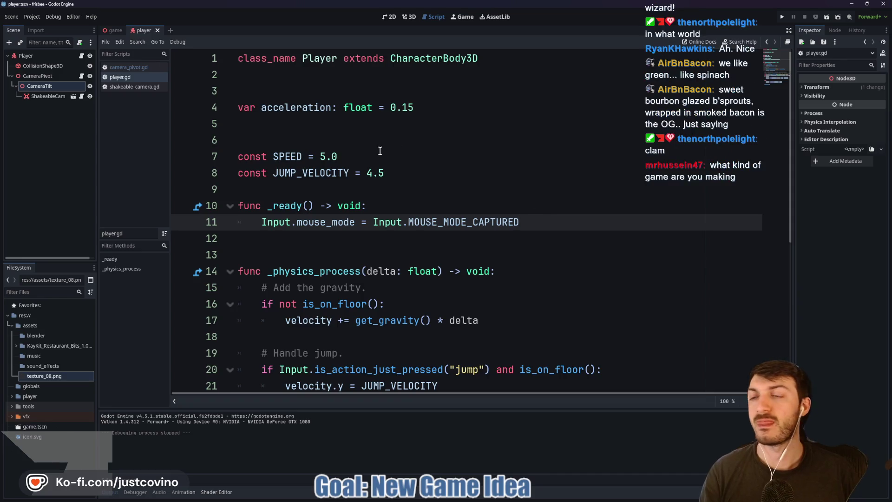
Step: Start an _unhandled_input function below move_and_slide with an event.is_action_pressed() check
{"action": "scroll", "coordinate": [404, 250], "scroll_direction": "down", "scroll_amount": 5}
{"action": "scroll", "coordinate": [289, 372], "scroll_direction": "up", "scroll_amount": 1}
{"action": "left_click_drag", "start_coordinate": [291, 369], "coordinate": [321, 379]}
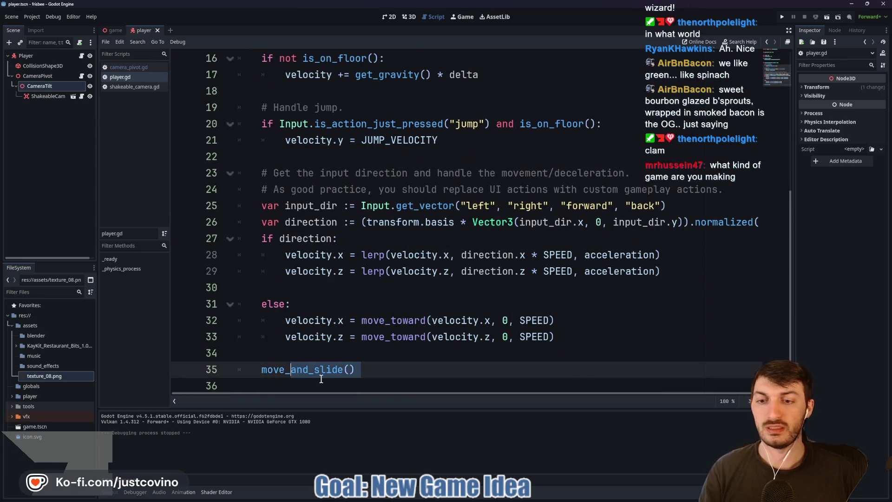
{"action": "scroll", "coordinate": [352, 389], "scroll_direction": "down", "scroll_amount": 1}
{"action": "scroll", "coordinate": [307, 380], "scroll_direction": "up", "scroll_amount": 1}
{"action": "left_click", "coordinate": [306, 381]}
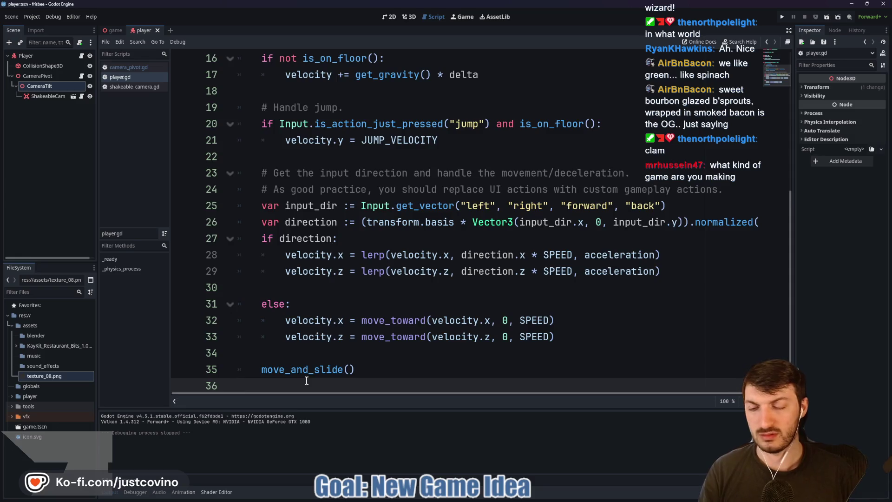
{"action": "key", "text": "Return"}
{"action": "key", "text": "Return"}
{"action": "type", "text": "func "}
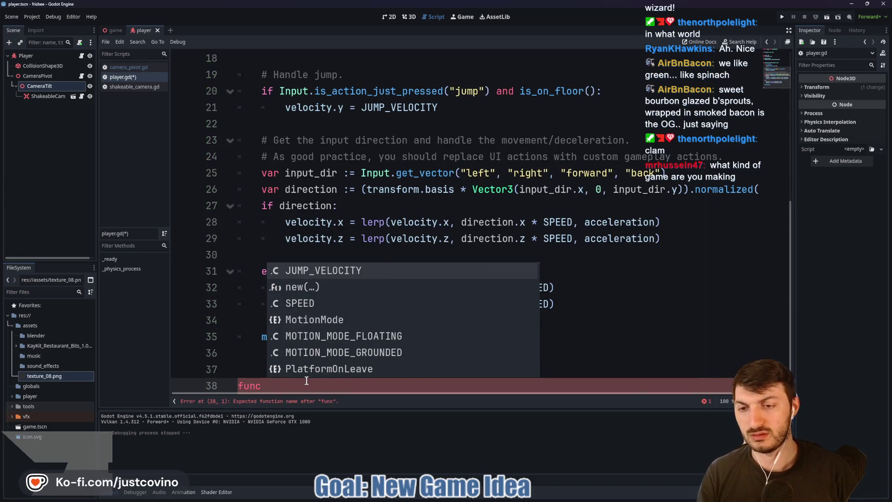
{"action": "type", "text": "_un"}
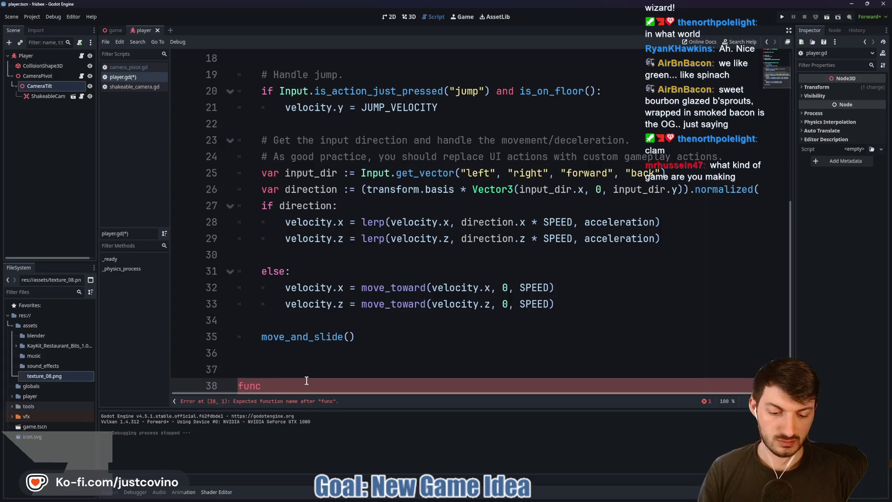
{"action": "type", "text": " _unh"}
{"action": "key", "text": "Return"}
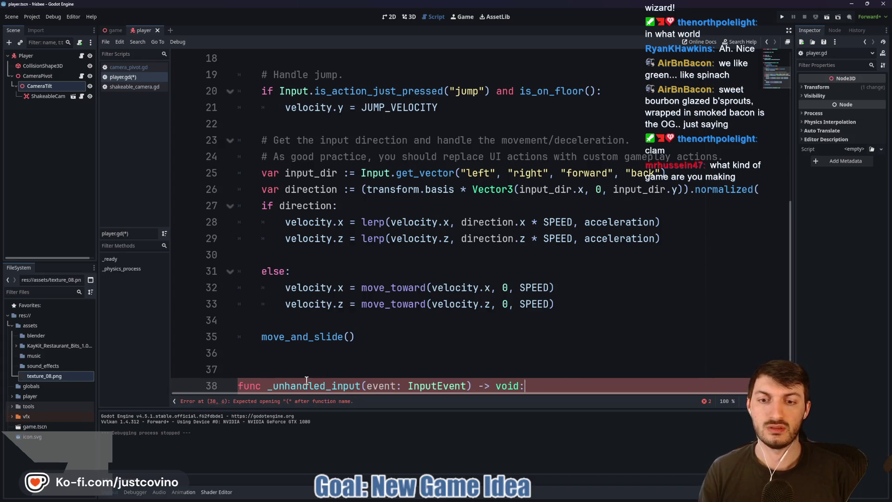
{"action": "key", "text": "Return"}
{"action": "type", "text": "event"}
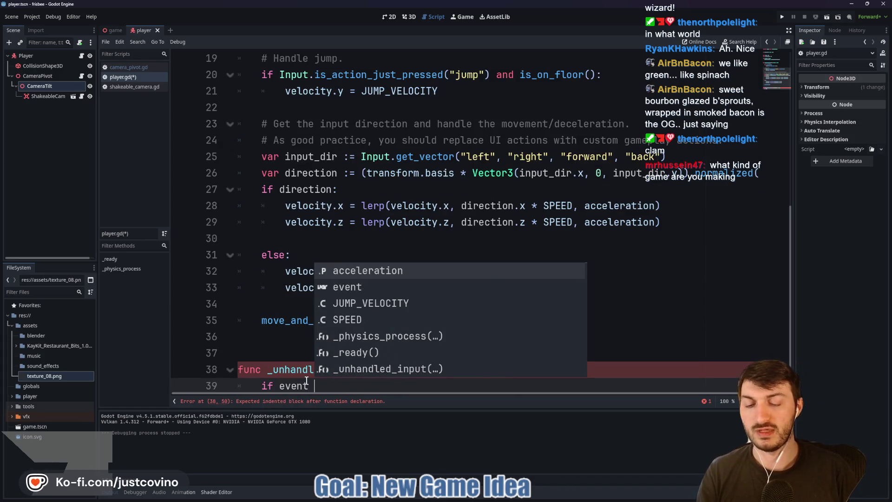
{"action": "type", "text": ".is_action"}
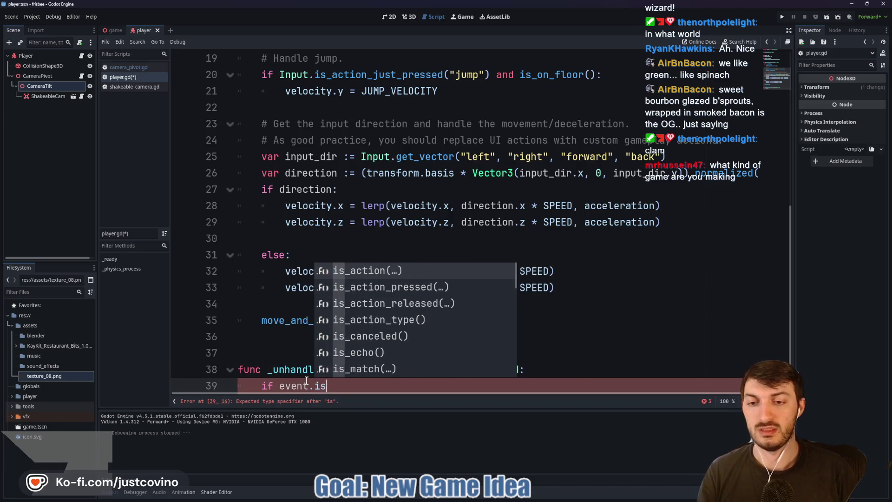
{"action": "key", "text": "Down"}
{"action": "key", "text": "Return"}
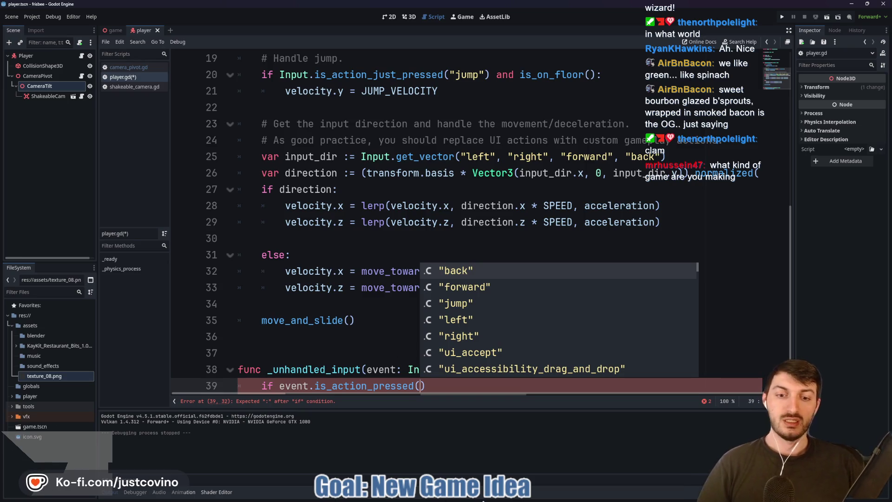
{"action": "left_click", "coordinate": [498, 499]}
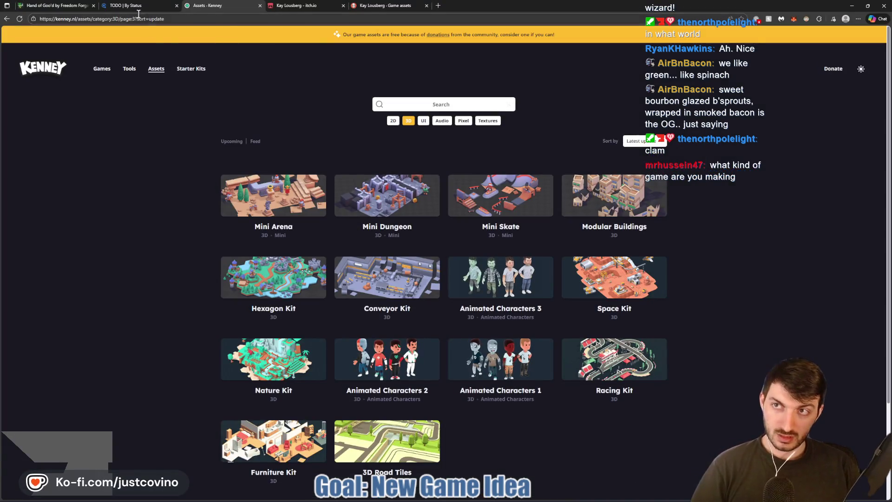
{"action": "left_click", "coordinate": [52, 6]}
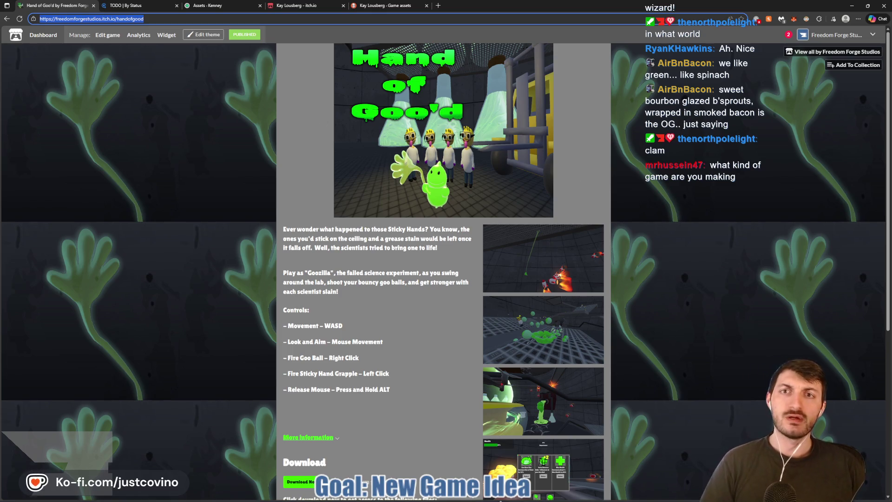
{"action": "left_click", "coordinate": [515, 498]}
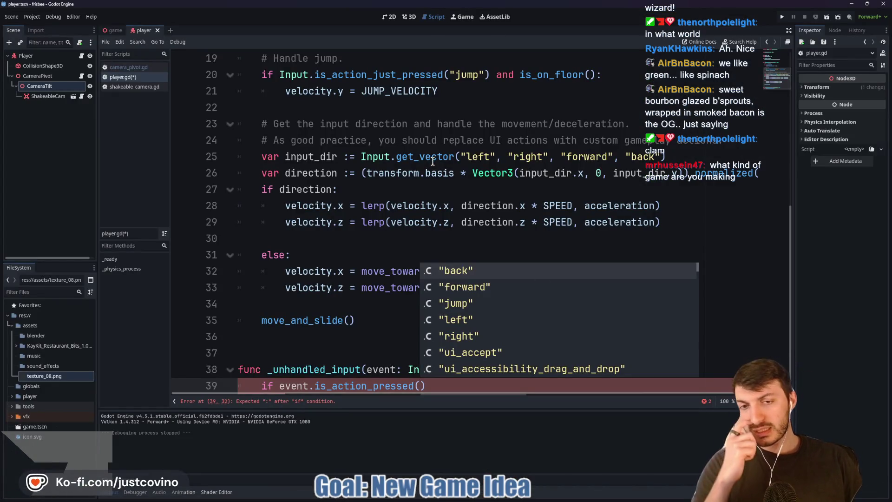
Step: Create an 'alt' action in Project Settings' Input Map bound to Alt (Physical)
{"action": "left_click", "coordinate": [33, 18]}
{"action": "left_click", "coordinate": [60, 28]}
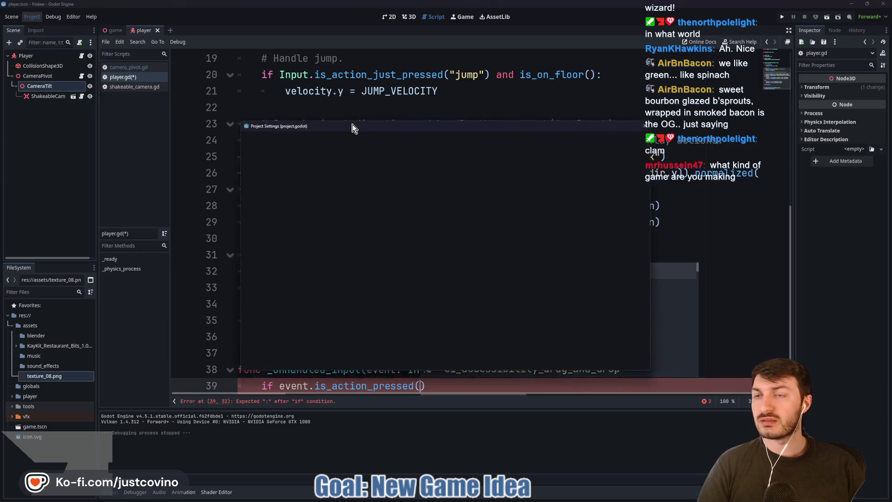
{"action": "left_click", "coordinate": [273, 161]}
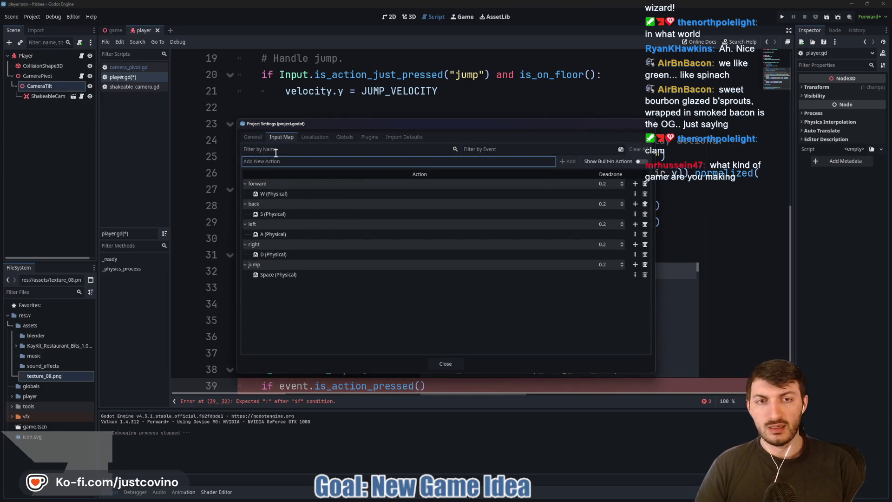
{"action": "key", "text": "Return"}
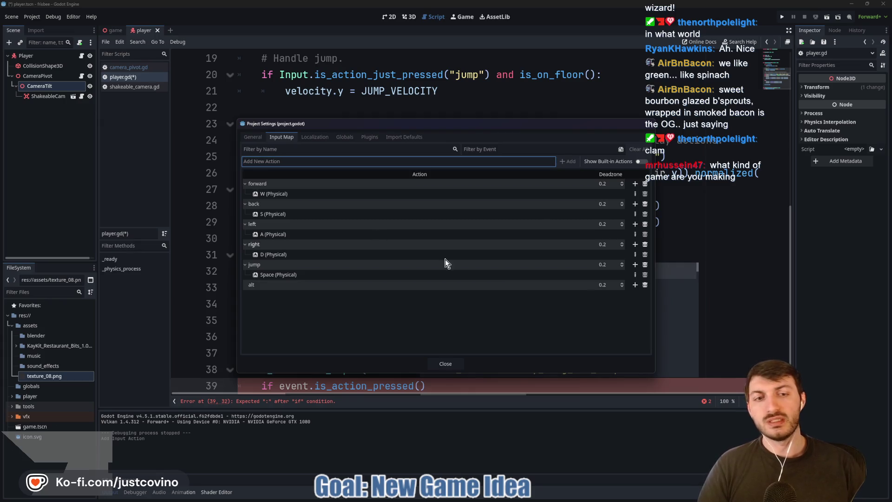
{"action": "left_click", "coordinate": [635, 284]}
{"action": "key", "text": "alt"}
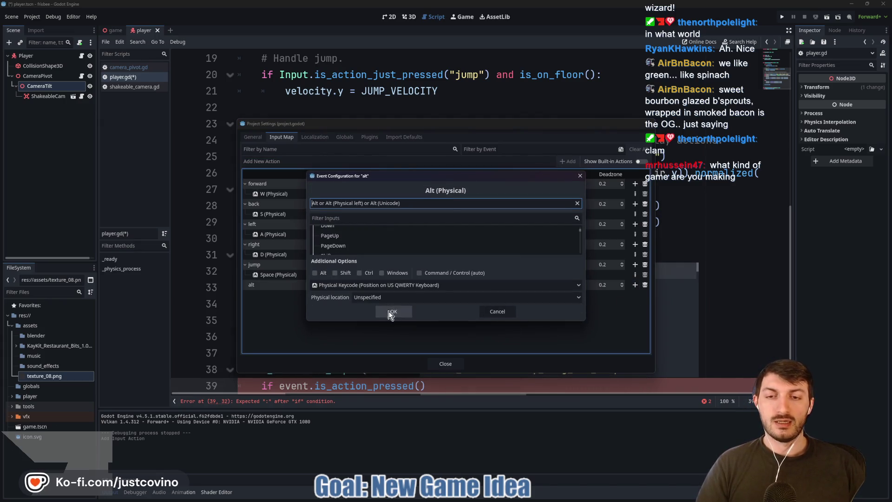
{"action": "left_click", "coordinate": [389, 310]}
{"action": "left_click", "coordinate": [445, 363]}
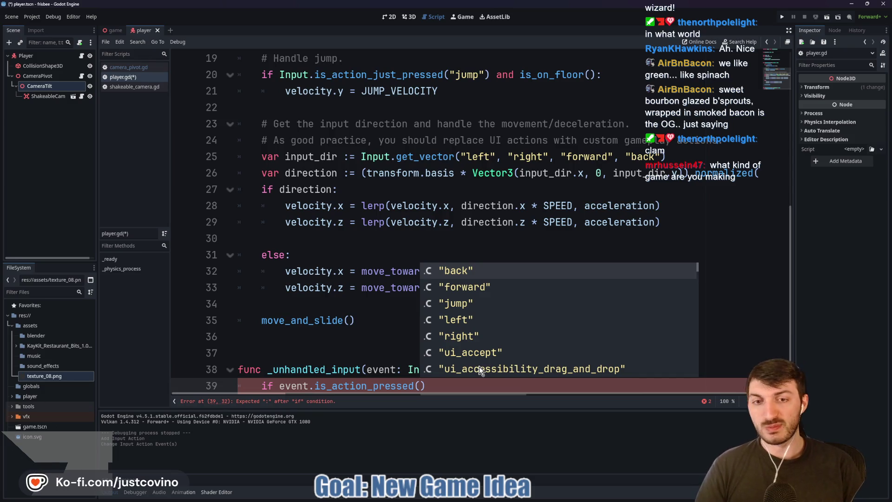
Step: When 'alt' is pressed, set Input.mouse_mode to MOUSE_MODE_VISIBLE
{"action": "type", "text": ":"}
{"action": "key", "text": "BackSpace"}
{"action": "type", "text": "\"al"}
{"action": "key", "text": "Return"}
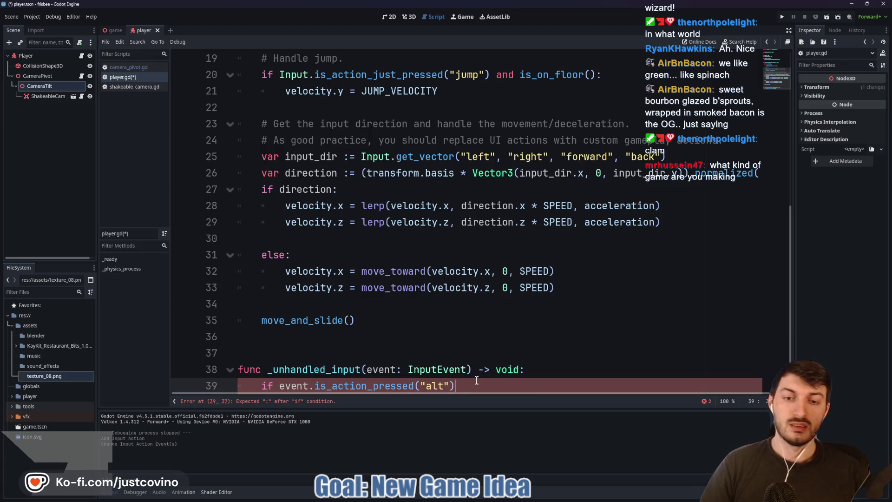
{"action": "key", "text": "End"}
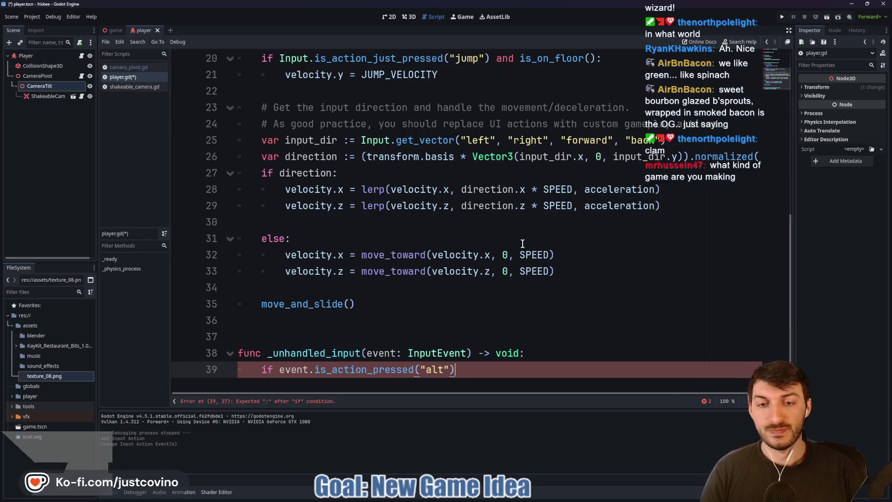
{"action": "type", "text": ":"}
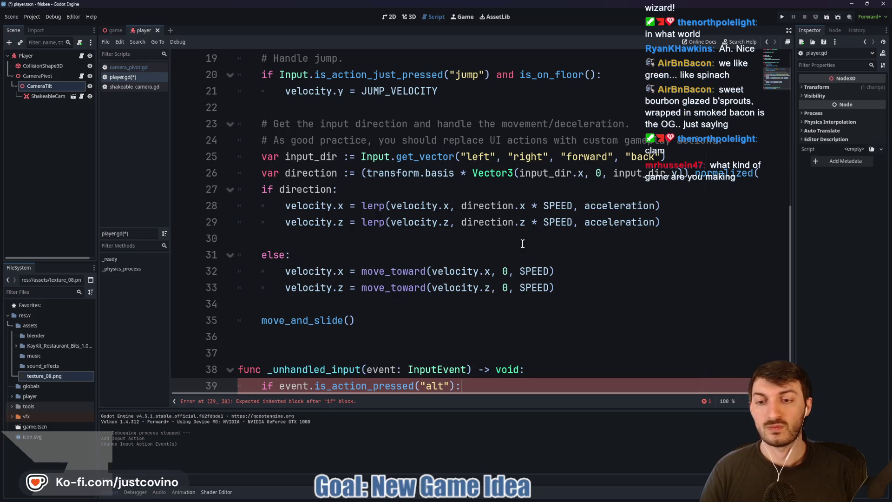
{"action": "key", "text": "Return"}
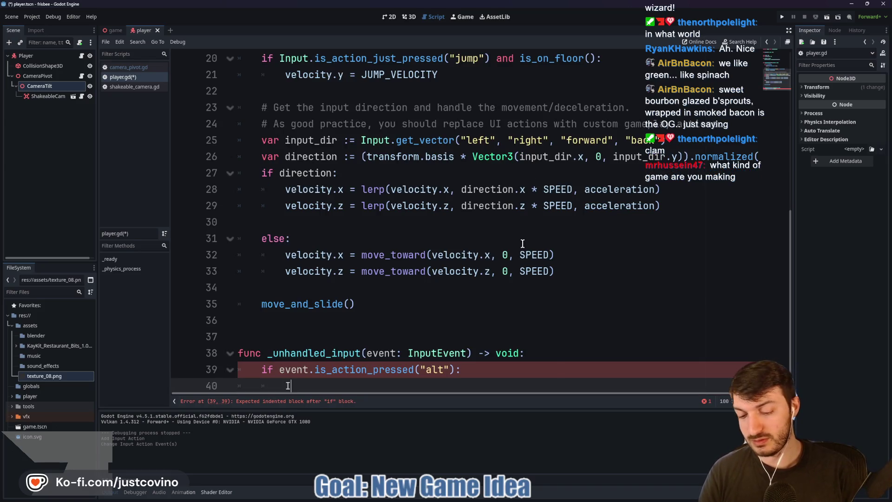
{"action": "type", "text": "Input"}
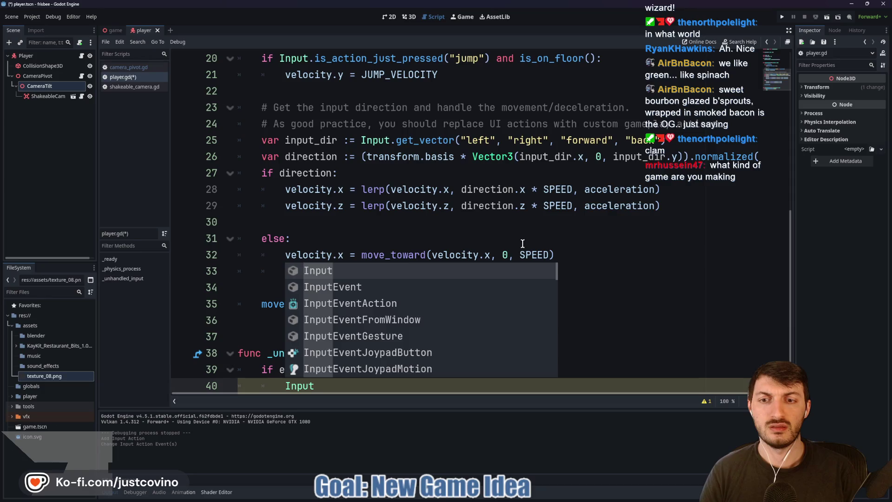
{"action": "type", "text": ".mouse_mode ="}
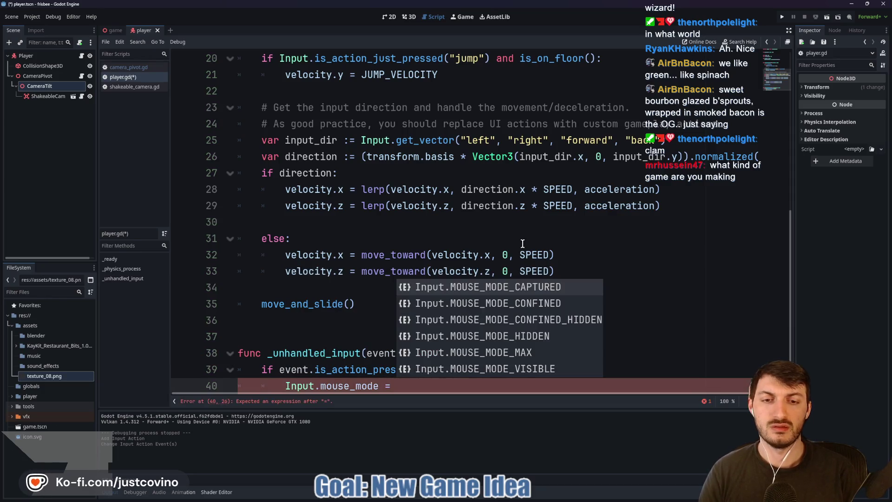
{"action": "key", "text": "Down"}
{"action": "key", "text": "Down"}
{"action": "key", "text": "Down"}
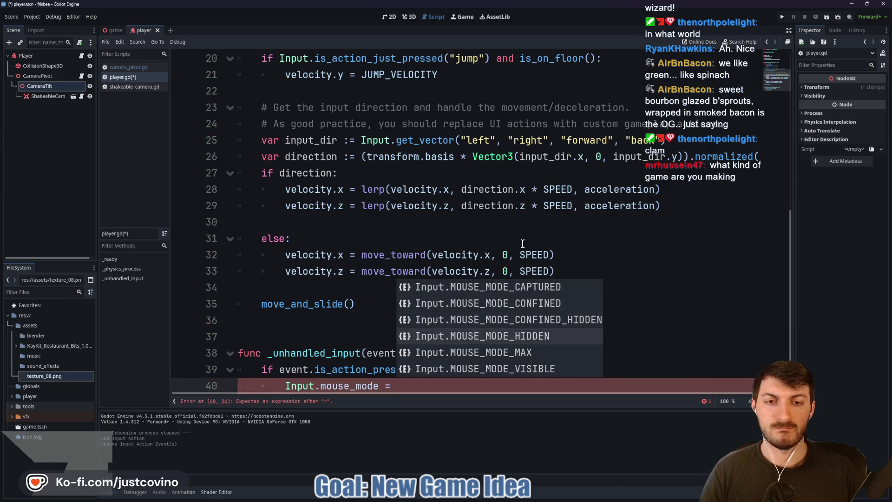
{"action": "key", "text": "Down"}
{"action": "key", "text": "Down"}
{"action": "key", "text": "Return"}
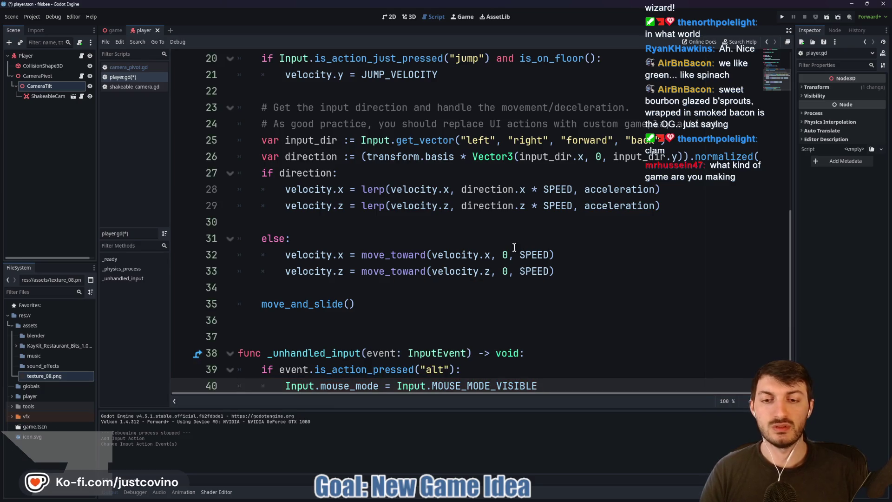
Step: Add an elif for 'alt' released that sets MOUSE_MODE_CAPTURED, and save player.gd
{"action": "key", "text": "Return"}
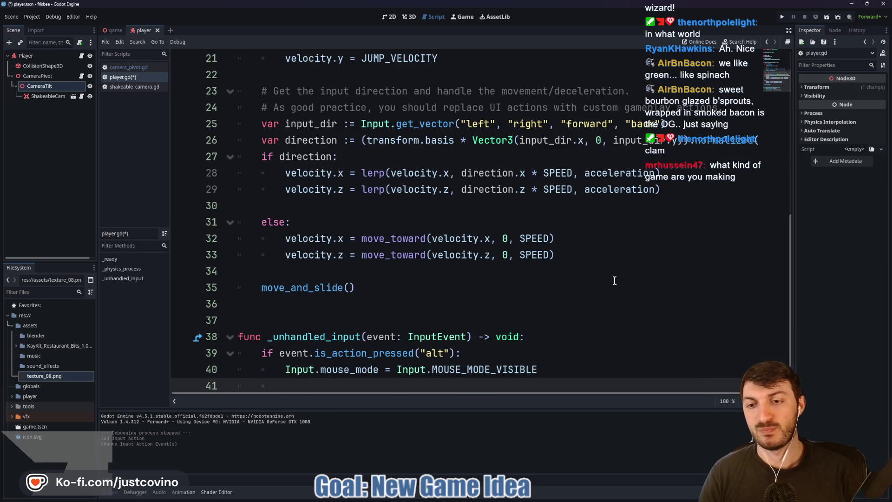
{"action": "type", "text": "lif event. is"}
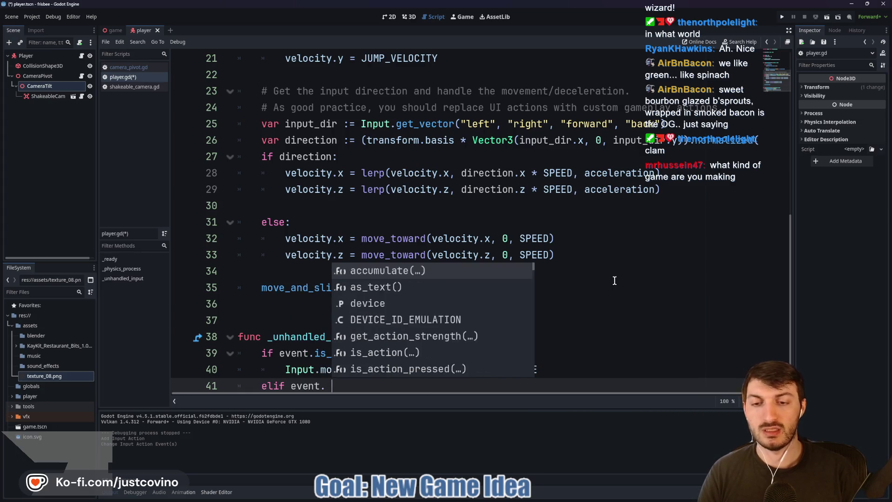
{"action": "key", "text": "Down"}
{"action": "key", "text": "Return"}
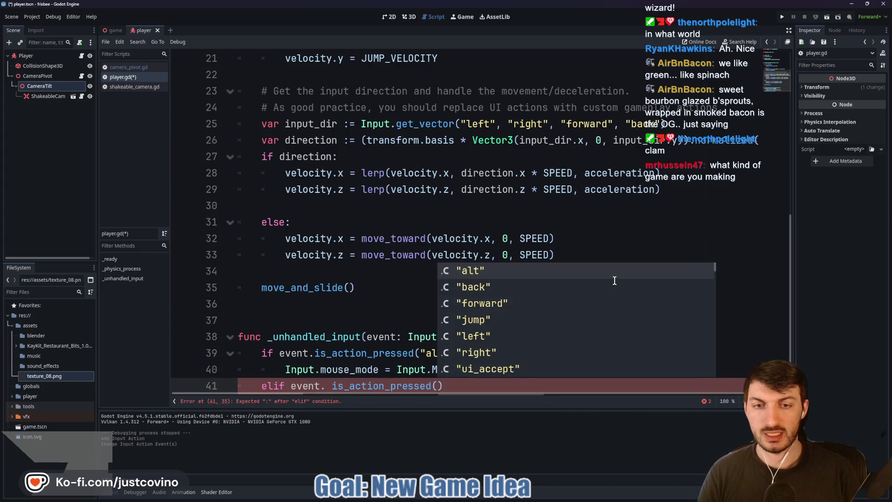
{"action": "key", "text": "Return"}
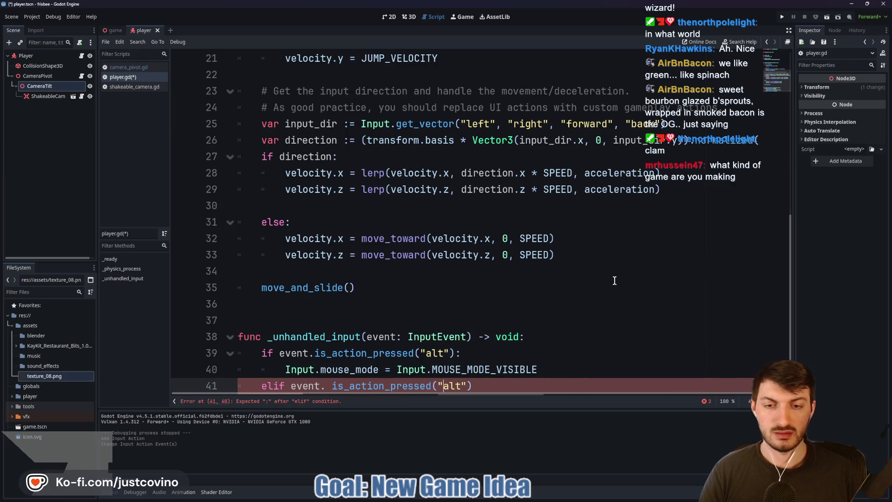
{"action": "key", "text": "BackSpace"}
{"action": "key", "text": "BackSpace"}
{"action": "key", "text": "BackSpace"}
{"action": "type", "text": "re"}
{"action": "key", "text": "Return"}
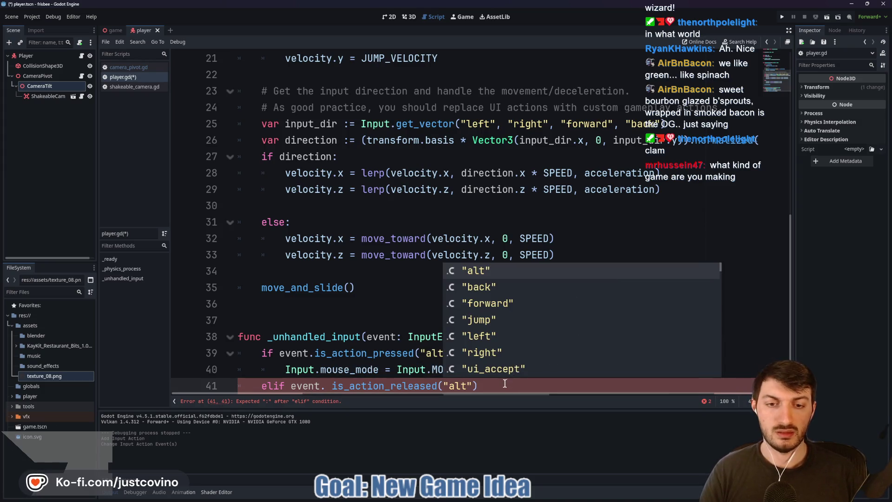
{"action": "type", "text": ":"}
{"action": "key", "text": "Return"}
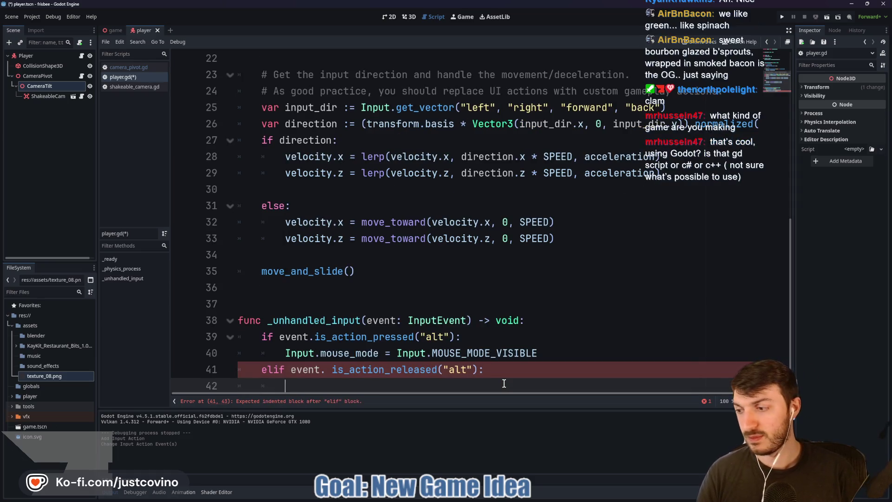
{"action": "type", "text": "Input."}
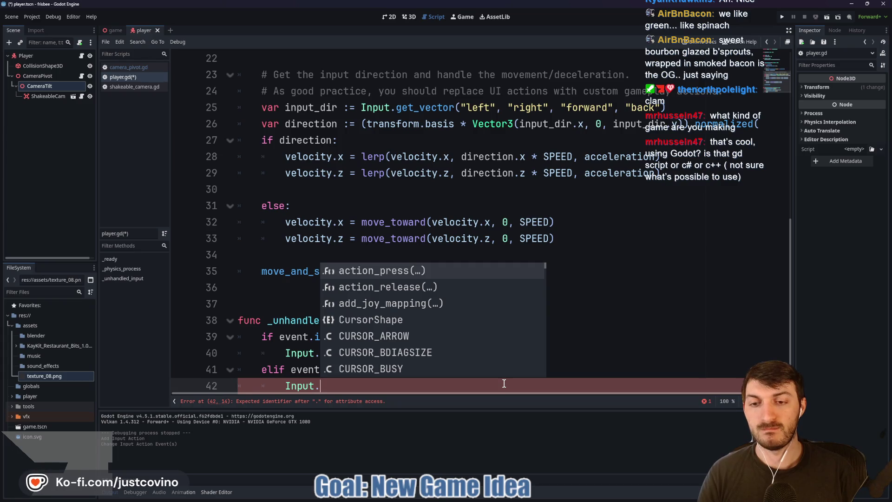
{"action": "type", "text": "mouse_mode = Input"}
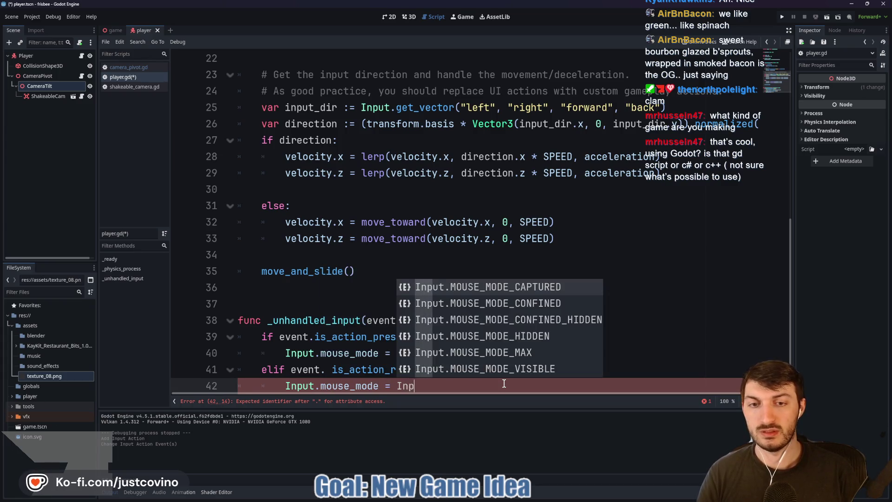
{"action": "key", "text": "Return"}
{"action": "key", "text": "ctrl+s"}
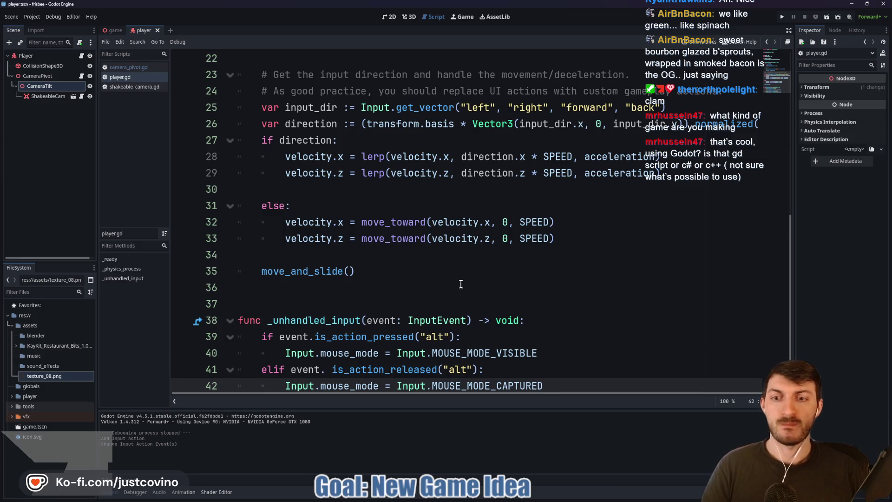
{"action": "scroll", "coordinate": [461, 284], "scroll_direction": "down", "scroll_amount": 1}
{"action": "left_click", "coordinate": [335, 268]}
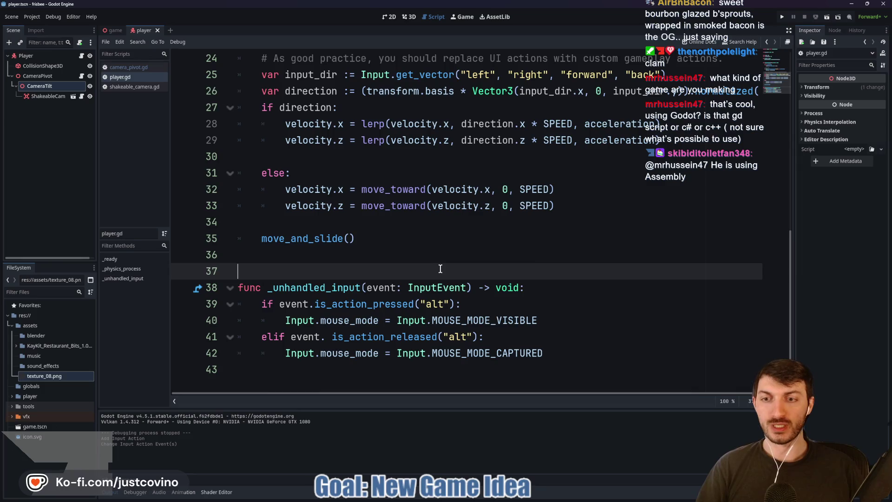
Step: Run the game scene to test mouse capture, then stop it and return to the player scene
{"action": "left_click", "coordinate": [115, 30]}
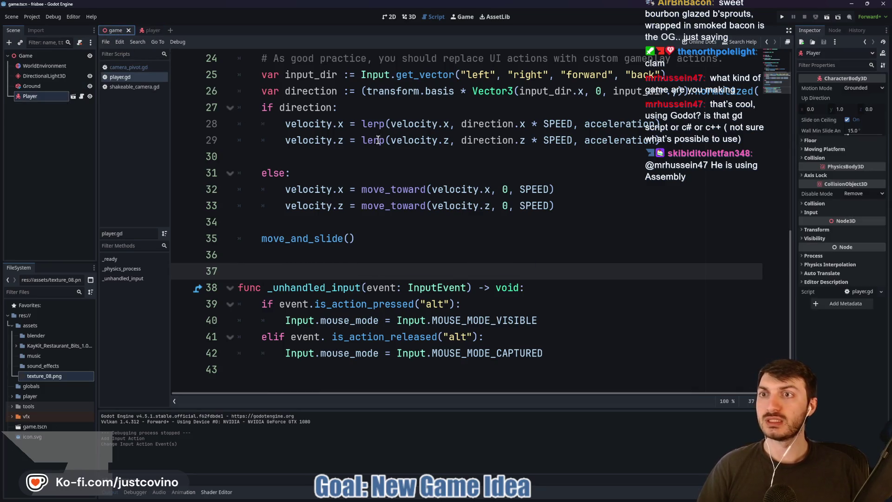
{"action": "key", "text": "F5"}
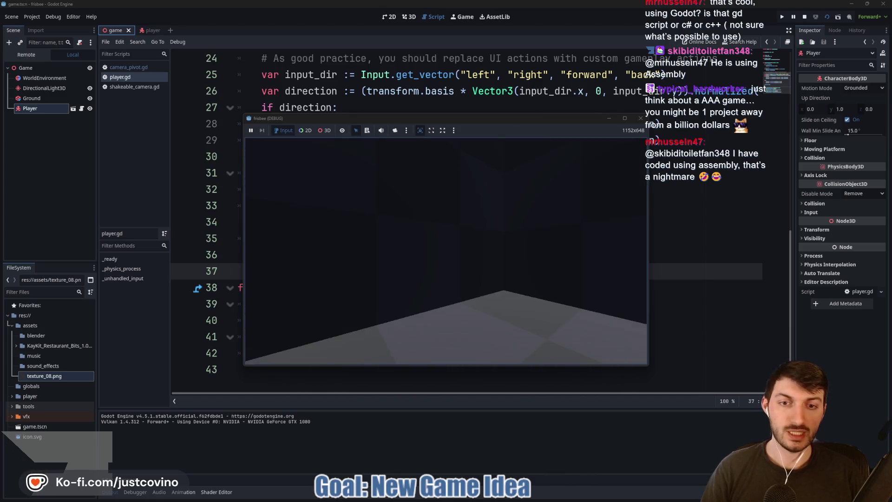
{"action": "key", "text": "F8"}
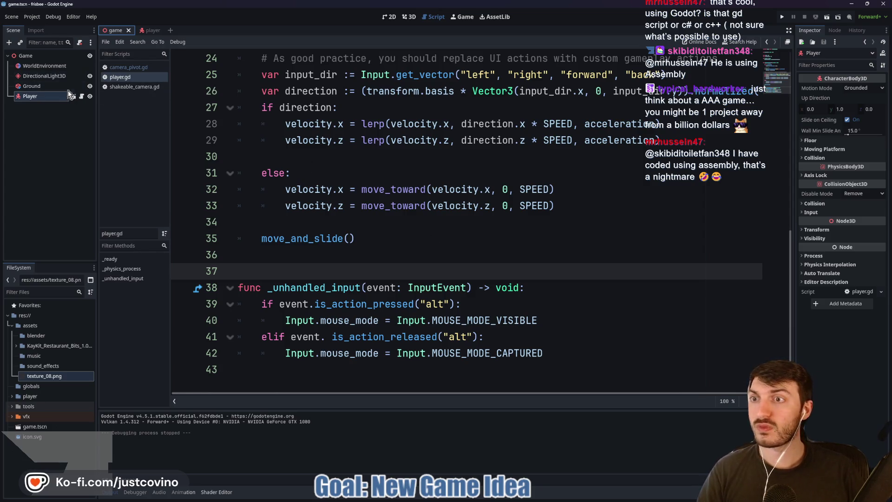
{"action": "left_click", "coordinate": [145, 31]}
Step: Look over ShakeableCam's script and camera_pivot.gd, then bring up the itch.io game page
{"action": "left_click", "coordinate": [81, 96]}
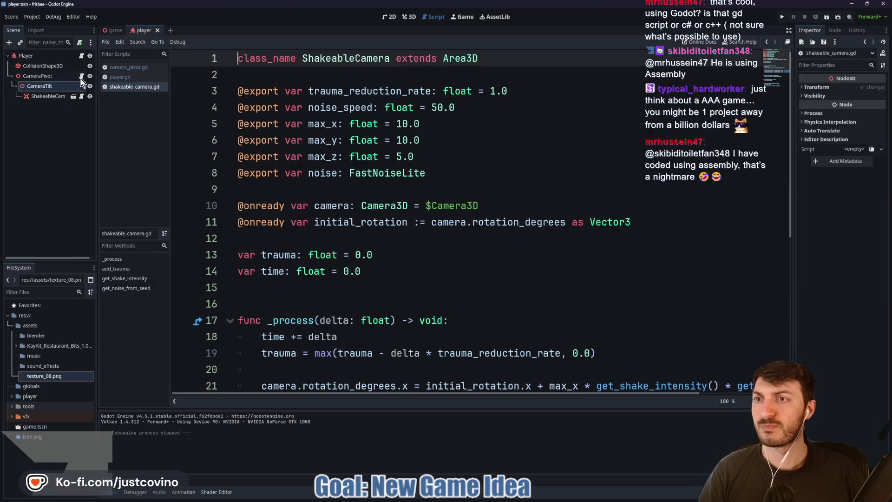
{"action": "scroll", "coordinate": [399, 214], "scroll_direction": "down", "scroll_amount": 6}
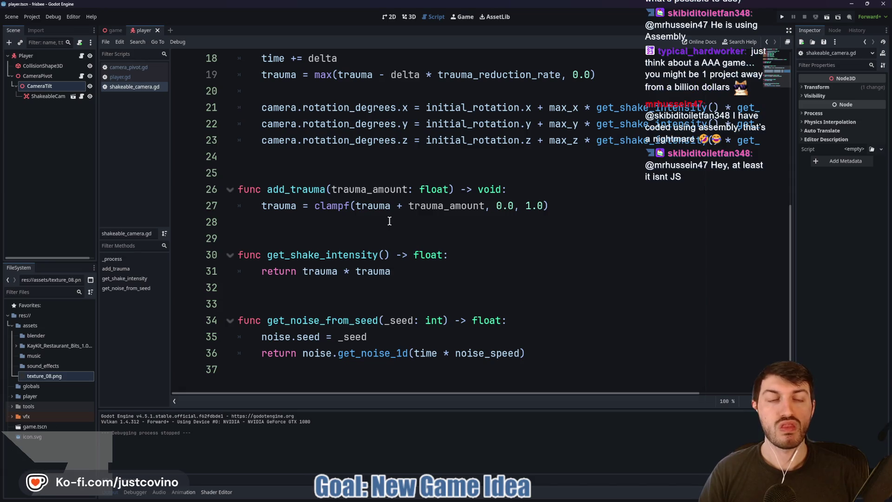
{"action": "scroll", "coordinate": [389, 221], "scroll_direction": "up", "scroll_amount": 4}
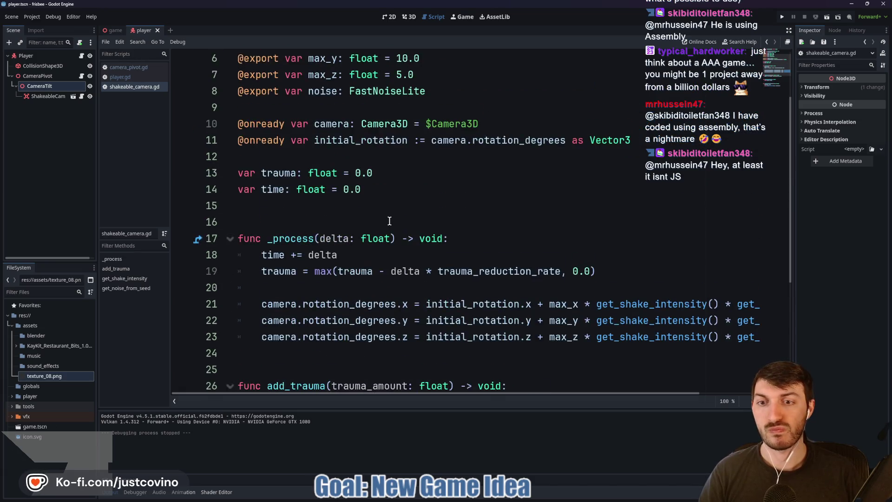
{"action": "left_click", "coordinate": [82, 76]}
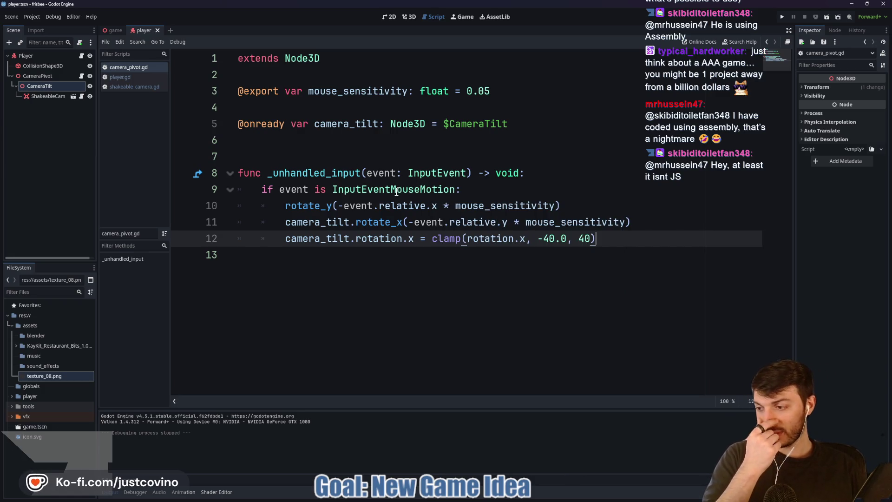
{"action": "mouse_move", "coordinate": [385, 196]}
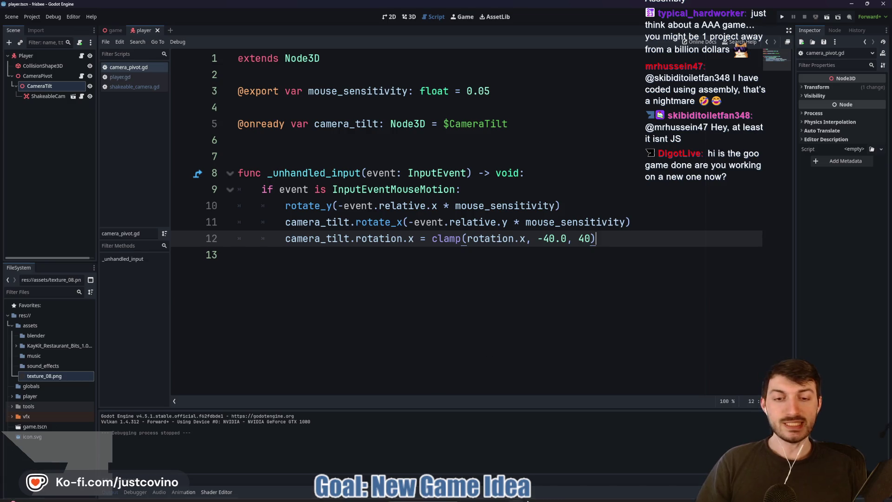
{"action": "left_click", "coordinate": [505, 498]}
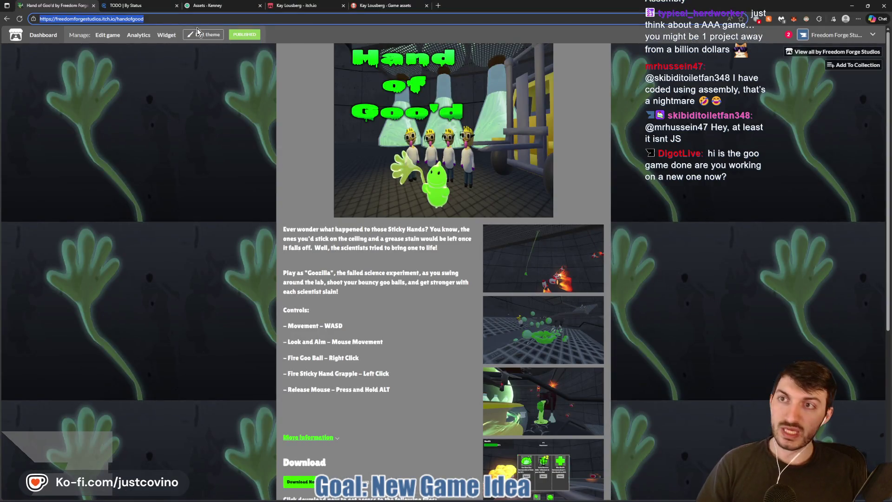
Step: Open and dismiss the chat showing the itch.io link, then refocus the browser
{"action": "left_click", "coordinate": [368, 129]}
{"action": "left_click", "coordinate": [366, 116]}
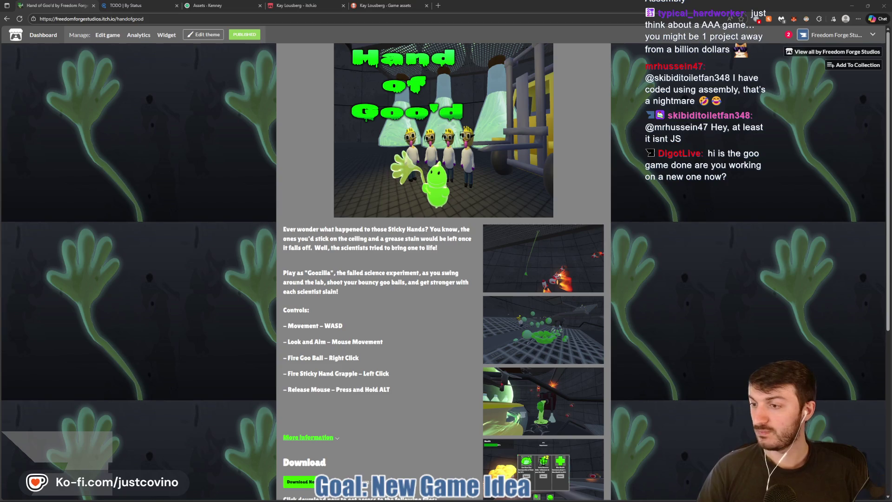
{"action": "scroll", "coordinate": [278, 181], "scroll_direction": "down", "scroll_amount": 6}
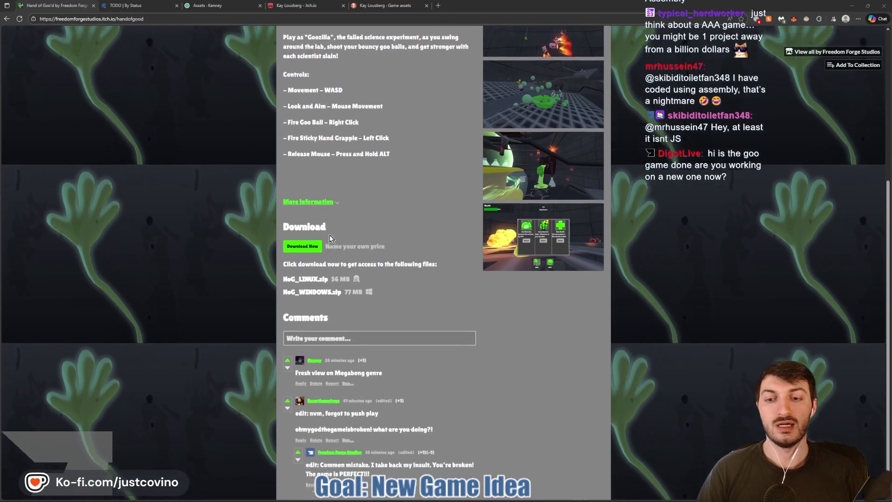
{"action": "scroll", "coordinate": [478, 240], "scroll_direction": "up", "scroll_amount": 4}
{"action": "scroll", "coordinate": [147, 122], "scroll_direction": "up", "scroll_amount": 2}
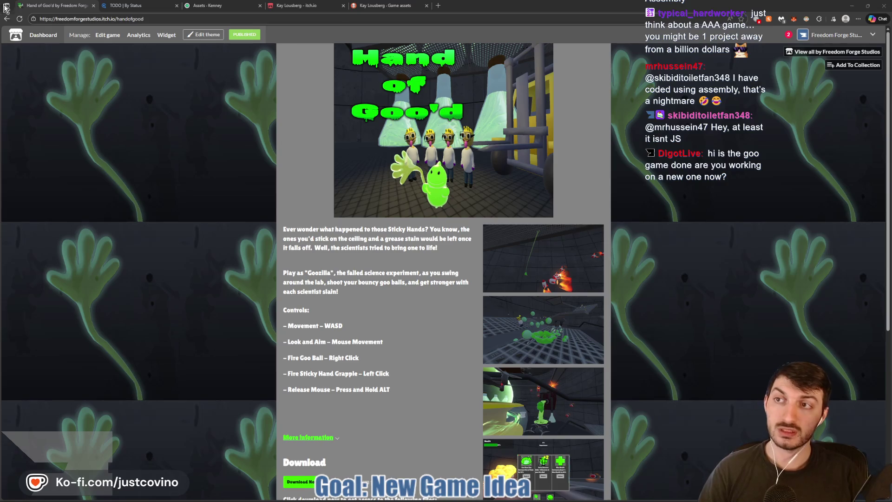
{"action": "left_click", "coordinate": [19, 19]}
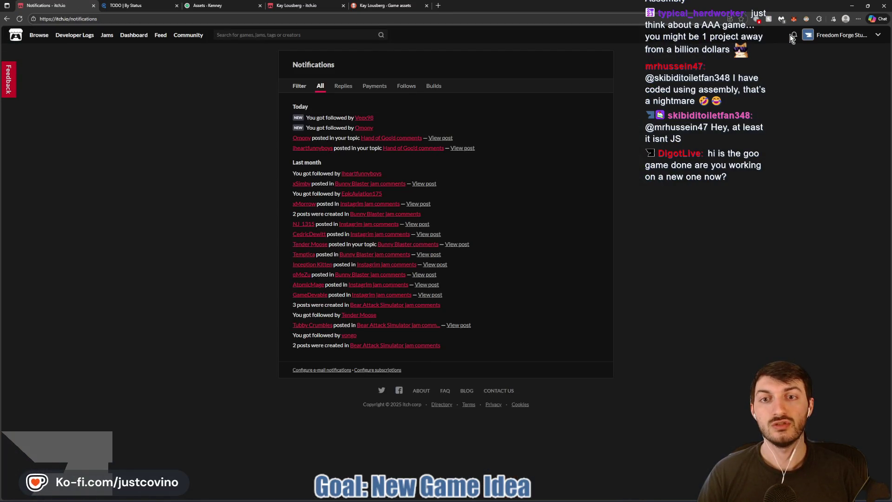
Step: Browse the Freedom Forge Studios profile and the Hand of Goo'd page, then return to Godot
{"action": "left_click", "coordinate": [786, 73]}
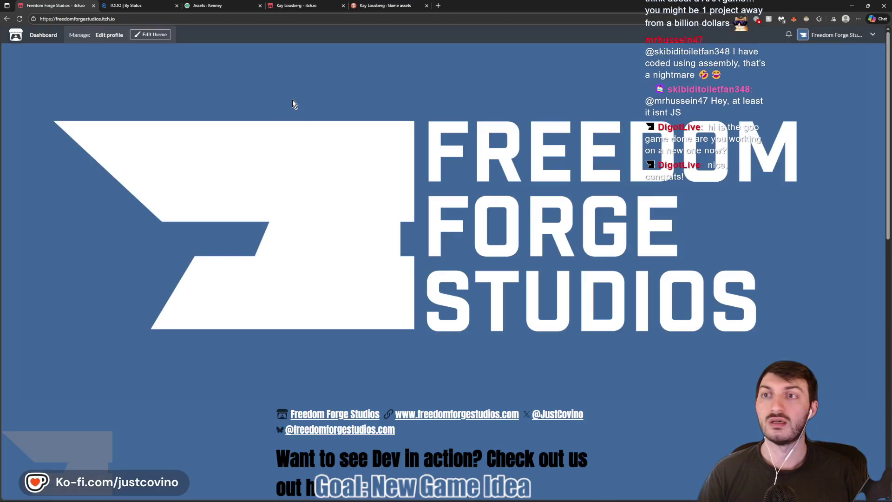
{"action": "scroll", "coordinate": [471, 233], "scroll_direction": "down", "scroll_amount": 8}
{"action": "scroll", "coordinate": [470, 232], "scroll_direction": "down", "scroll_amount": 1}
{"action": "left_click", "coordinate": [309, 210]}
{"action": "scroll", "coordinate": [453, 272], "scroll_direction": "down", "scroll_amount": 1}
{"action": "scroll", "coordinate": [453, 272], "scroll_direction": "down", "scroll_amount": 5}
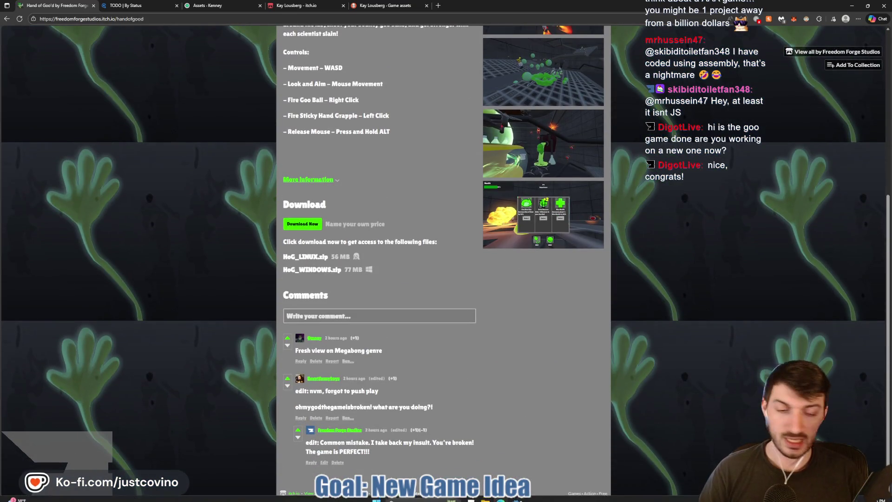
{"action": "key", "text": "alt+Tab"}
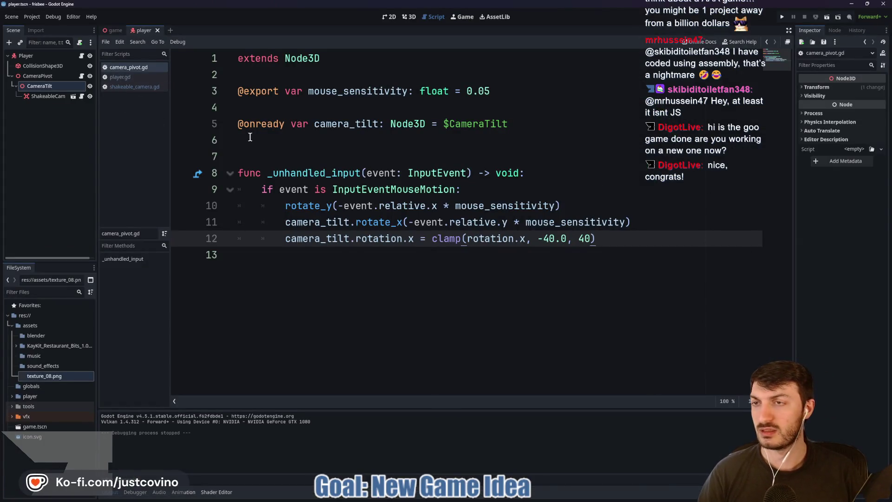
{"action": "left_click", "coordinate": [351, 151]}
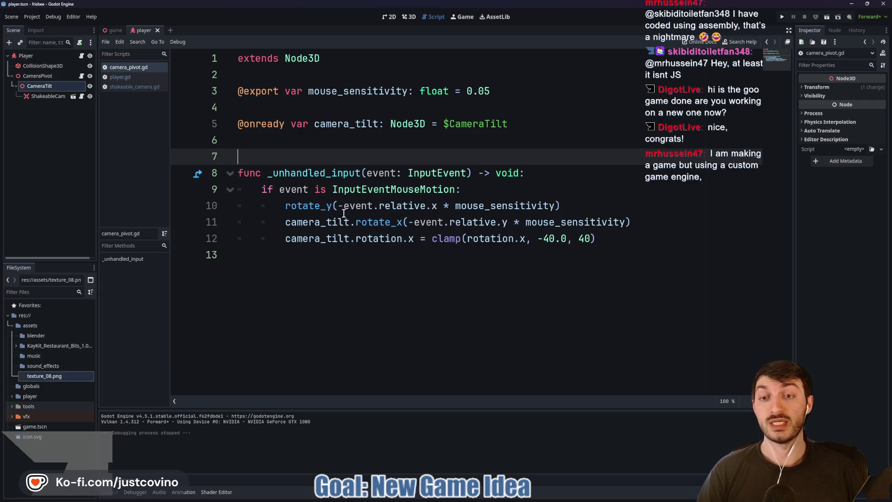
{"action": "left_click", "coordinate": [44, 76]}
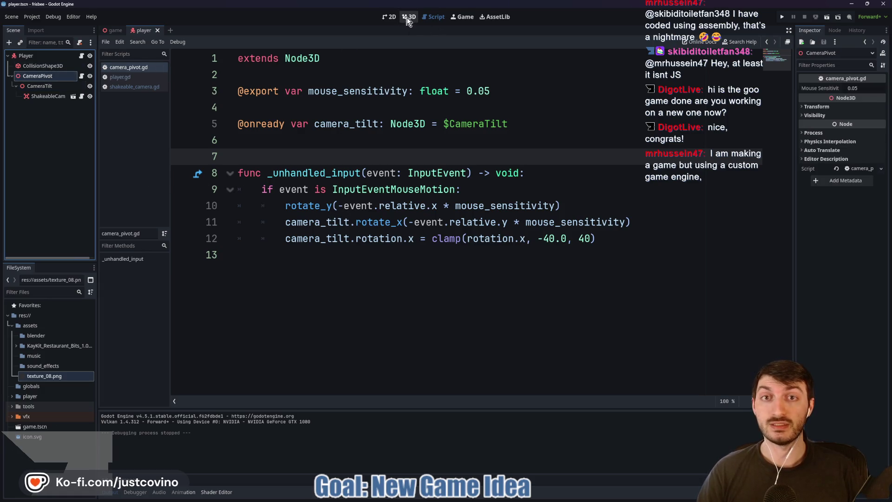
{"action": "left_click", "coordinate": [409, 17]}
{"action": "mouse_move", "coordinate": [437, 202]}
{"action": "left_mouse_down"}
{"action": "mouse_move", "coordinate": [430, 206]}
{"action": "mouse_move", "coordinate": [453, 207]}
{"action": "mouse_move", "coordinate": [436, 210]}
{"action": "mouse_move", "coordinate": [453, 210]}
{"action": "mouse_move", "coordinate": [445, 215]}
{"action": "left_mouse_up"}
{"action": "right_click", "coordinate": [445, 215]}
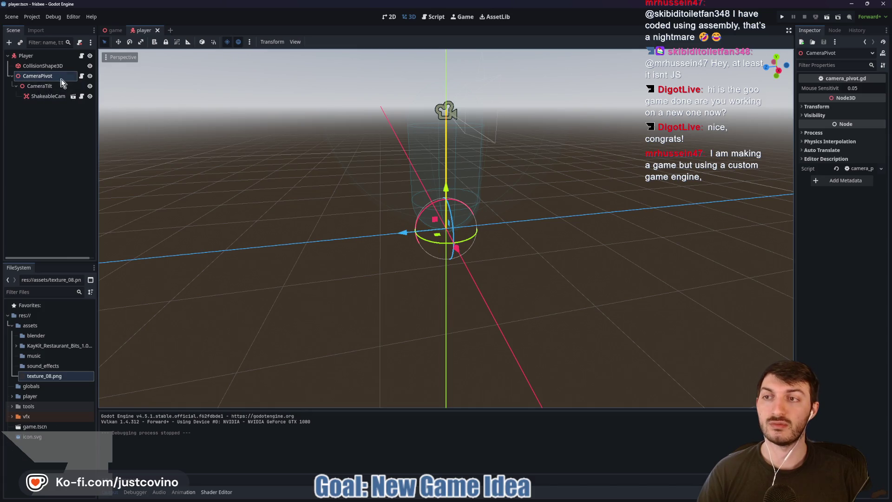
{"action": "left_click", "coordinate": [82, 77]}
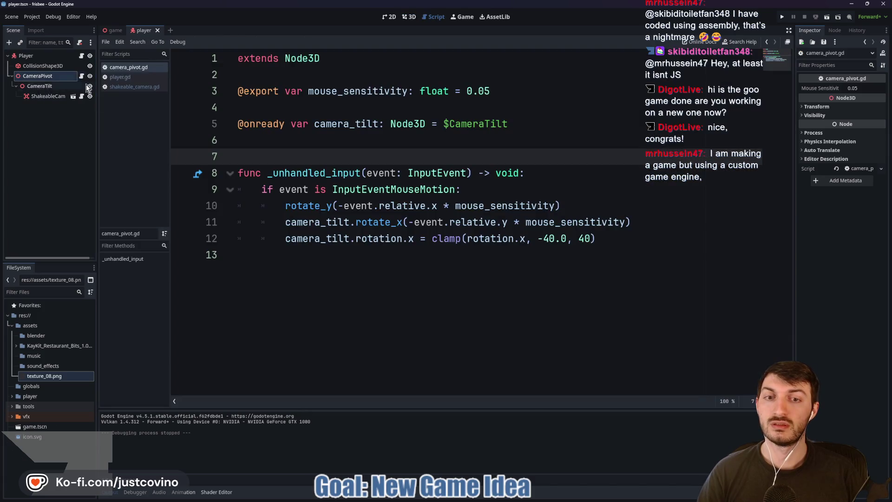
Step: Un-invert event.relative.y and widen the tilt clamp bounds from -40.0/40 to -80.0/80
{"action": "left_click", "coordinate": [320, 205]}
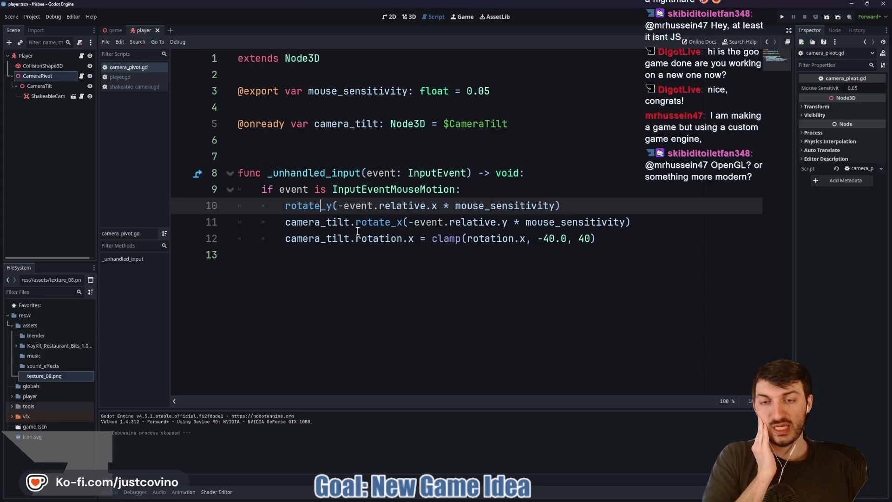
{"action": "left_click", "coordinate": [412, 222]}
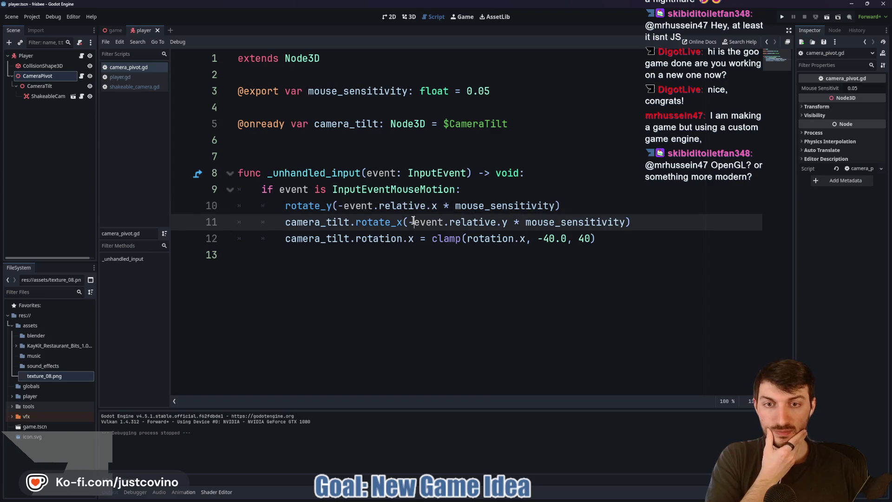
{"action": "key", "text": "BackSpace"}
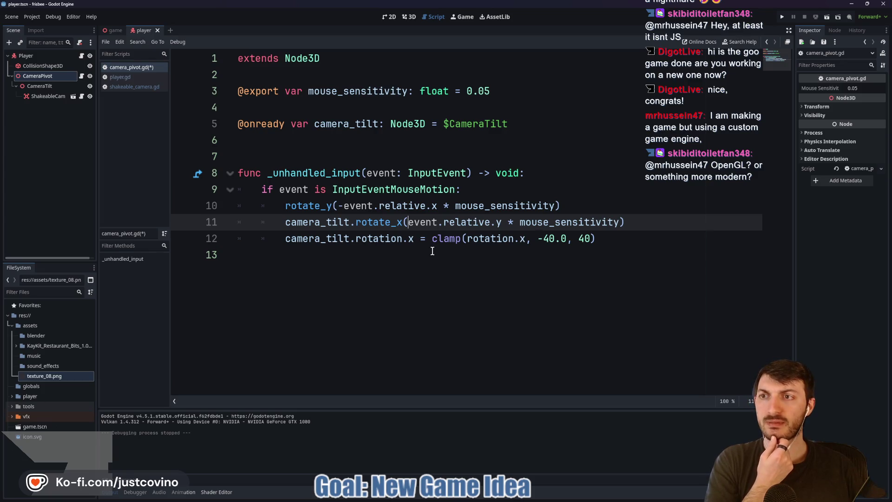
{"action": "left_click", "coordinate": [551, 239]}
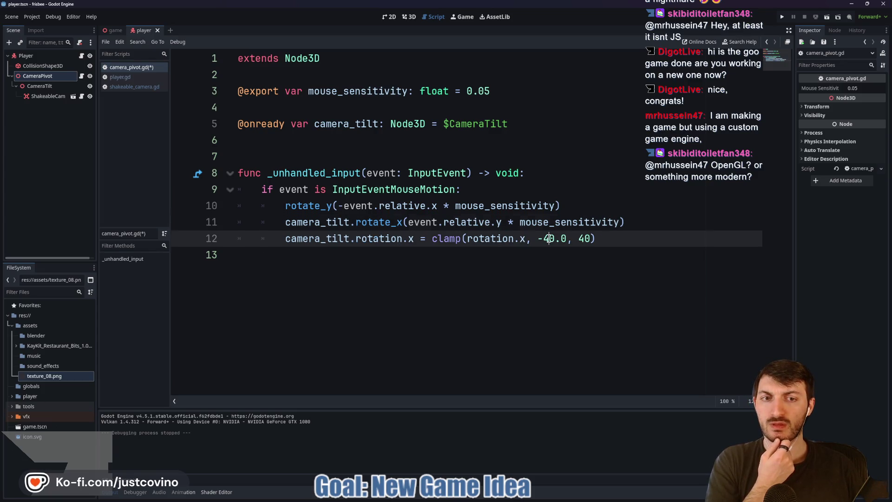
{"action": "key", "text": "BackSpace"}
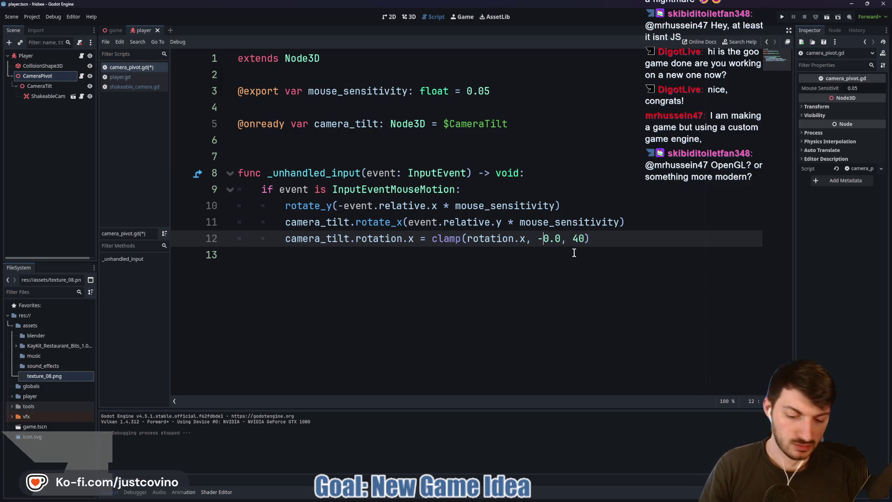
{"action": "type", "text": "8"}
{"action": "left_click", "coordinate": [584, 239]}
{"action": "key", "text": "BackSpace"}
{"action": "type", "text": "8"}
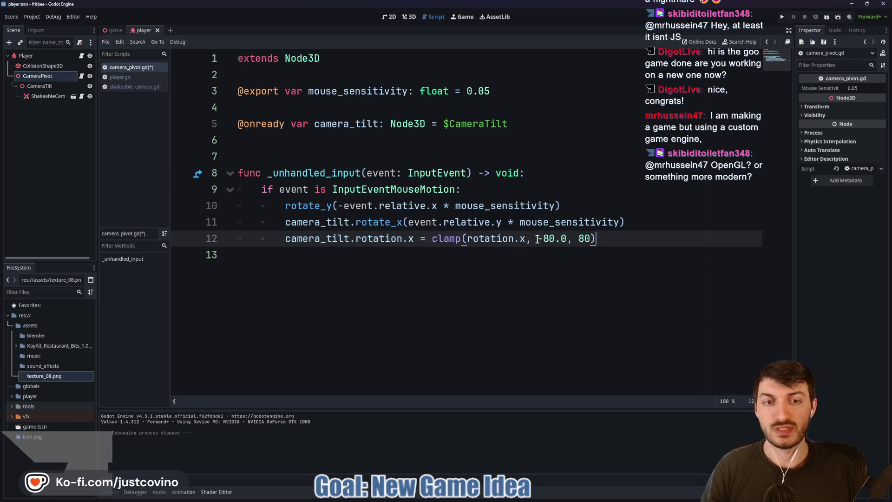
Step: Wrap both clamp bounds in deg_to_rad, giving deg_to_rad(-80.0) and deg_to_rad(80), and save
{"action": "left_click_drag", "start_coordinate": [537, 239], "coordinate": [567, 239]}
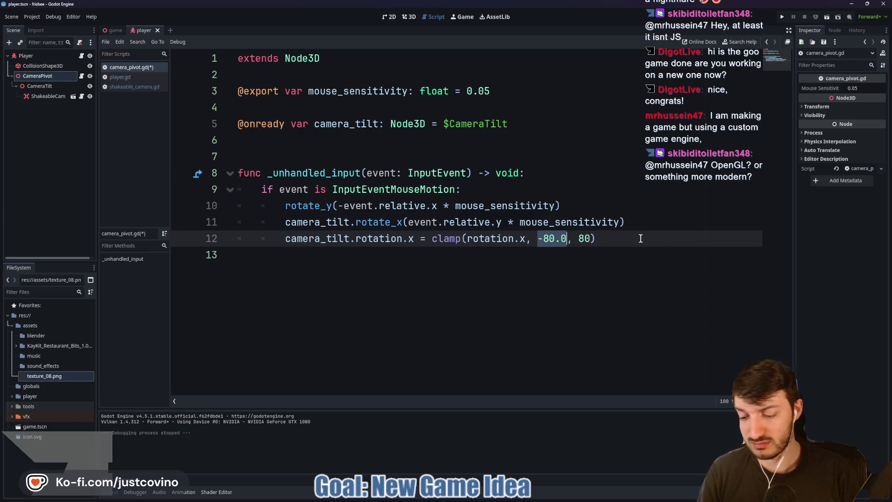
{"action": "type", "text": "("}
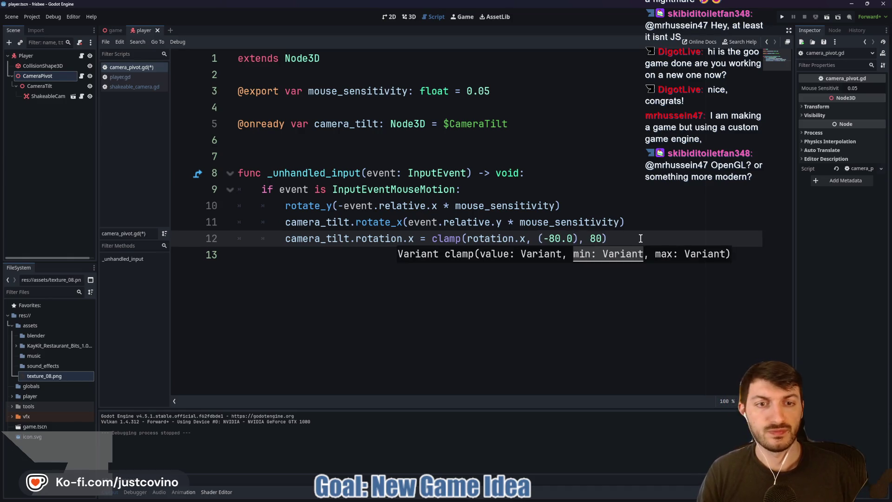
{"action": "type", "text": "deg"}
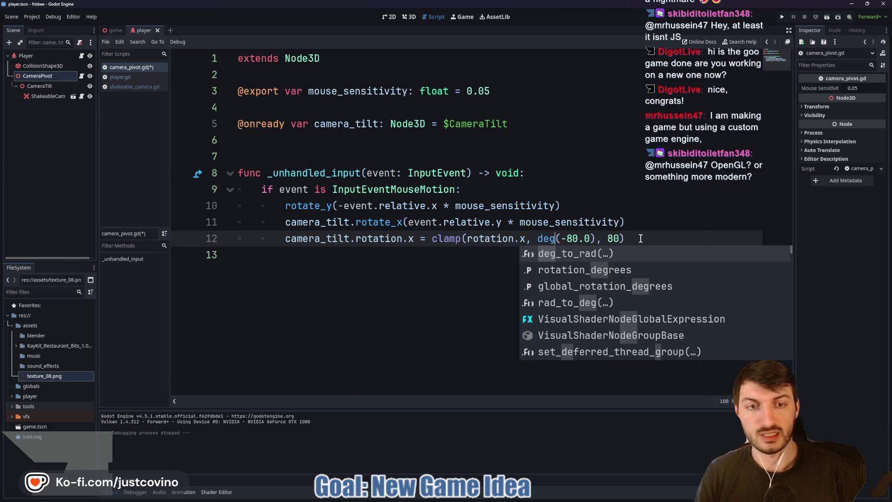
{"action": "key", "text": "Return"}
{"action": "left_click_drag", "start_coordinate": [647, 239], "coordinate": [662, 238]}
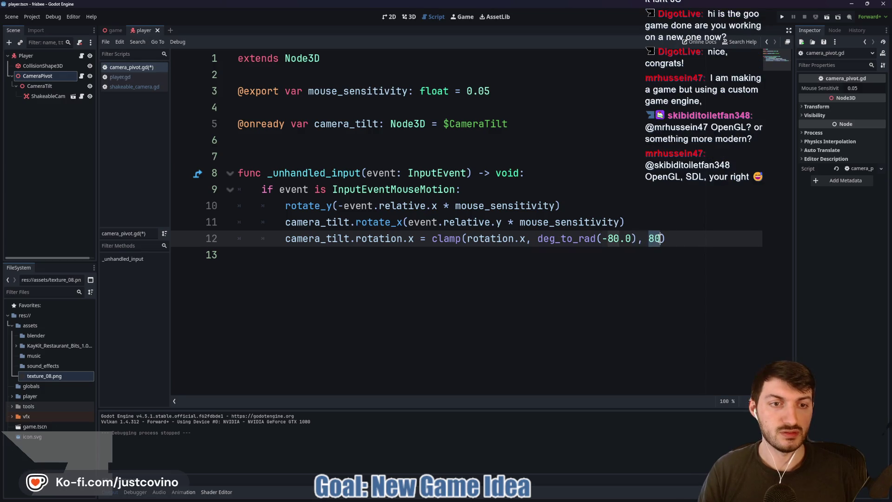
{"action": "type", "text": "("}
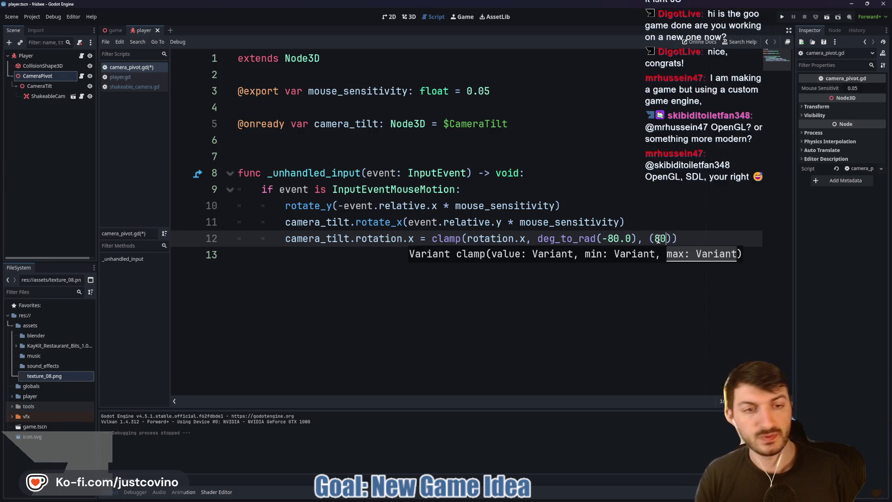
{"action": "key", "text": "Left"}
{"action": "type", "text": "deg"}
{"action": "key", "text": "Return"}
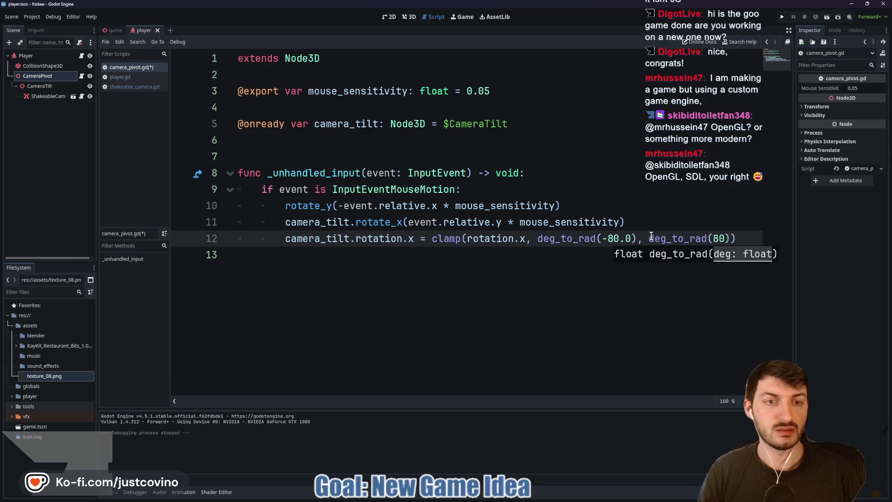
{"action": "left_click", "coordinate": [654, 218]}
{"action": "key", "text": "ctrl+s"}
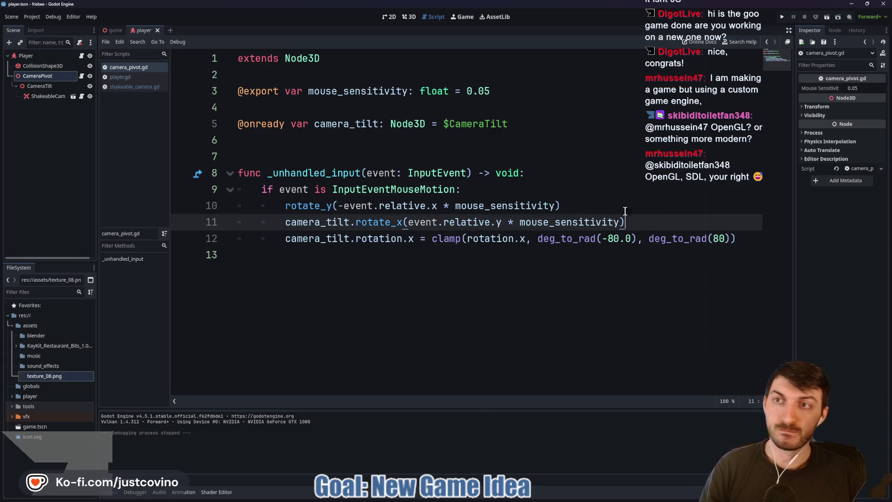
{"action": "key", "text": "ctrl+Tab"}
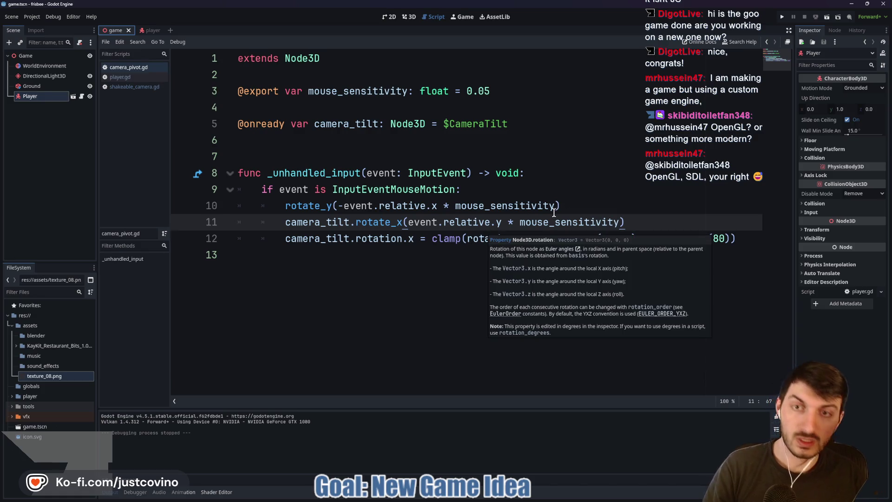
Step: Lower mouse_sensitivity on line 3 to 0.005
{"action": "left_click", "coordinate": [486, 91]}
{"action": "type", "text": "0"}
{"action": "left_click", "coordinate": [465, 137]}
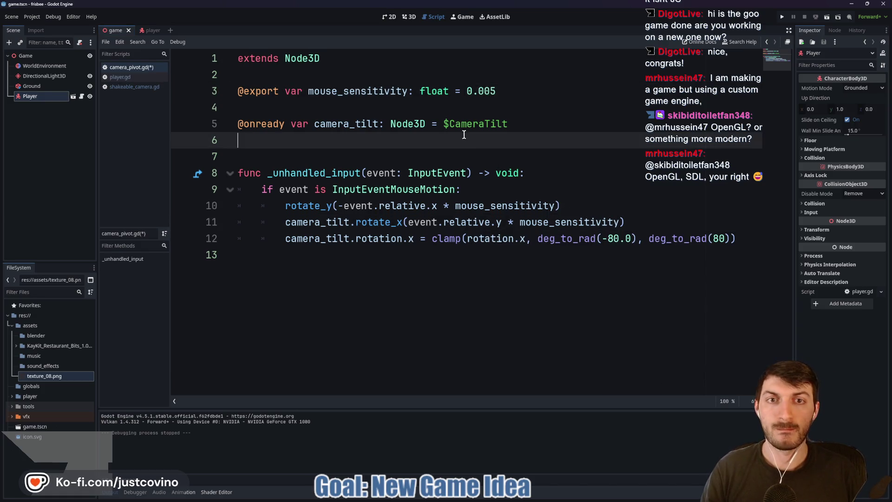
Step: Play-test the game, then stop it and open the player scene in the 3D view
{"action": "key", "text": "F5"}
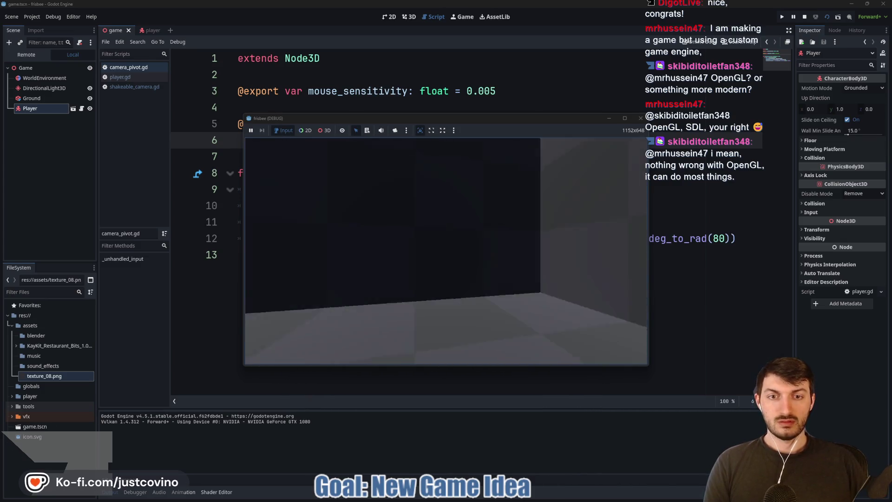
{"action": "key", "text": "F8"}
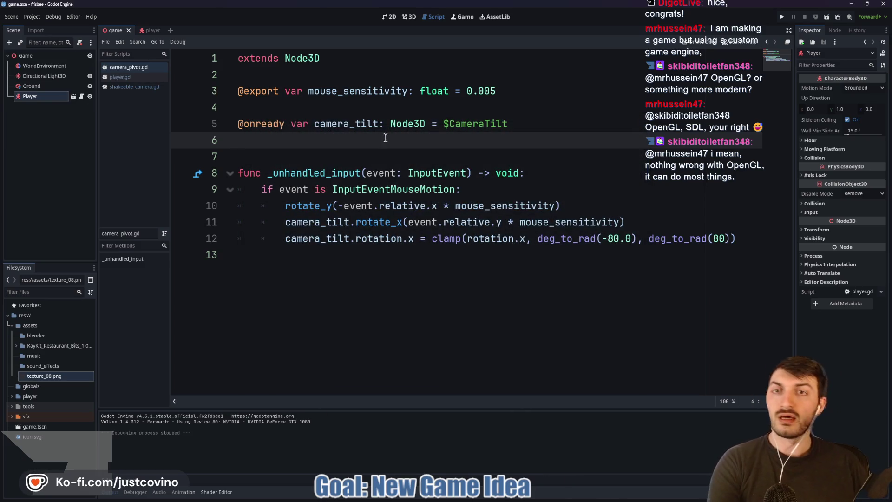
{"action": "left_click", "coordinate": [152, 30]}
{"action": "left_click", "coordinate": [409, 16]}
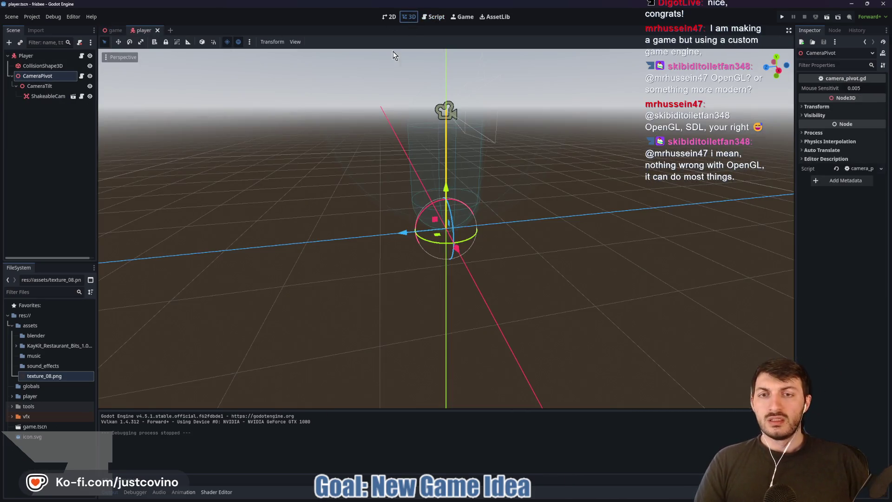
Step: Trial-tilt CameraTilt and inspect its Transform values, then return to camera_pivot.gd
{"action": "left_click", "coordinate": [40, 86]}
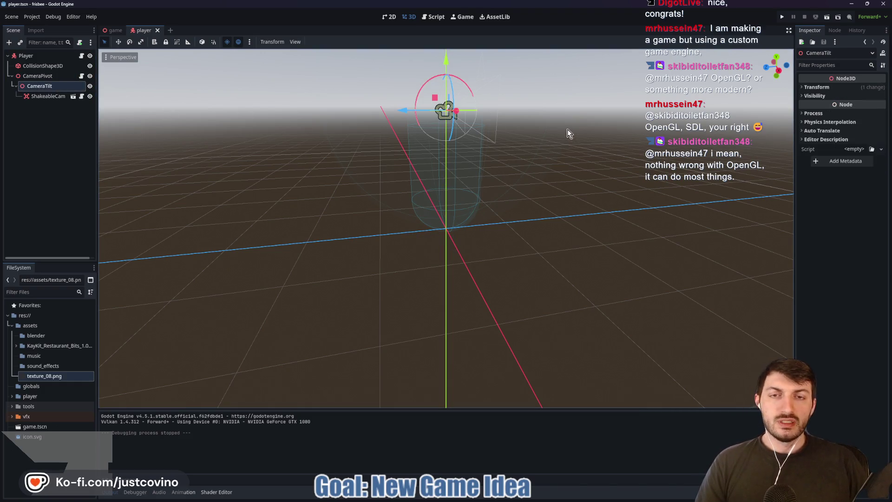
{"action": "mouse_move", "coordinate": [475, 133]}
{"action": "left_mouse_down"}
{"action": "mouse_move", "coordinate": [448, 99]}
{"action": "mouse_move", "coordinate": [404, 148]}
{"action": "mouse_move", "coordinate": [442, 109]}
{"action": "mouse_move", "coordinate": [435, 118]}
{"action": "left_mouse_up"}
{"action": "left_click", "coordinate": [817, 87]}
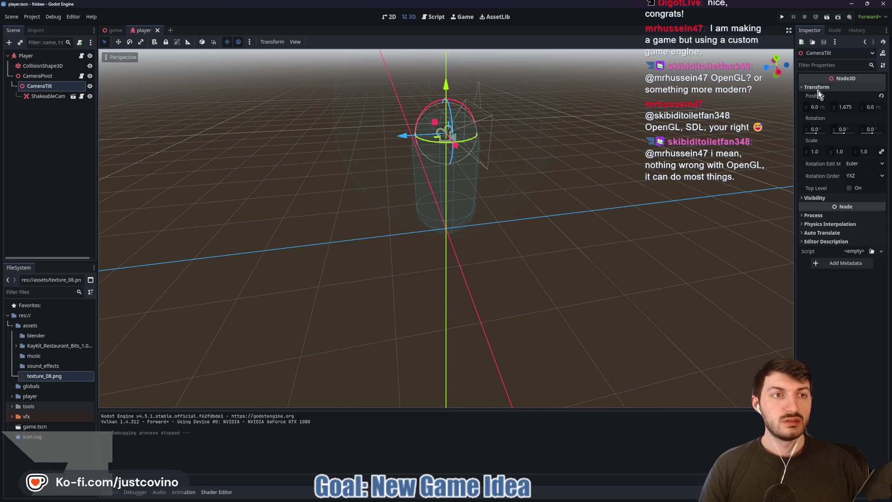
{"action": "left_click", "coordinate": [81, 76]}
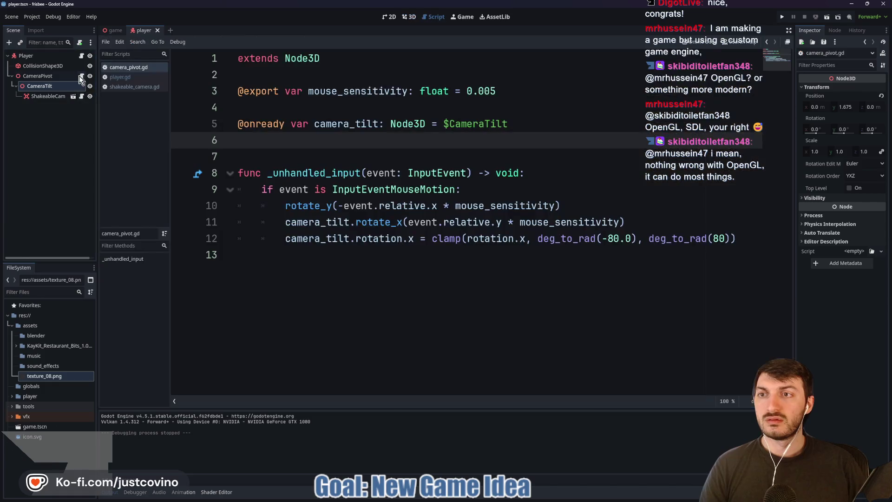
Step: Edit line 12 to clamp between deg_to_rad(-60.0) and deg_to_rad(60), then save camera_pivot.gd
{"action": "left_click", "coordinate": [617, 239]}
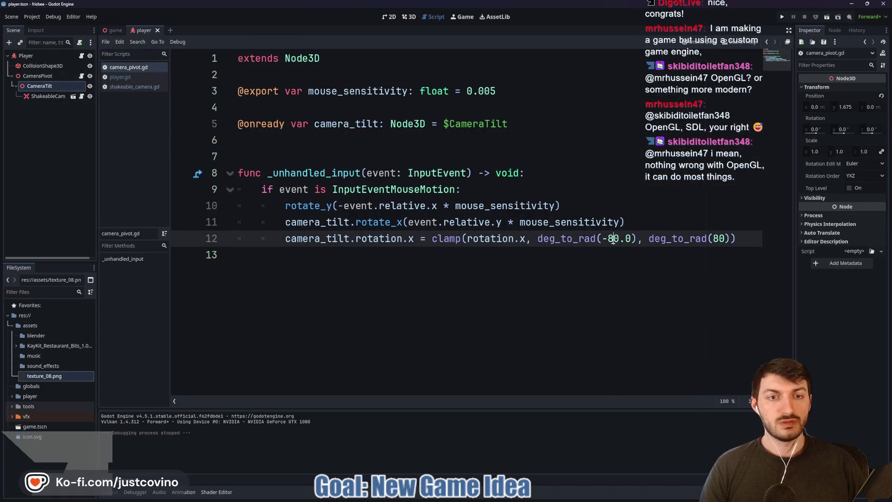
{"action": "key", "text": "BackSpace"}
{"action": "type", "text": "6"}
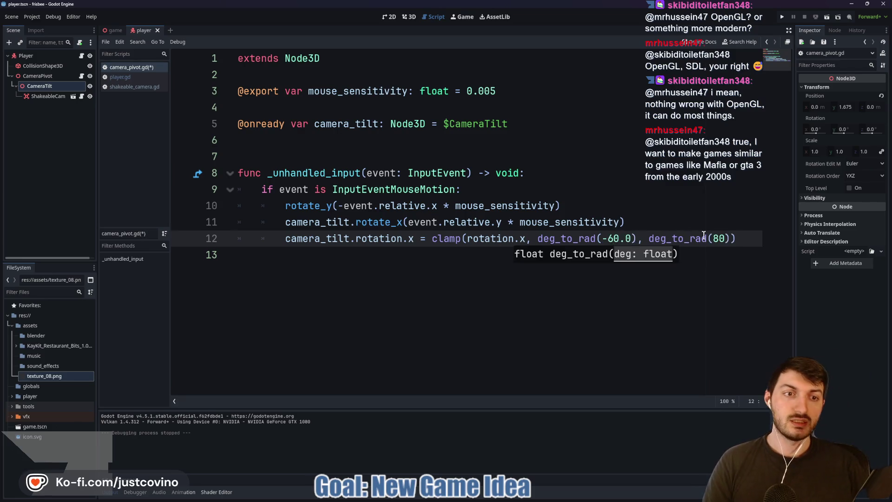
{"action": "left_click", "coordinate": [719, 239]}
{"action": "key", "text": "BackSpace"}
{"action": "type", "text": "6"}
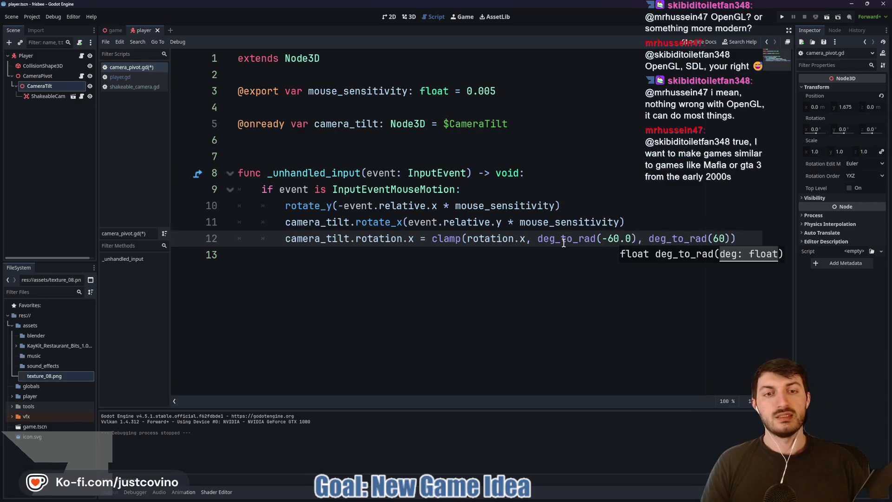
{"action": "left_click", "coordinate": [569, 251]}
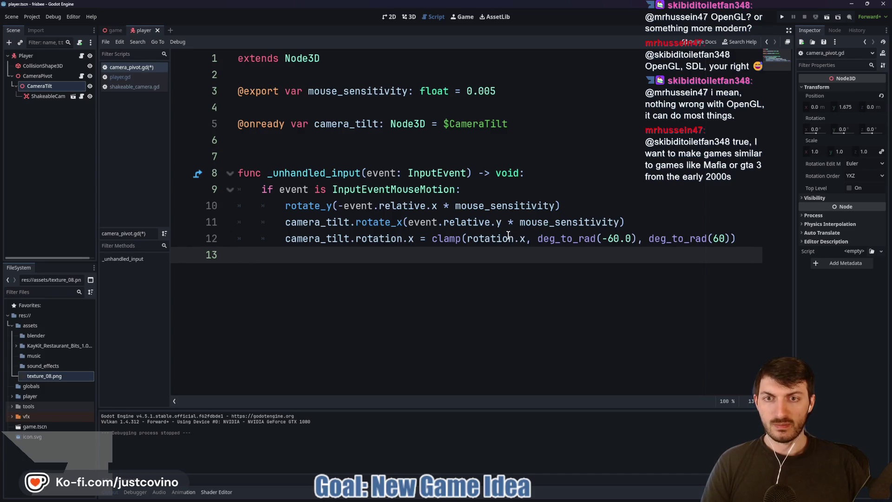
{"action": "key", "text": "ctrl+s"}
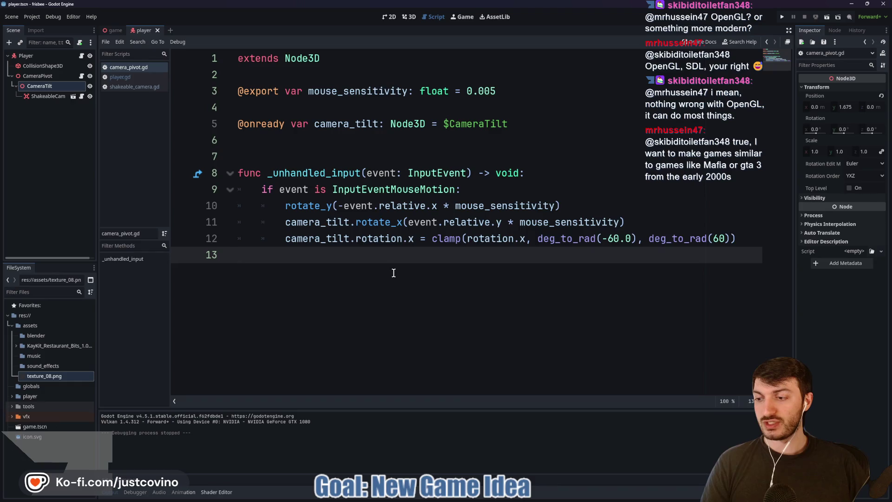
Step: Launch Godot_v4.5.1-stable_win64 from the Desktop › Godot folder in File Explorer
{"action": "mouse_move", "coordinate": [487, 497]}
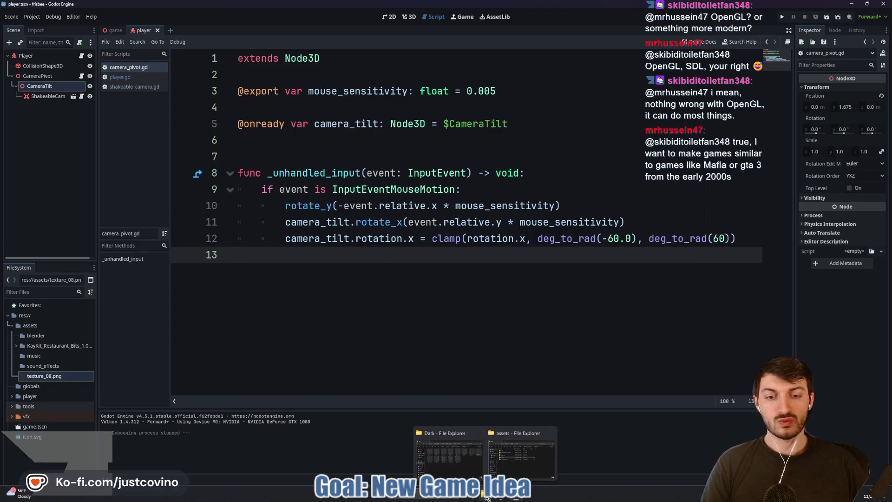
{"action": "left_click", "coordinate": [449, 453]}
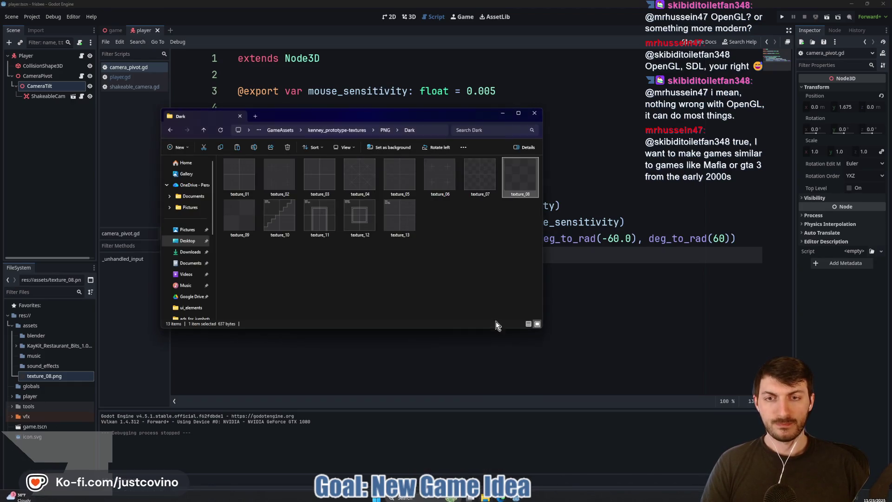
{"action": "left_click", "coordinate": [187, 240]}
{"action": "double_click", "coordinate": [357, 283]}
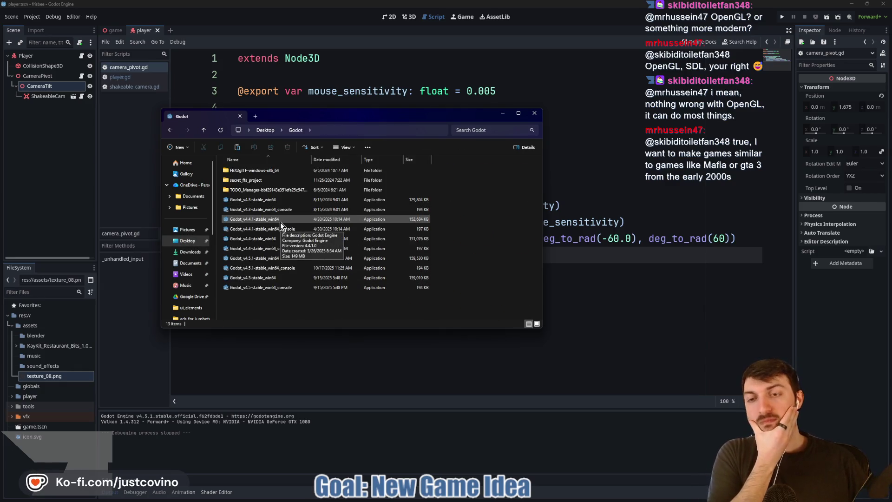
{"action": "left_click", "coordinate": [277, 259]}
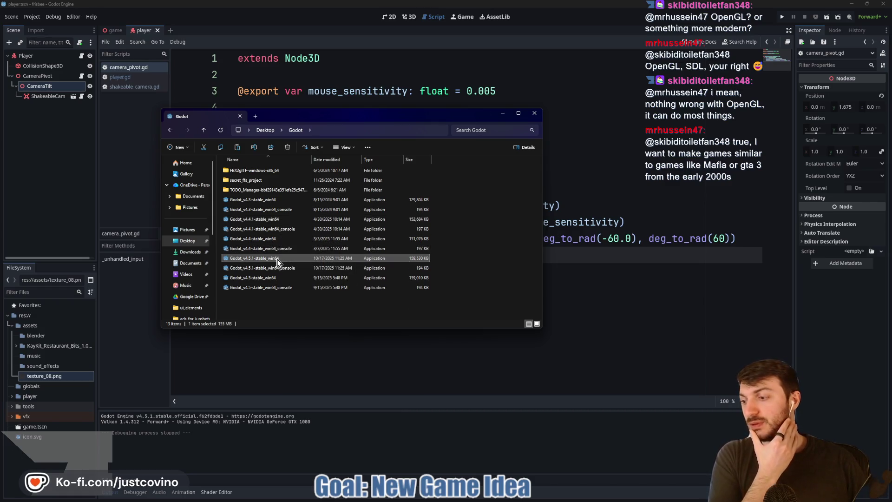
{"action": "double_click", "coordinate": [277, 259]}
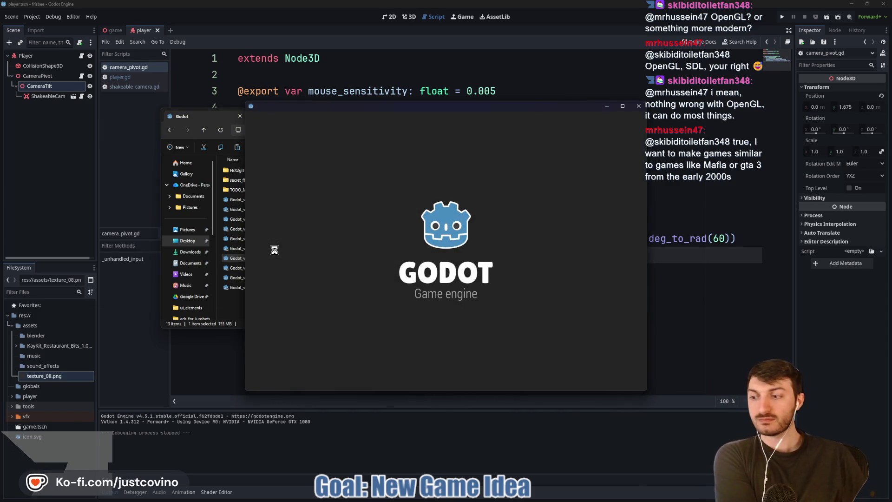
Step: Open Hand of Goo'd, view its CameraPivot script, then return to the frisbee project window
{"action": "double_click", "coordinate": [341, 213]}
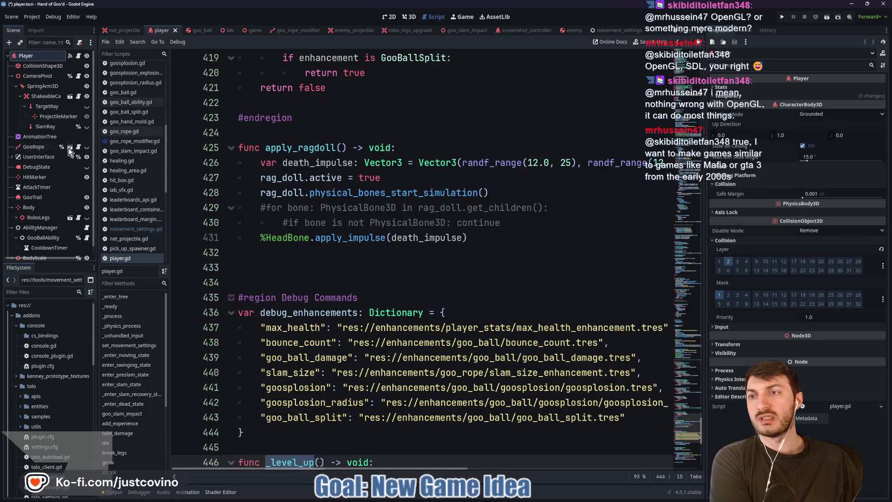
{"action": "left_click", "coordinate": [78, 76]}
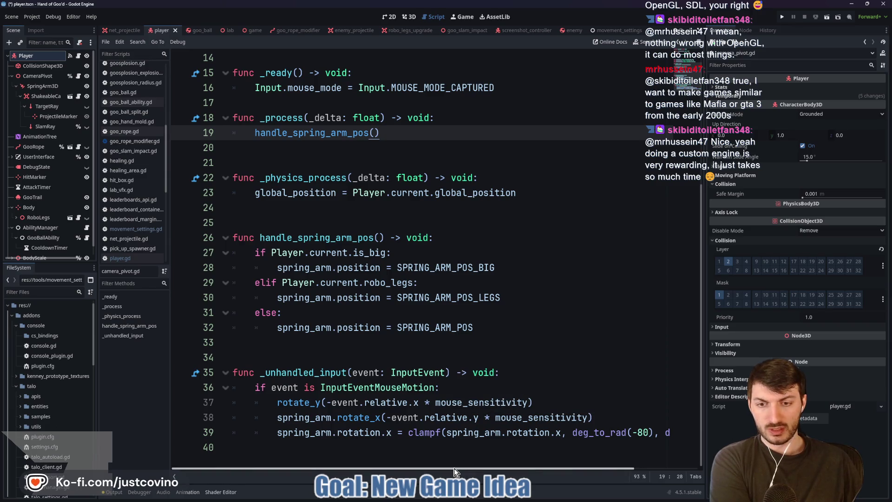
{"action": "mouse_move", "coordinate": [455, 472]}
{"action": "left_mouse_down"}
{"action": "mouse_move", "coordinate": [523, 475]}
{"action": "mouse_move", "coordinate": [492, 474]}
{"action": "left_mouse_up"}
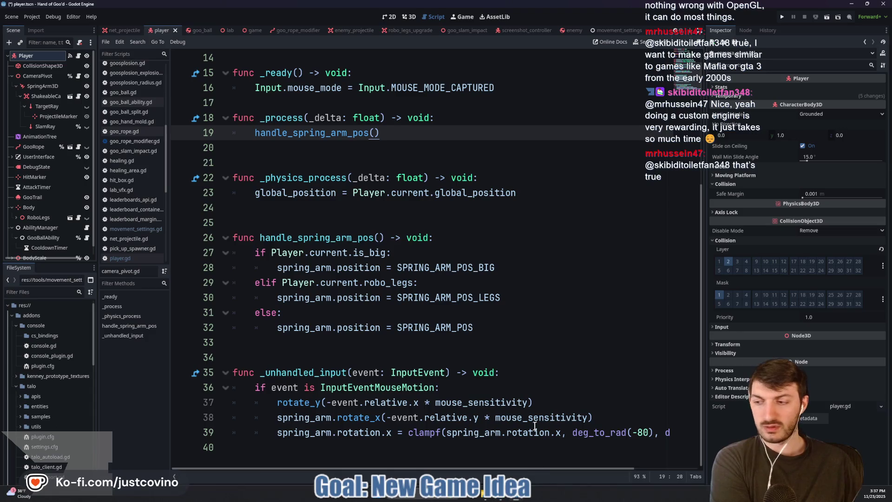
{"action": "mouse_move", "coordinate": [519, 501]}
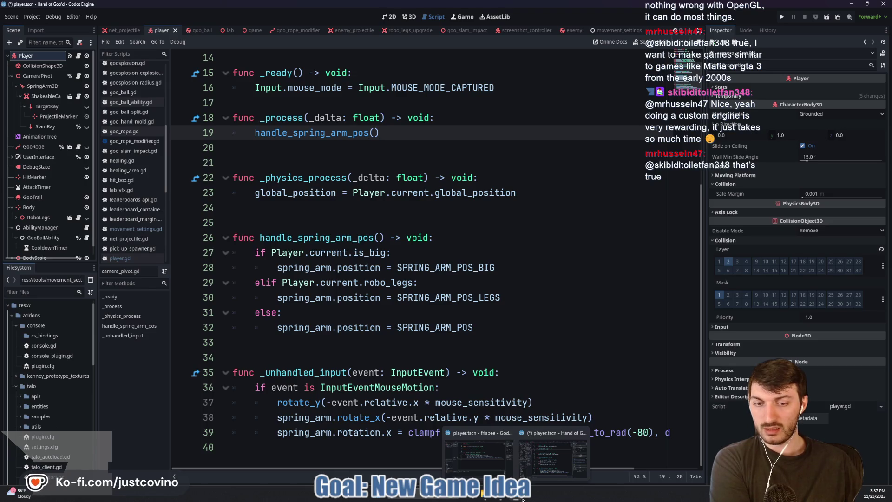
{"action": "left_click", "coordinate": [479, 455]}
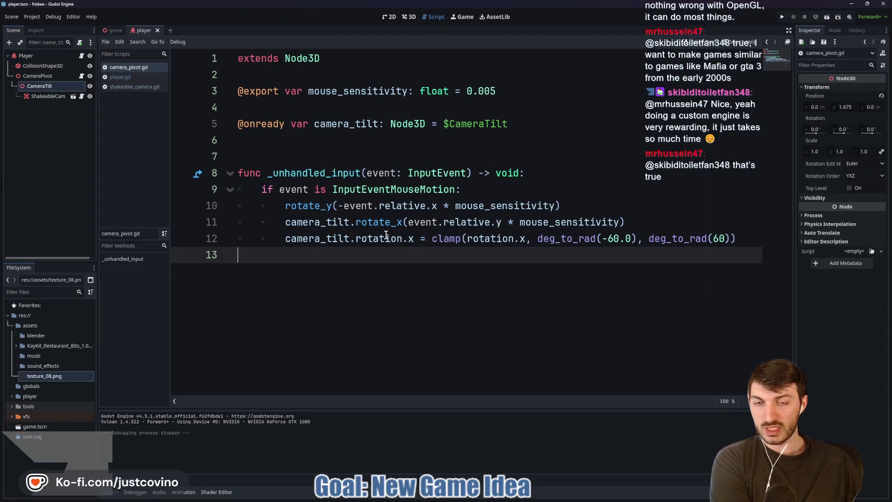
Step: Negate event.relative.y on line 11 and clamp camera_tilt.rotation.x on line 12
{"action": "left_click", "coordinate": [407, 225]}
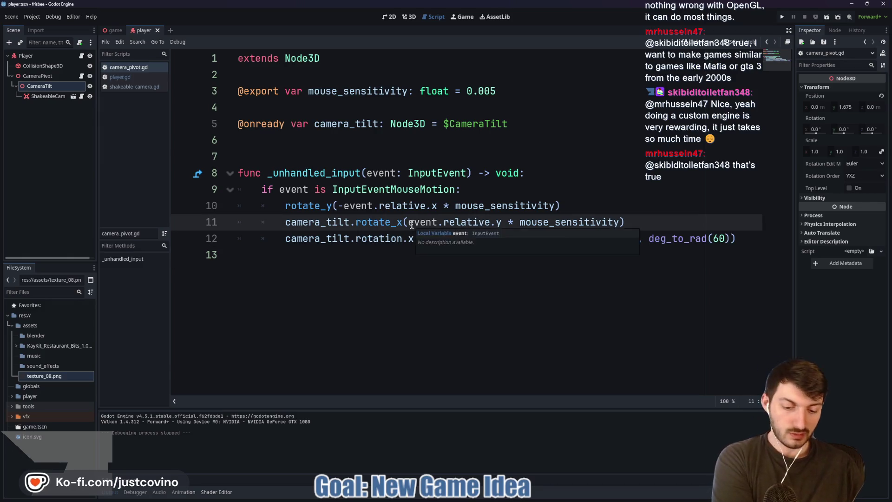
{"action": "type", "text": "-"}
{"action": "mouse_move", "coordinate": [561, 499]}
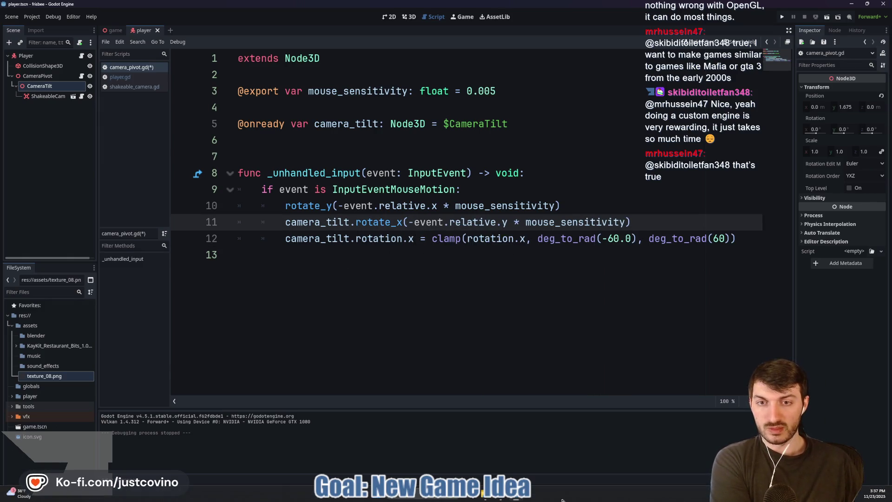
{"action": "left_click", "coordinate": [467, 238]}
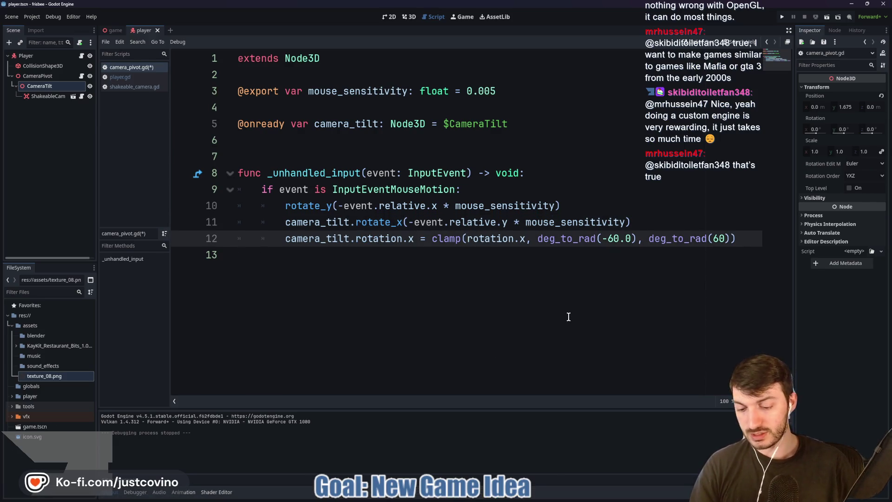
{"action": "type", "text": "cla"}
{"action": "key", "text": "BackSpace"}
{"action": "key", "text": "BackSpace"}
{"action": "type", "text": "amera"}
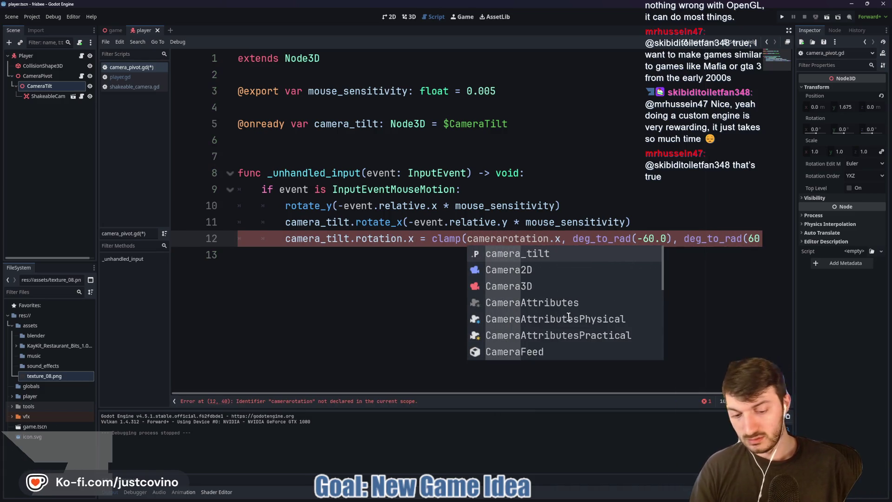
{"action": "type", "text": "_tilt."}
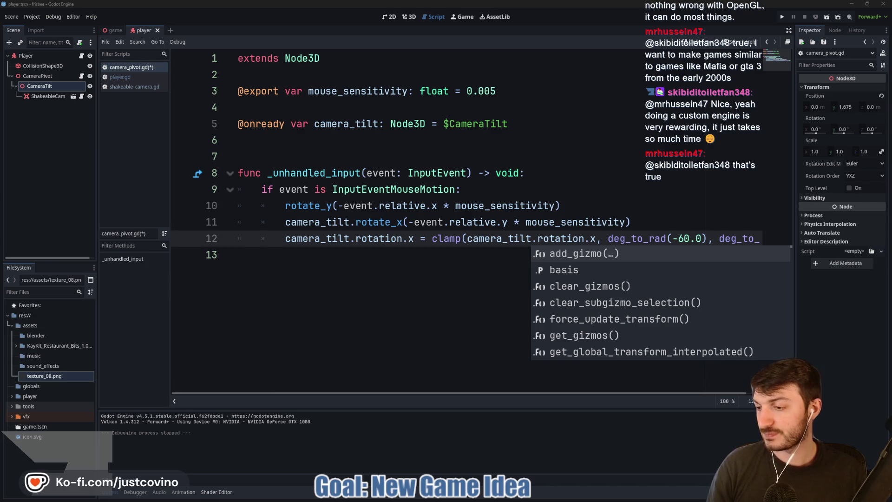
{"action": "left_click", "coordinate": [442, 274]}
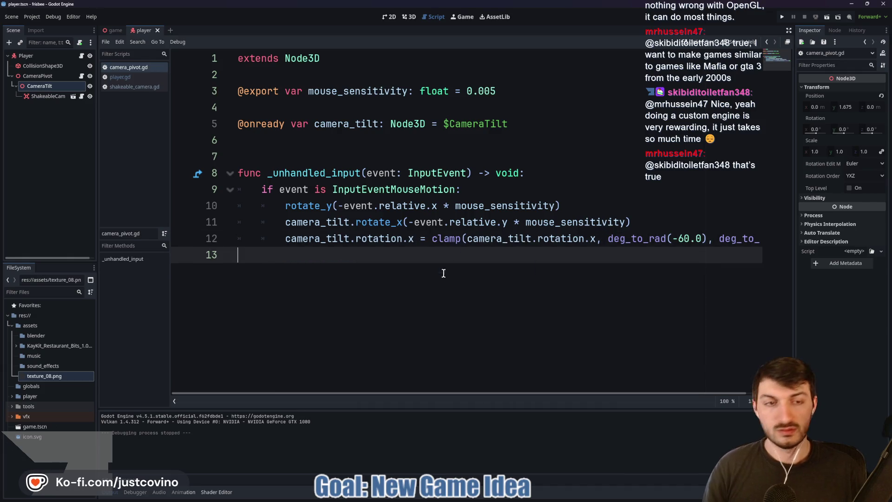
Step: Run the game with F5 to test the mouse look, then close it
{"action": "key", "text": "F5"}
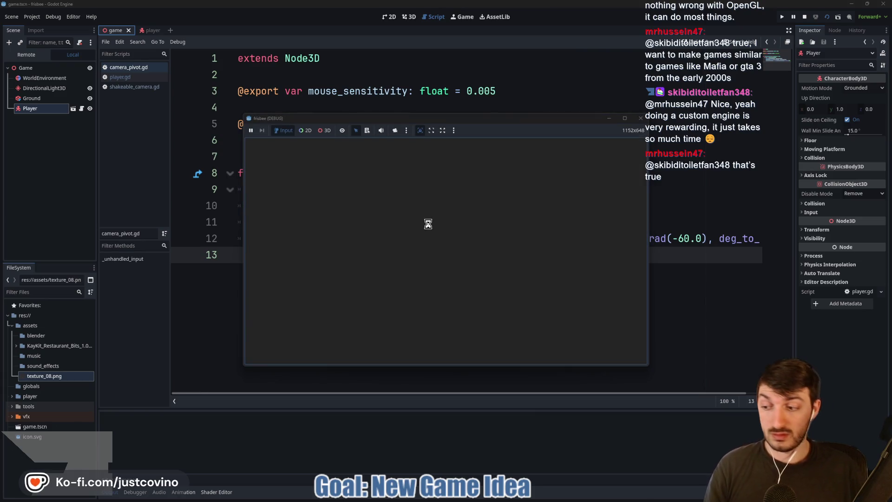
{"action": "mouse_move", "coordinate": [446, 251]}
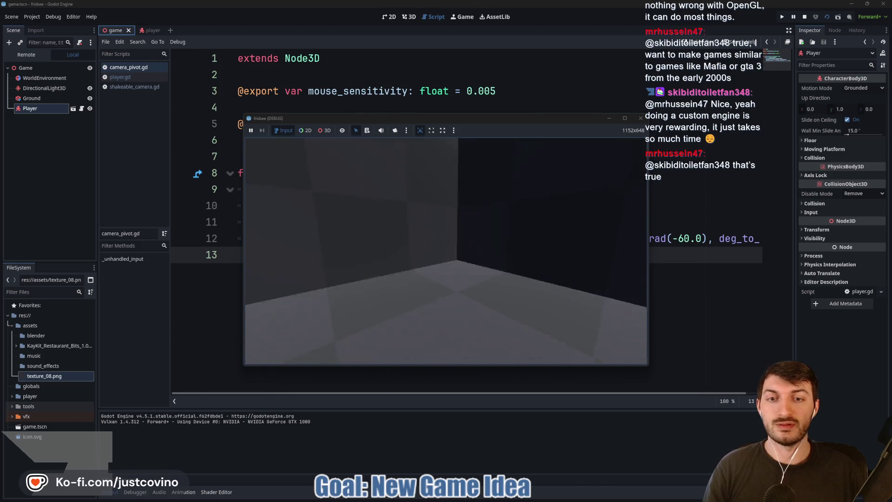
{"action": "key", "text": "alt+F4"}
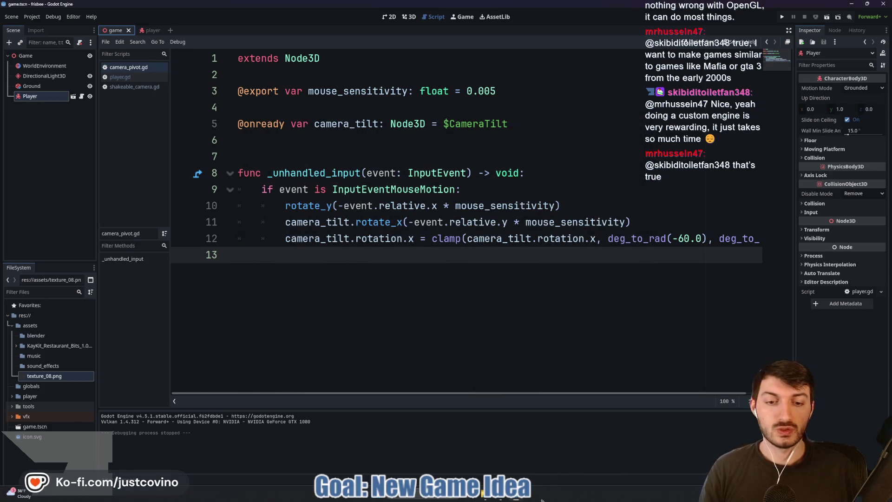
Step: Switch to the Hand of Goo'd window and look over its camera pivot script
{"action": "mouse_move", "coordinate": [516, 496]}
{"action": "left_click", "coordinate": [535, 469]}
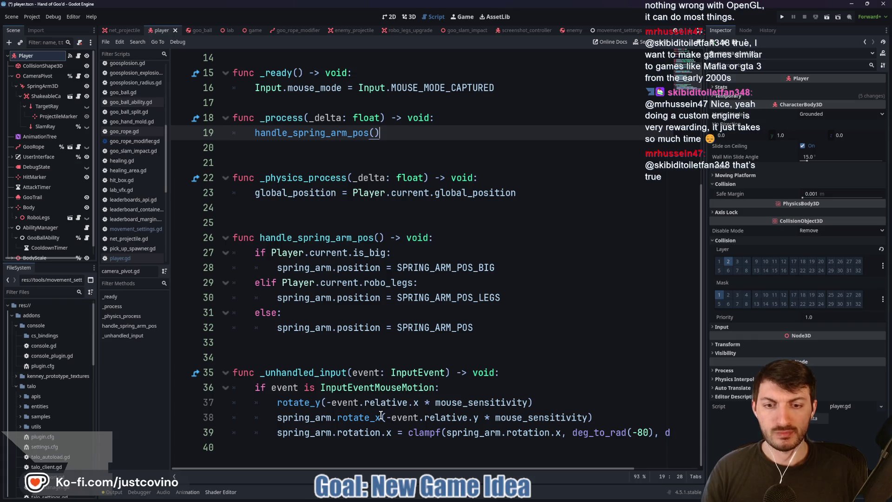
{"action": "scroll", "coordinate": [385, 417], "scroll_direction": "up", "scroll_amount": 5}
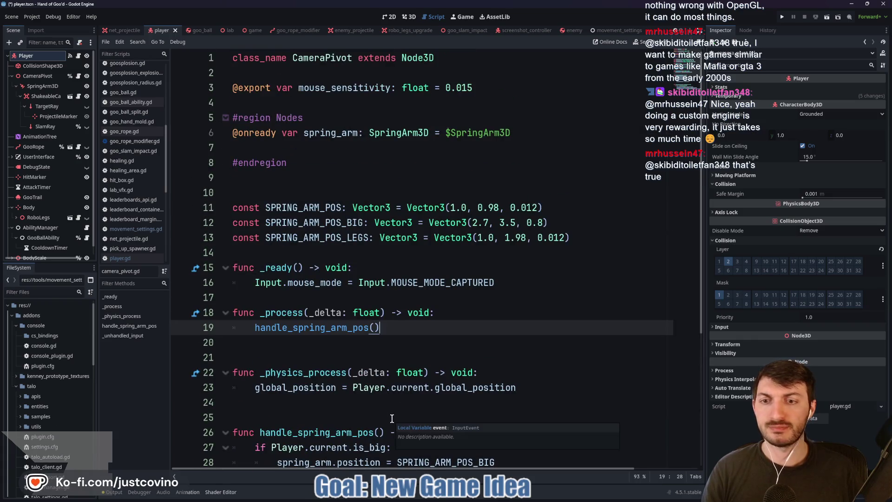
{"action": "scroll", "coordinate": [390, 416], "scroll_direction": "down", "scroll_amount": 4}
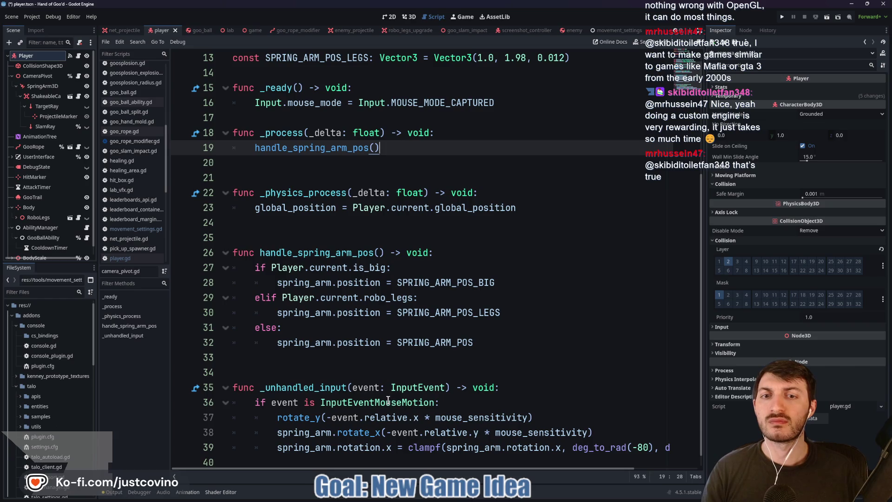
{"action": "scroll", "coordinate": [386, 399], "scroll_direction": "down", "scroll_amount": 1}
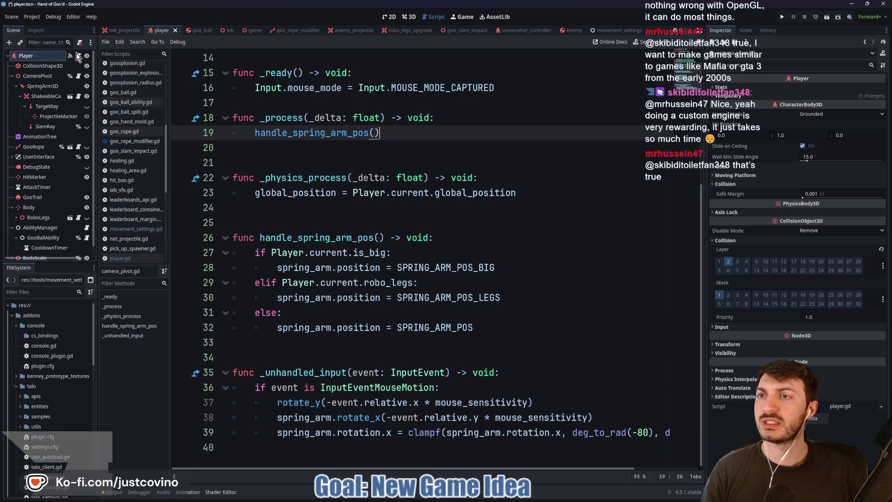
Step: Open Hand of Goo'd's player.gd and scroll to the _process turning code near line 177
{"action": "left_click", "coordinate": [77, 55]}
{"action": "scroll", "coordinate": [515, 160], "scroll_direction": "down", "scroll_amount": 8}
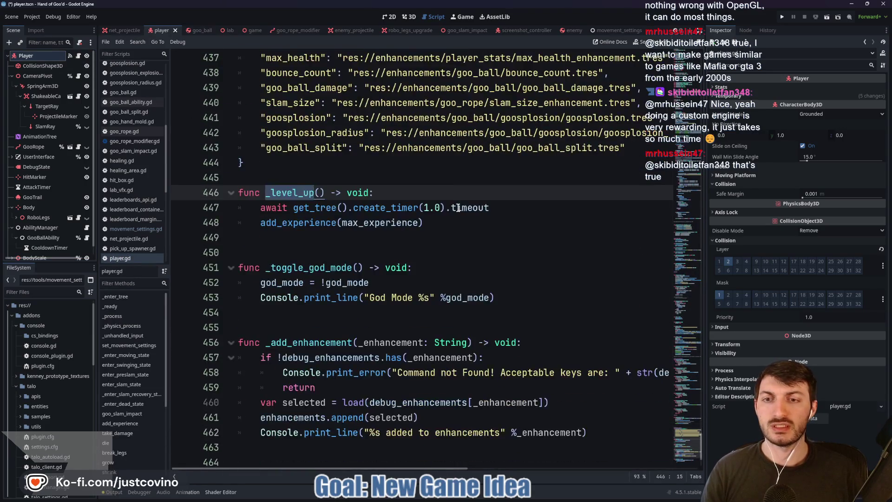
{"action": "scroll", "coordinate": [437, 224], "scroll_direction": "up", "scroll_amount": 6}
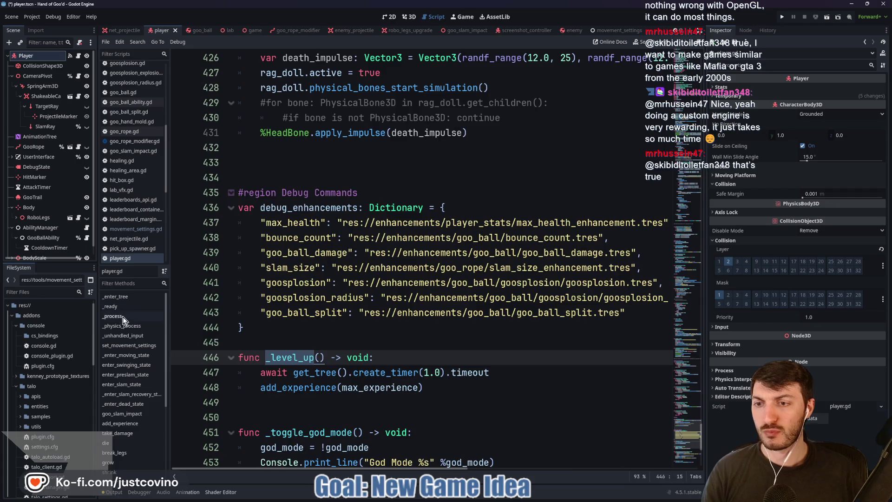
{"action": "left_click", "coordinate": [123, 316]}
{"action": "scroll", "coordinate": [403, 295], "scroll_direction": "down", "scroll_amount": 4}
{"action": "scroll", "coordinate": [403, 295], "scroll_direction": "down", "scroll_amount": 10}
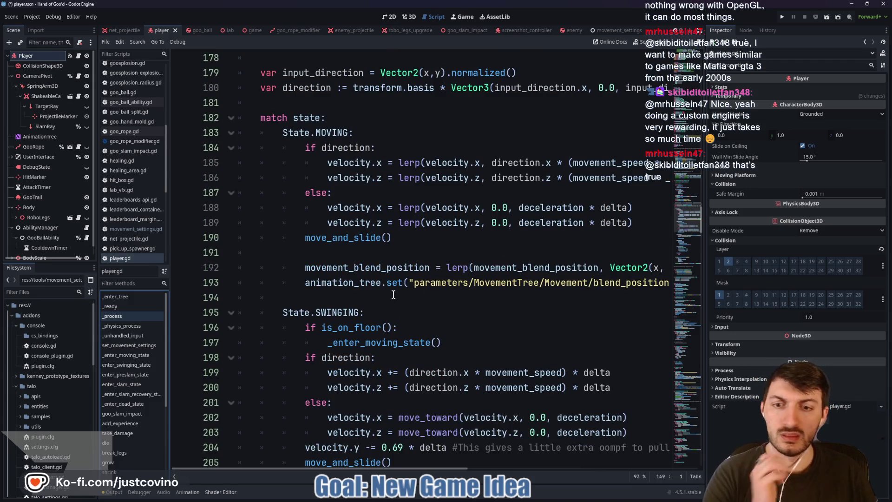
{"action": "scroll", "coordinate": [399, 293], "scroll_direction": "down", "scroll_amount": 2}
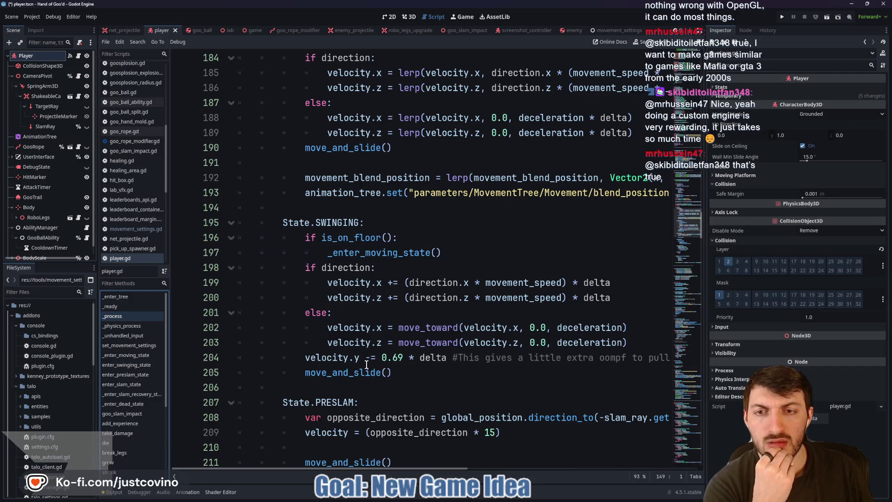
{"action": "scroll", "coordinate": [366, 364], "scroll_direction": "up", "scroll_amount": 4}
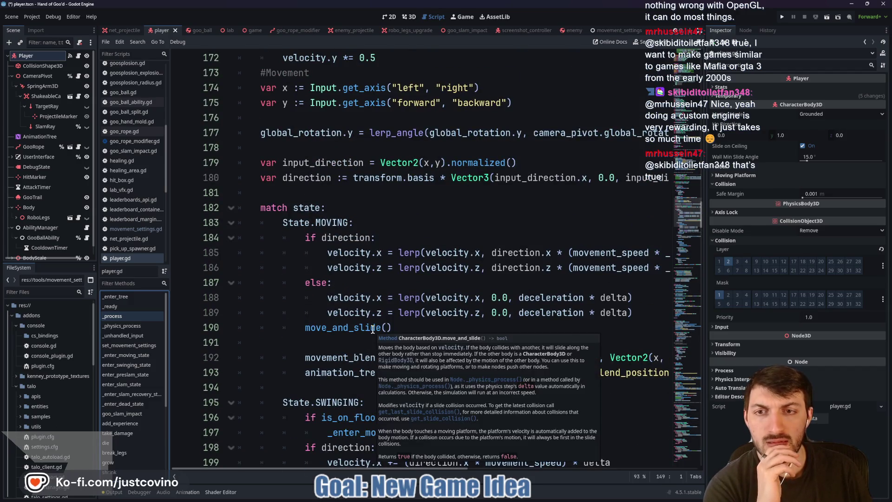
{"action": "scroll", "coordinate": [364, 214], "scroll_direction": "up", "scroll_amount": 2}
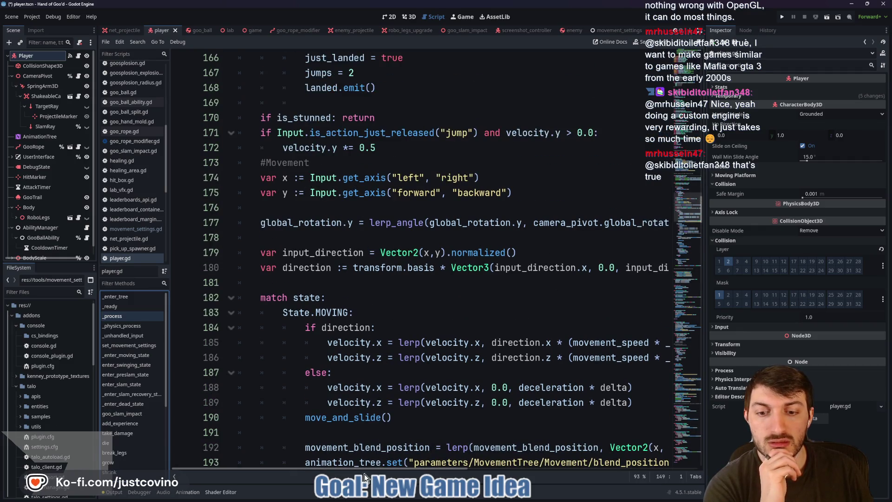
Step: Select the global_rotation.y = lerp_angle(...) line and return to the frisbee project
{"action": "left_click_drag", "start_coordinate": [366, 479], "coordinate": [472, 475]}
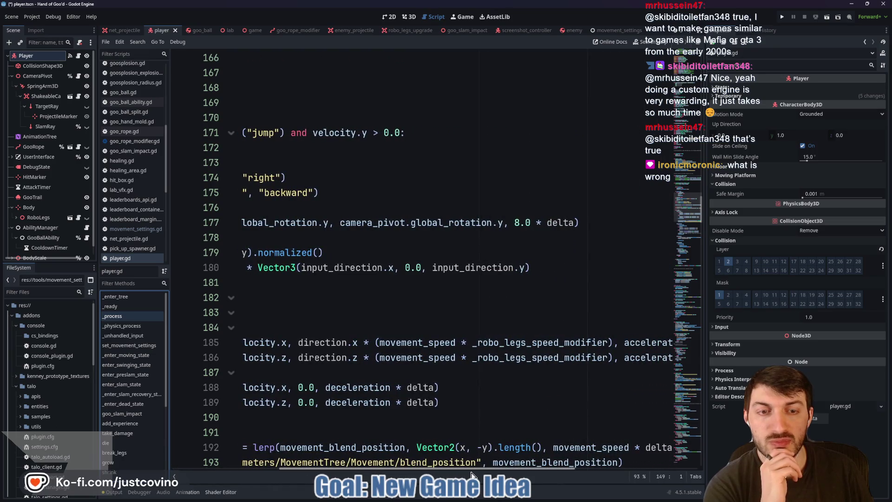
{"action": "left_click_drag", "start_coordinate": [578, 222], "coordinate": [213, 225]}
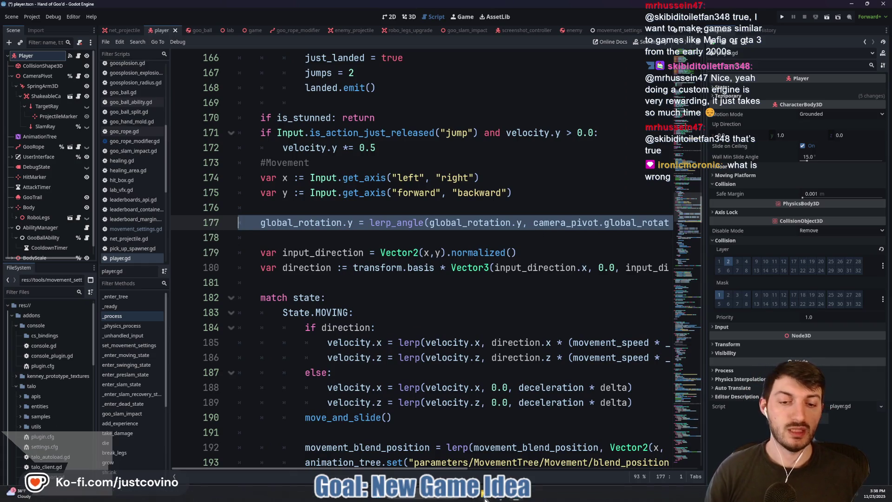
{"action": "mouse_move", "coordinate": [518, 498]}
{"action": "left_click", "coordinate": [478, 458]}
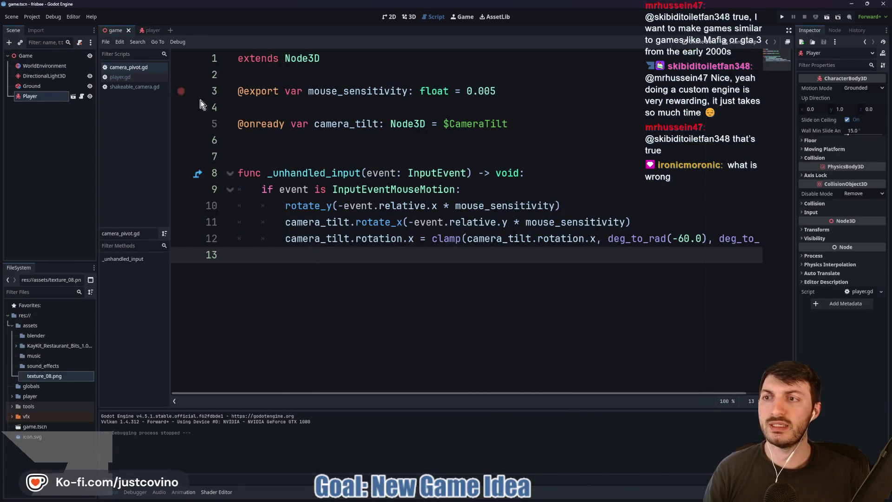
Step: In the frisbee player.gd, paste the lerp_angle yaw line above 'if direction:' on line 27, unindented
{"action": "left_click", "coordinate": [147, 33]}
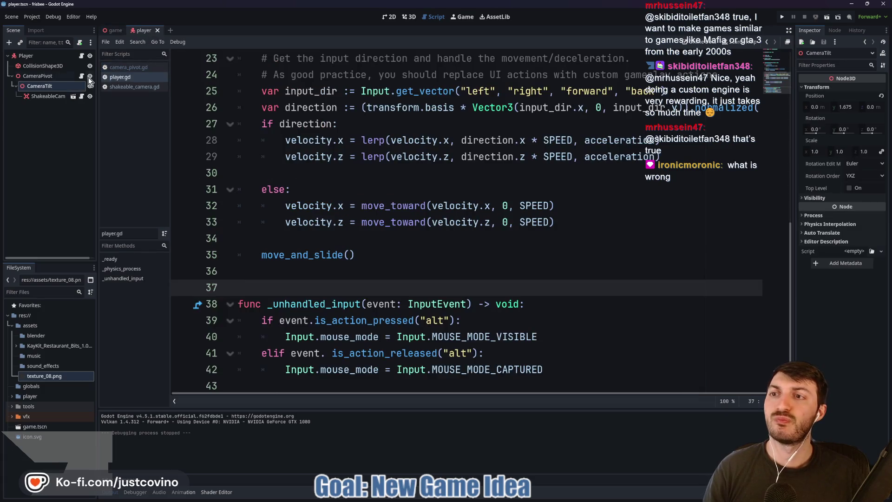
{"action": "scroll", "coordinate": [381, 238], "scroll_direction": "up", "scroll_amount": 3}
{"action": "scroll", "coordinate": [382, 238], "scroll_direction": "up", "scroll_amount": 3}
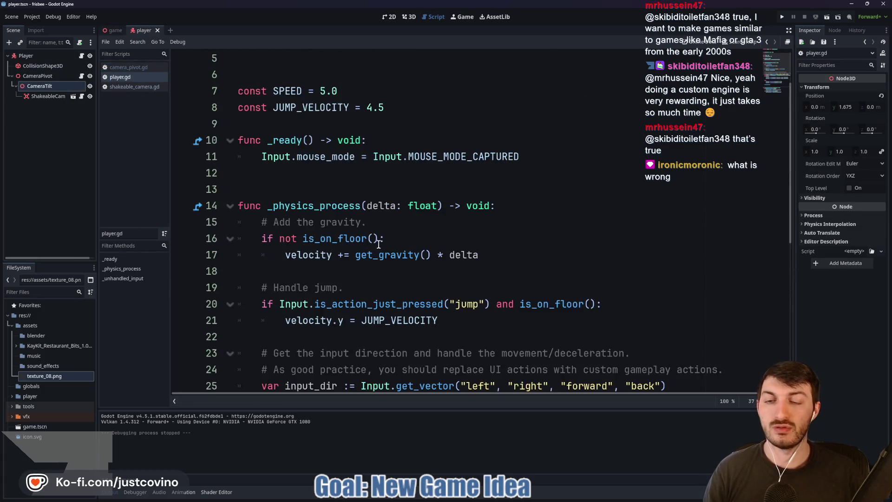
{"action": "scroll", "coordinate": [437, 244], "scroll_direction": "down", "scroll_amount": 5}
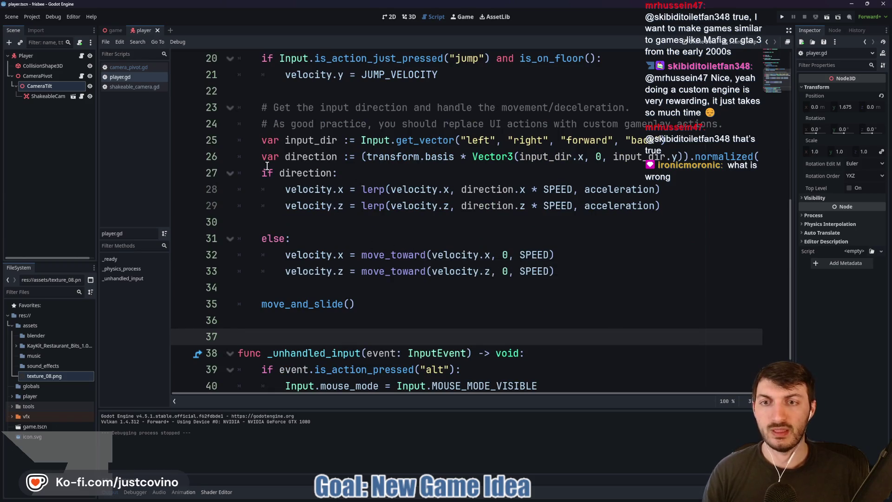
{"action": "left_click", "coordinate": [258, 173]}
{"action": "key", "text": "Return"}
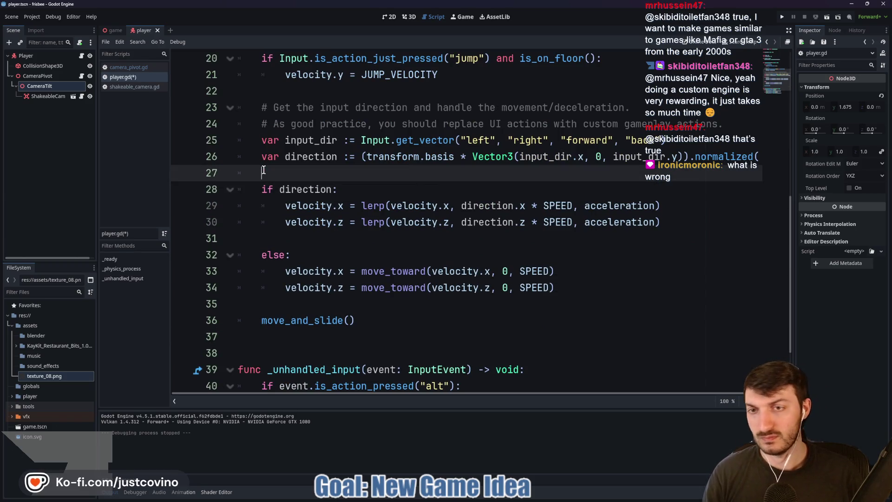
{"action": "key", "text": "ctrl+v"}
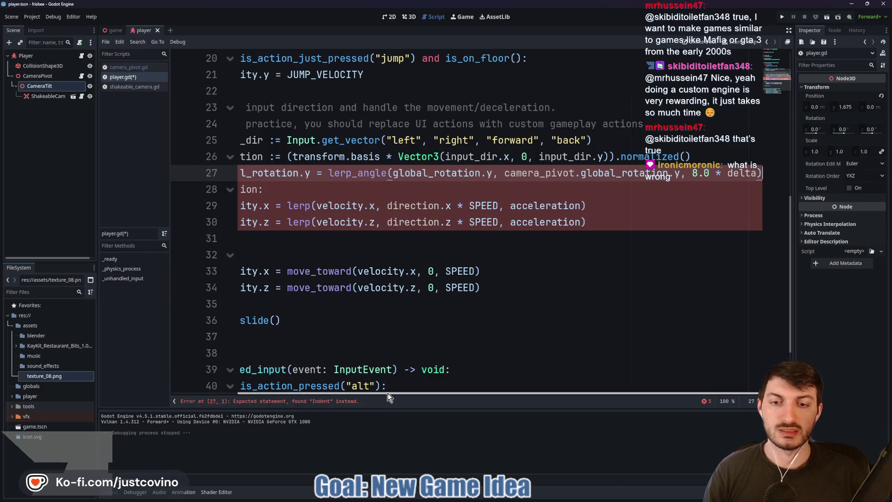
{"action": "left_click_drag", "start_coordinate": [387, 393], "coordinate": [268, 395]}
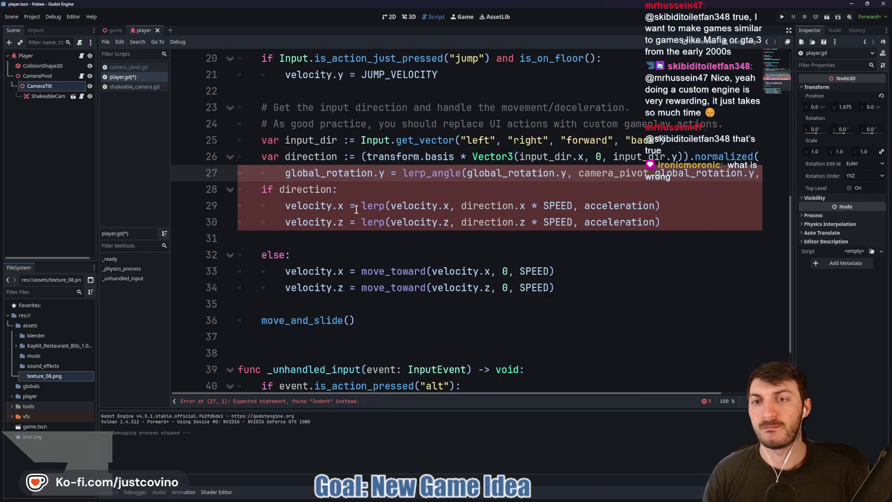
{"action": "key", "text": "shift+Tab"}
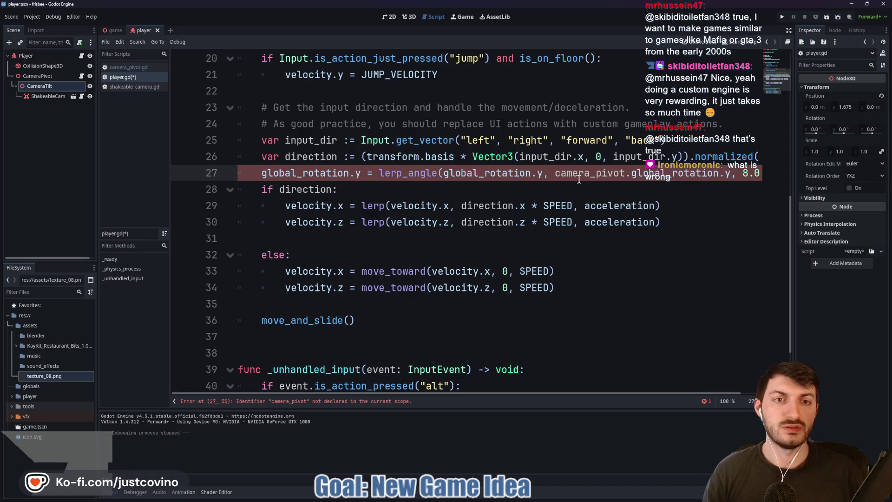
{"action": "scroll", "coordinate": [412, 205], "scroll_direction": "up", "scroll_amount": 7}
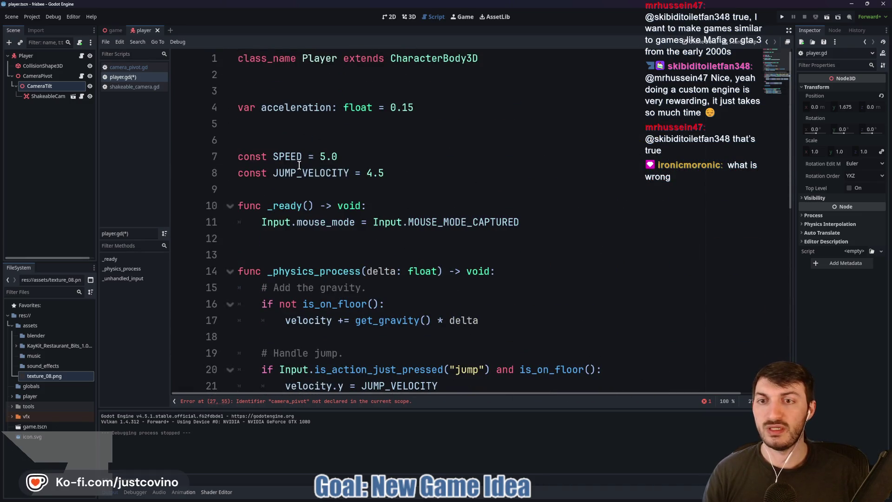
{"action": "left_click", "coordinate": [258, 121]}
{"action": "key", "text": "BackSpace"}
{"action": "left_click", "coordinate": [249, 96]}
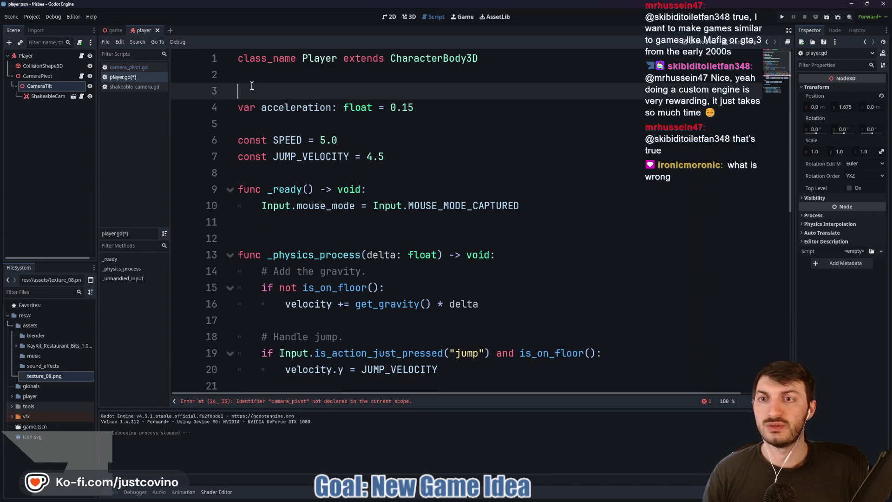
{"action": "key", "text": "Return"}
{"action": "key", "text": "Return"}
{"action": "key", "text": "Return"}
{"action": "key", "text": "Up"}
{"action": "key", "text": "Up"}
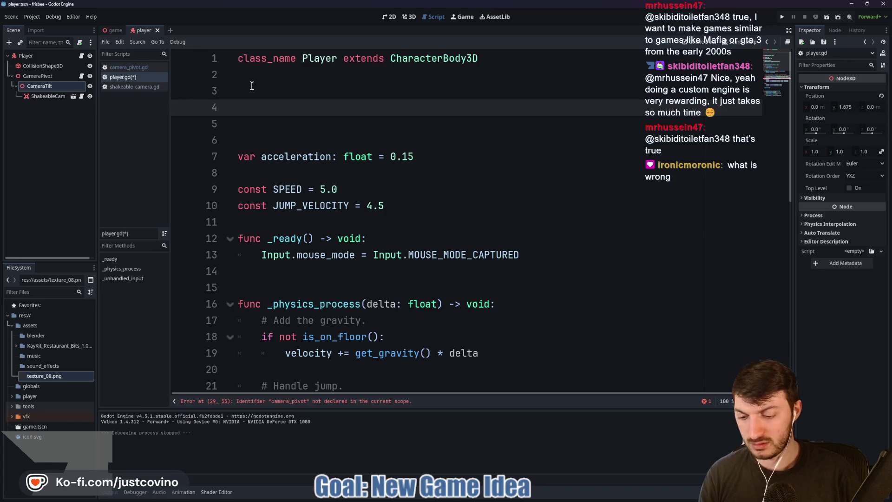
{"action": "type", "text": "@onready var cam"}
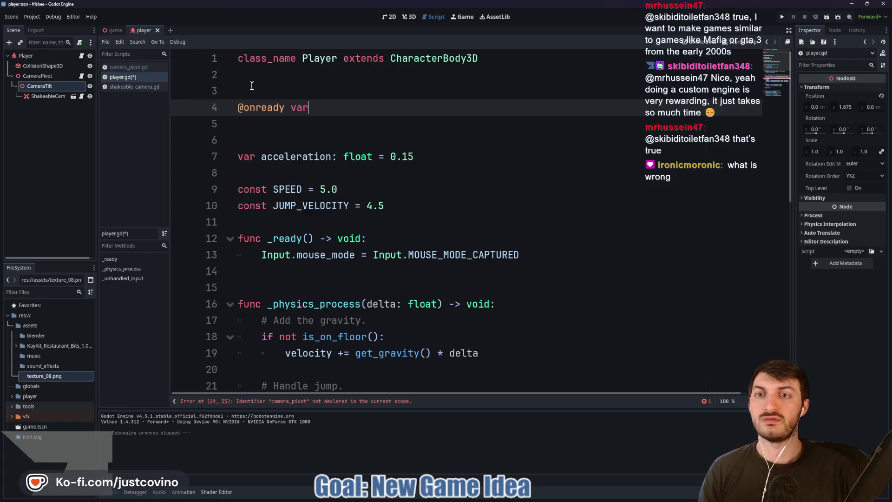
{"action": "type", "text": "era_pri"}
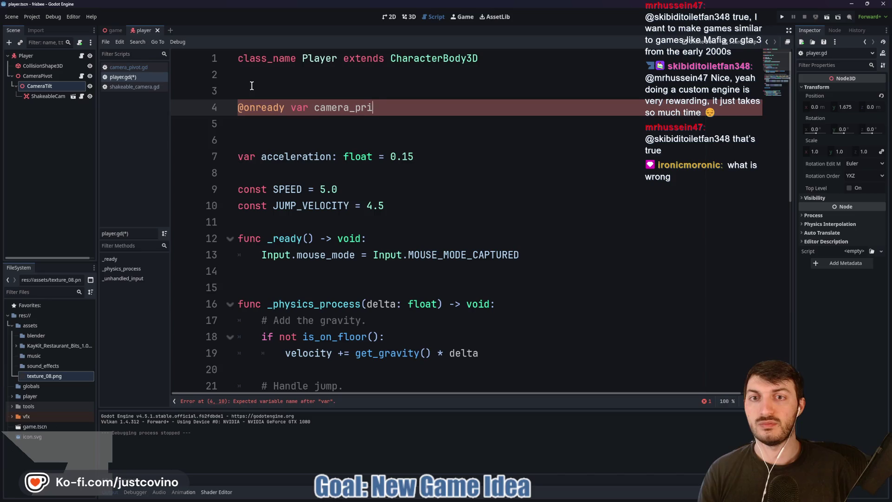
{"action": "key", "text": "BackSpace"}
{"action": "type", "text": "ivot:"}
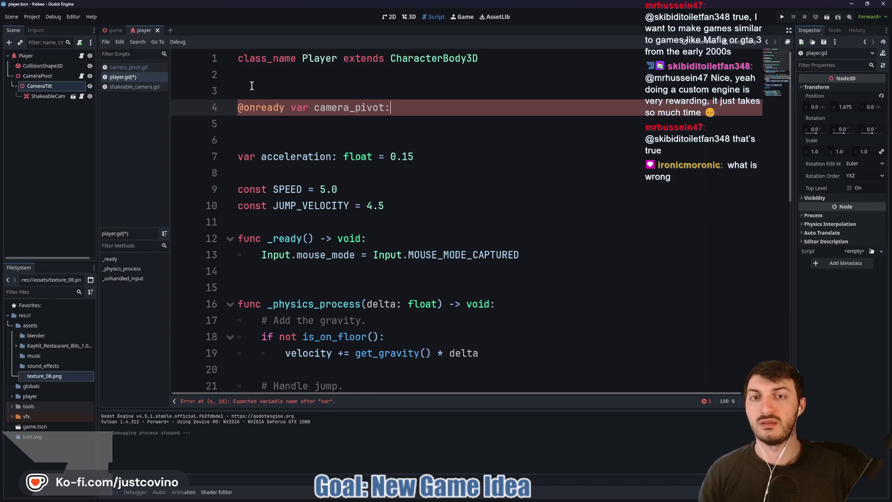
{"action": "type", "text": "ode3D = $"}
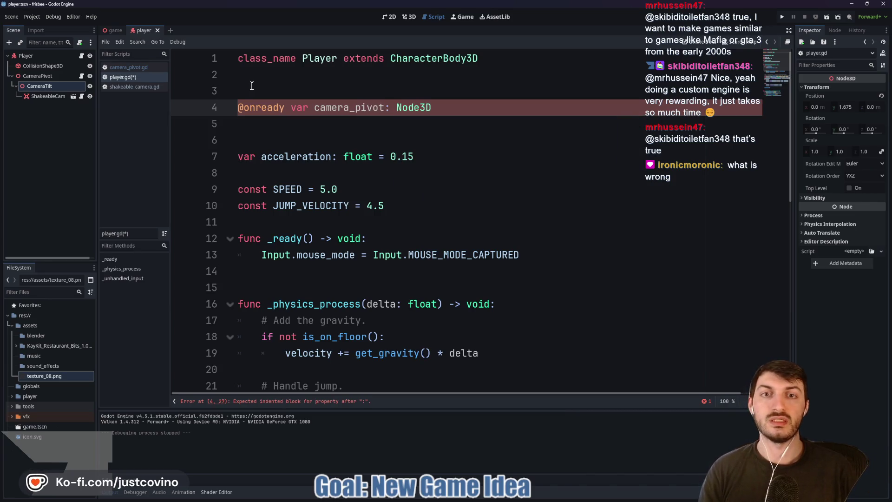
{"action": "type", "text": "Ca"}
{"action": "key", "text": "Return"}
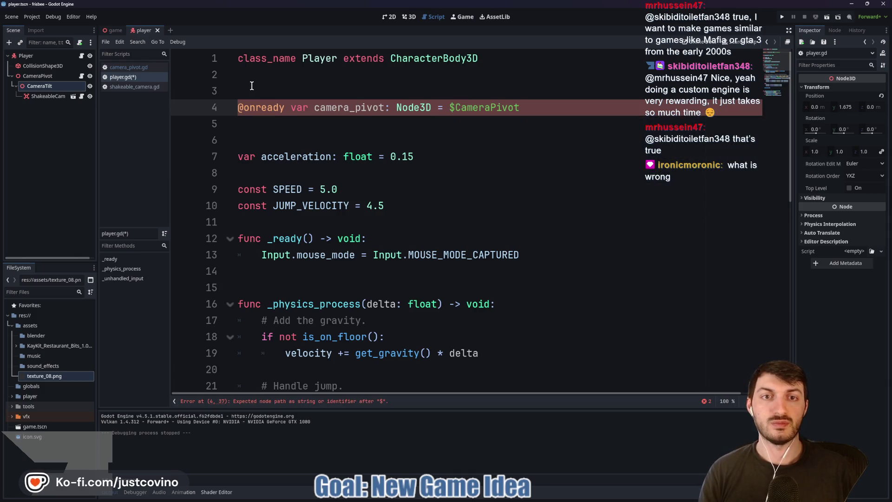
{"action": "scroll", "coordinate": [405, 166], "scroll_direction": "down", "scroll_amount": 4}
{"action": "scroll", "coordinate": [405, 166], "scroll_direction": "down", "scroll_amount": 4}
Step: Save player.gd, switch to the game scene and run it with F5
{"action": "left_click", "coordinate": [505, 197]}
{"action": "key", "text": "ctrl+s"}
{"action": "scroll", "coordinate": [464, 352], "scroll_direction": "right", "scroll_amount": 2}
{"action": "scroll", "coordinate": [343, 336], "scroll_direction": "left", "scroll_amount": 2}
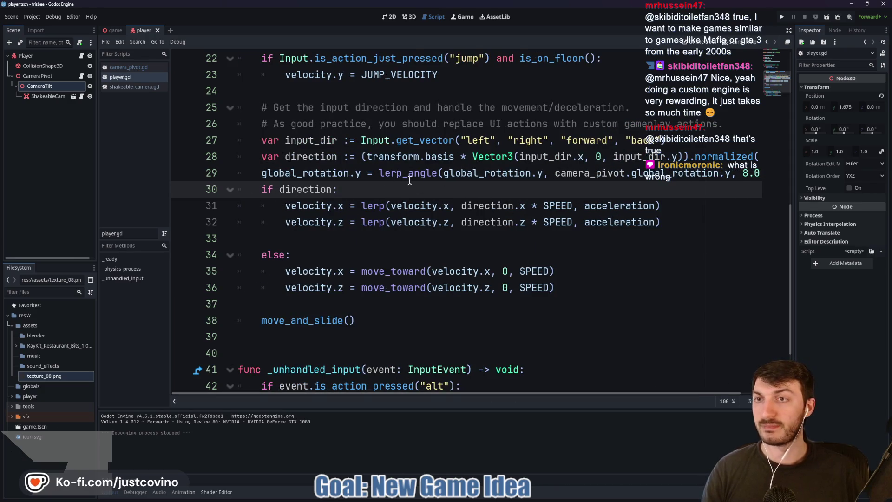
{"action": "left_click", "coordinate": [112, 31]}
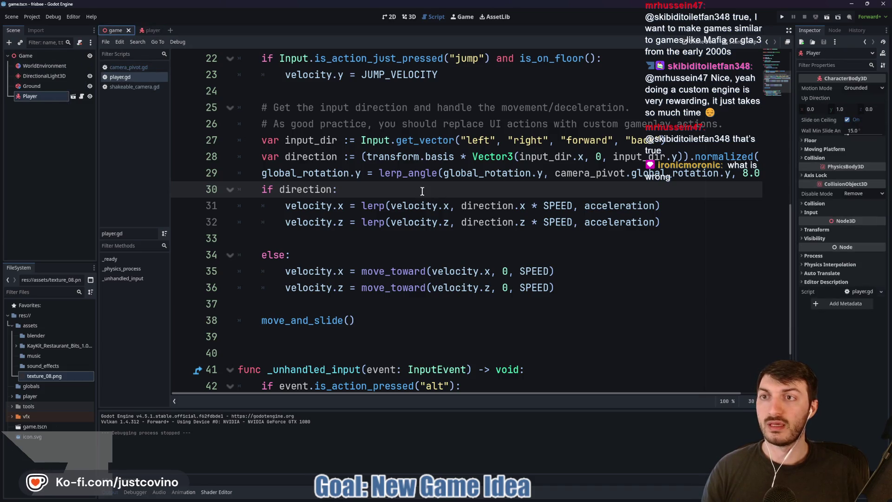
{"action": "key", "text": "F5"}
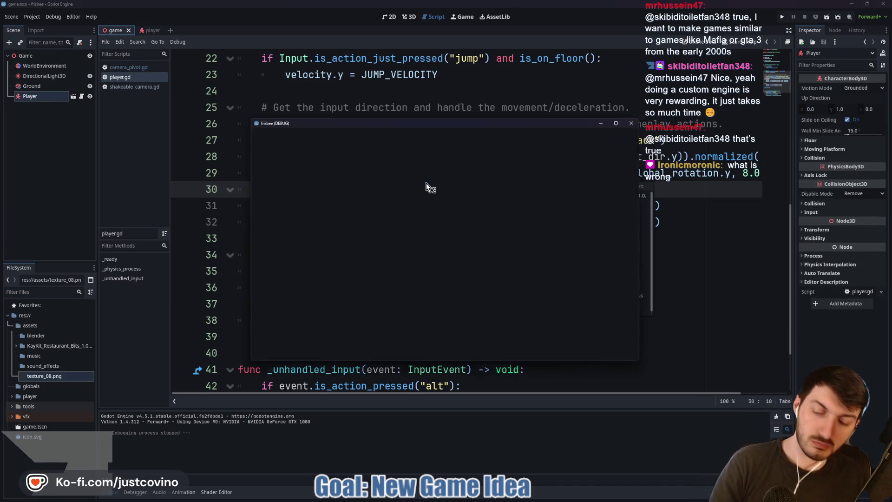
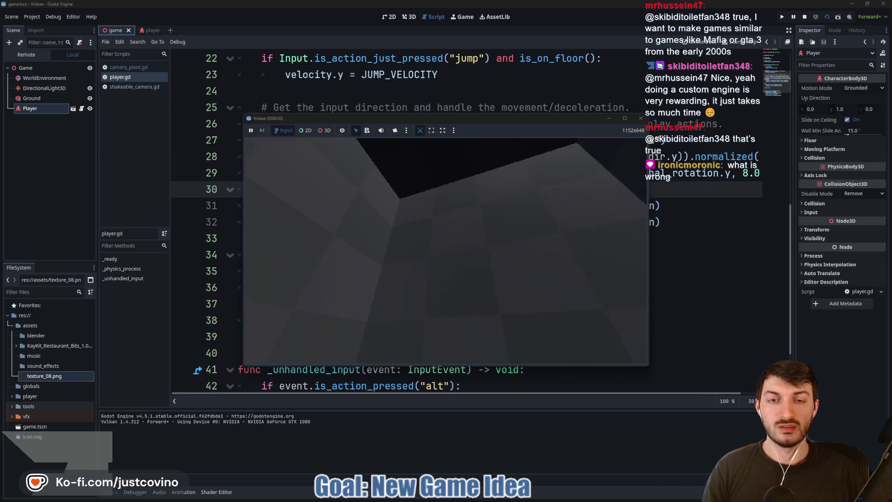
Step: Stop the running frisbee game and highlight the 8.0 rotation speed on line 29
{"action": "key", "text": "F8"}
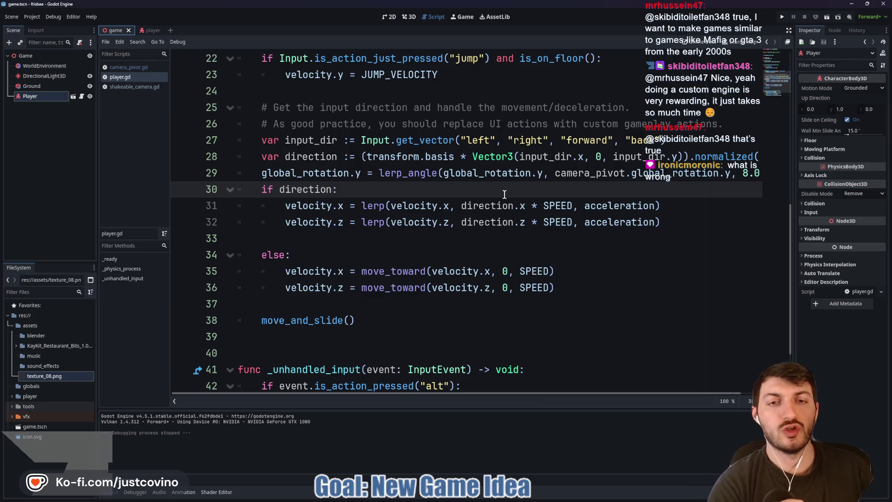
{"action": "left_click_drag", "start_coordinate": [537, 394], "coordinate": [636, 393]}
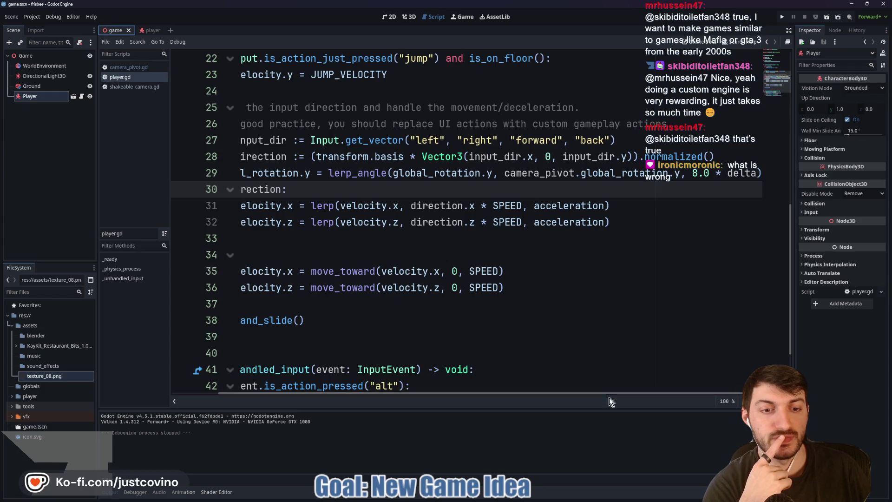
{"action": "left_click_drag", "start_coordinate": [692, 174], "coordinate": [757, 174]}
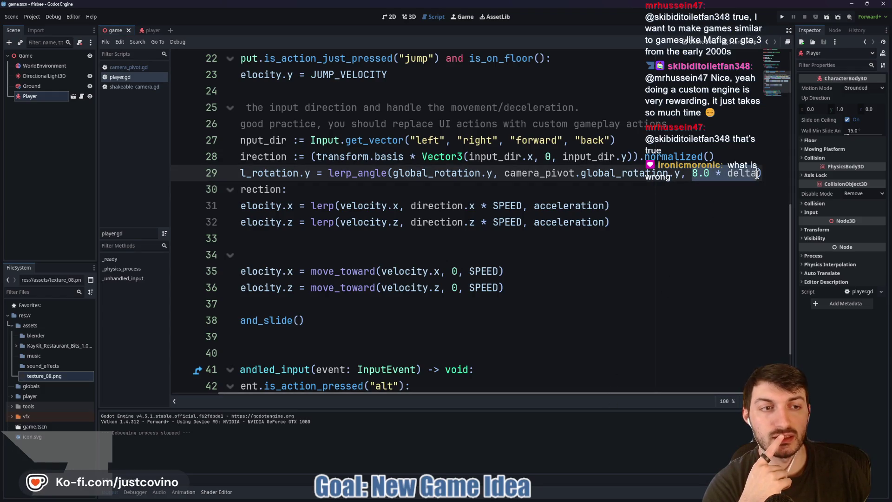
Step: Bring the Hand of Goo'd project's player.gd to the front for reference
{"action": "mouse_move", "coordinate": [520, 498]}
{"action": "left_click", "coordinate": [553, 464]}
{"action": "left_click", "coordinate": [331, 237]}
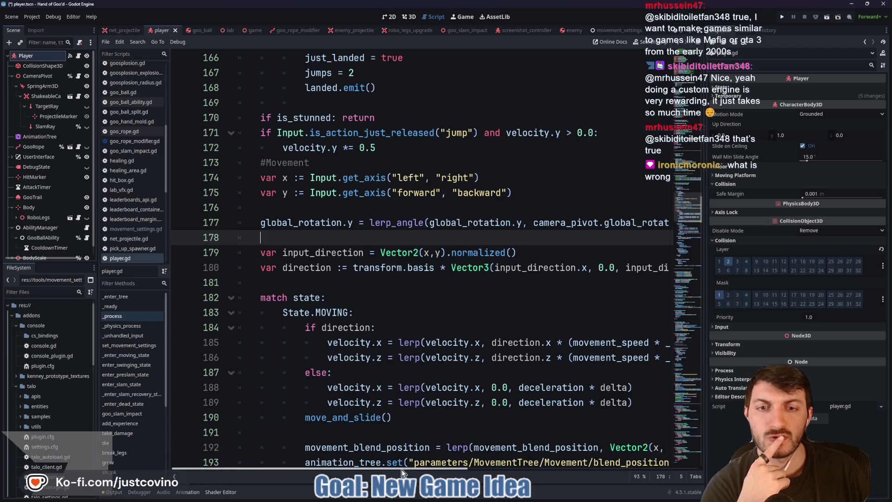
Step: Close the Hand of Goo'd window and confirm, returning to the frisbee player.gd
{"action": "mouse_move", "coordinate": [386, 467]}
{"action": "left_mouse_down"}
{"action": "mouse_move", "coordinate": [493, 471]}
{"action": "mouse_move", "coordinate": [371, 469]}
{"action": "left_mouse_up"}
{"action": "mouse_move", "coordinate": [519, 497]}
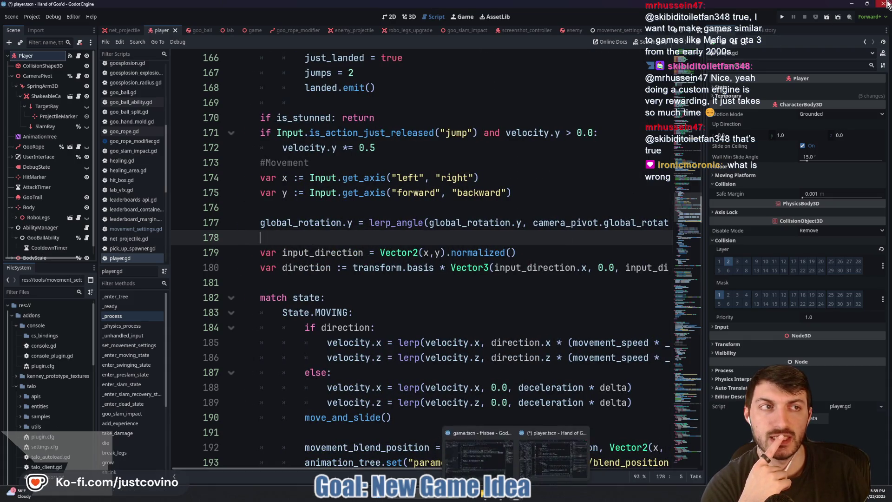
{"action": "left_click", "coordinate": [583, 432]}
{"action": "left_click", "coordinate": [493, 258]}
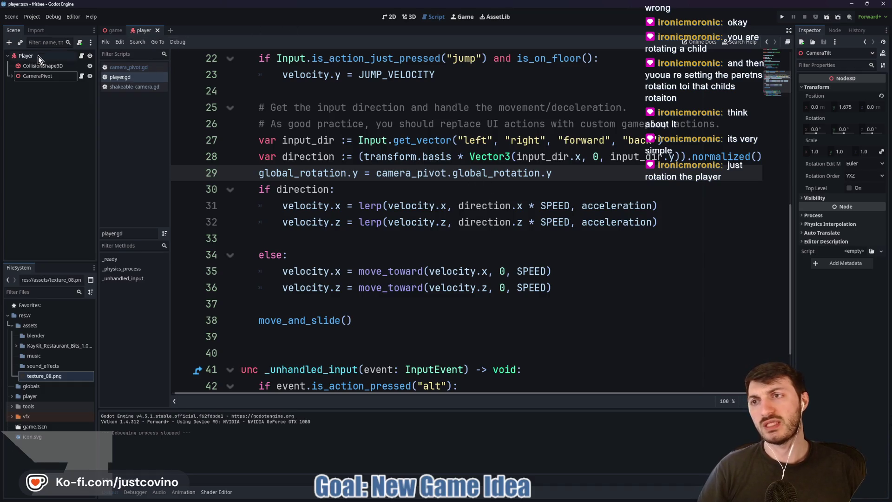
Step: In the 3D view, select the Player root and try a rotation, then cancel it
{"action": "left_click", "coordinate": [51, 76]}
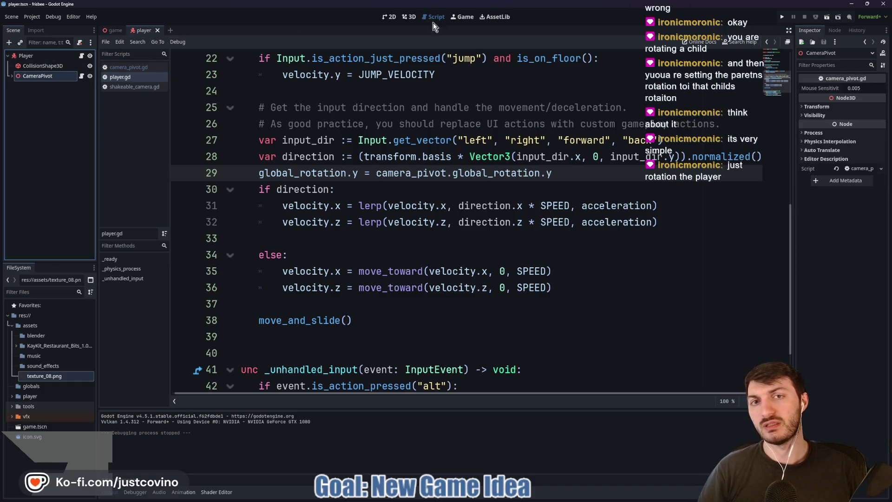
{"action": "left_click", "coordinate": [409, 16]}
{"action": "left_click", "coordinate": [292, 199]}
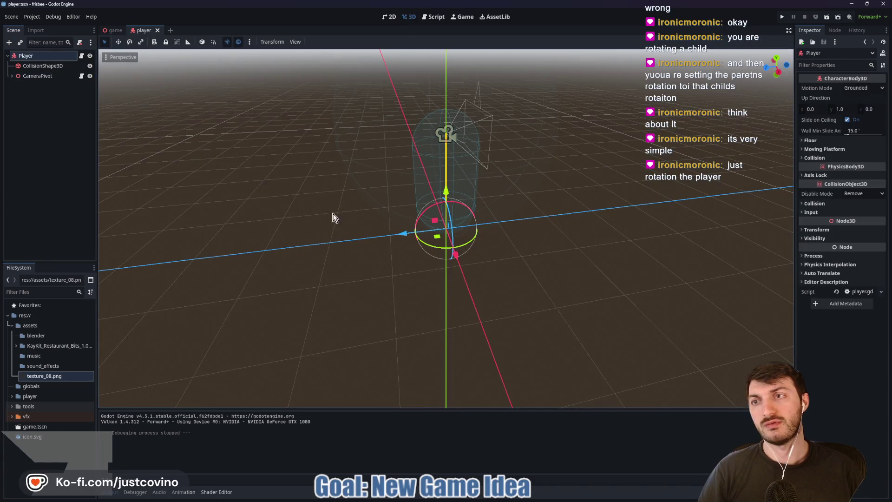
{"action": "left_click_drag", "start_coordinate": [437, 251], "coordinate": [454, 253]}
{"action": "key", "text": "Escape"}
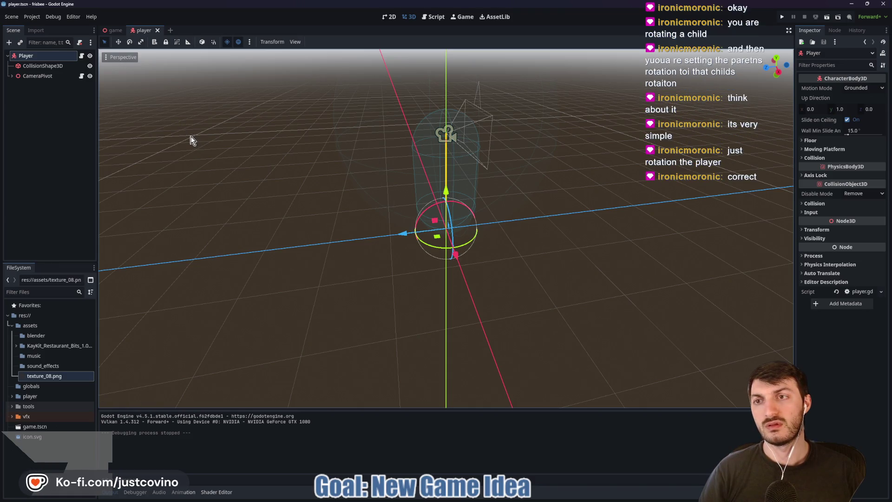
Step: Check CameraPivot's Transform properties and open its camera_pivot.gd script
{"action": "left_click", "coordinate": [56, 77]}
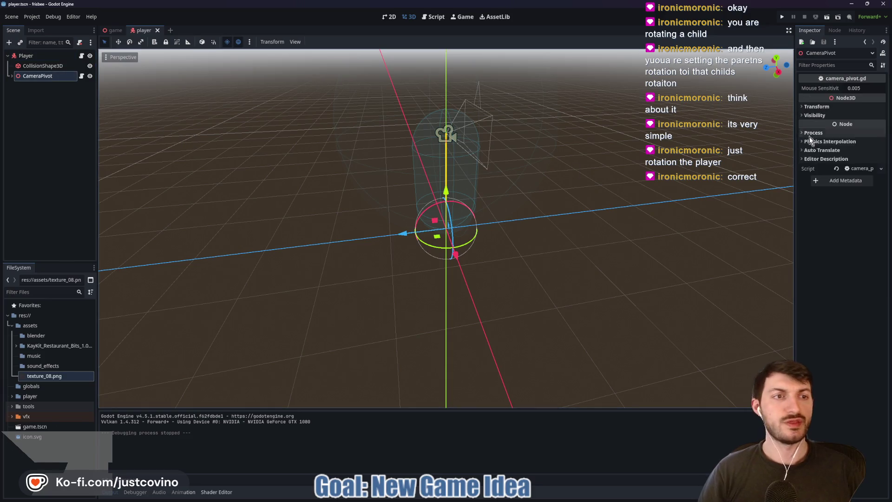
{"action": "left_click", "coordinate": [816, 107]}
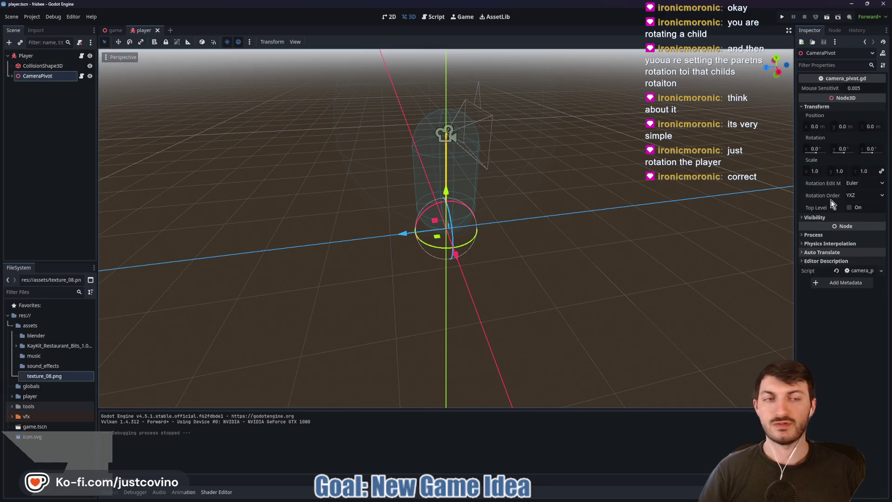
{"action": "key", "text": "ctrl+F3"}
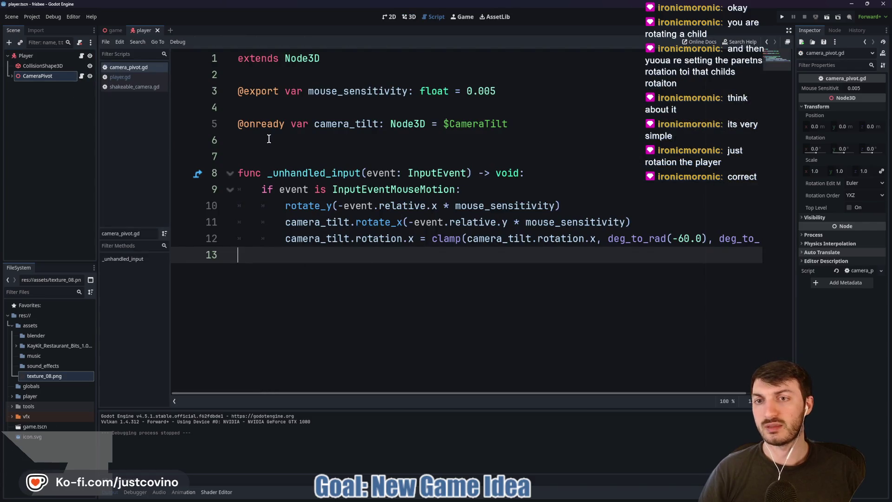
Step: Enable Top Level on CameraPivot and start a _physics_process assigning global_position
{"action": "left_click", "coordinate": [270, 142]}
{"action": "key", "text": "Return"}
{"action": "key", "text": "Return"}
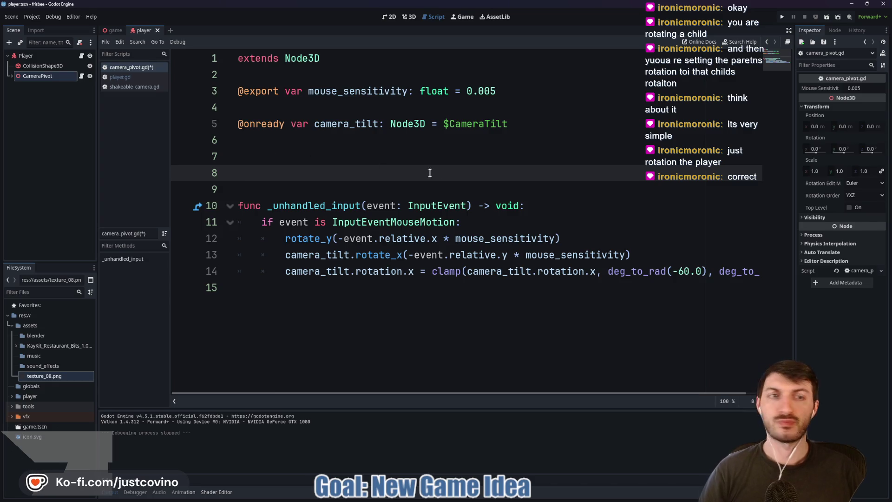
{"action": "left_click", "coordinate": [849, 208]}
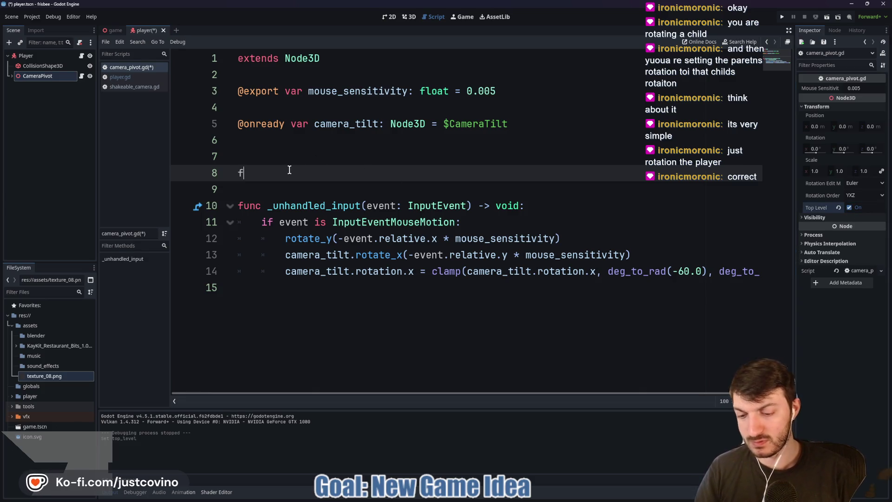
{"action": "type", "text": "ph"}
{"action": "key", "text": "Return"}
{"action": "key", "text": "Return"}
{"action": "type", "text": "gloval_posit"}
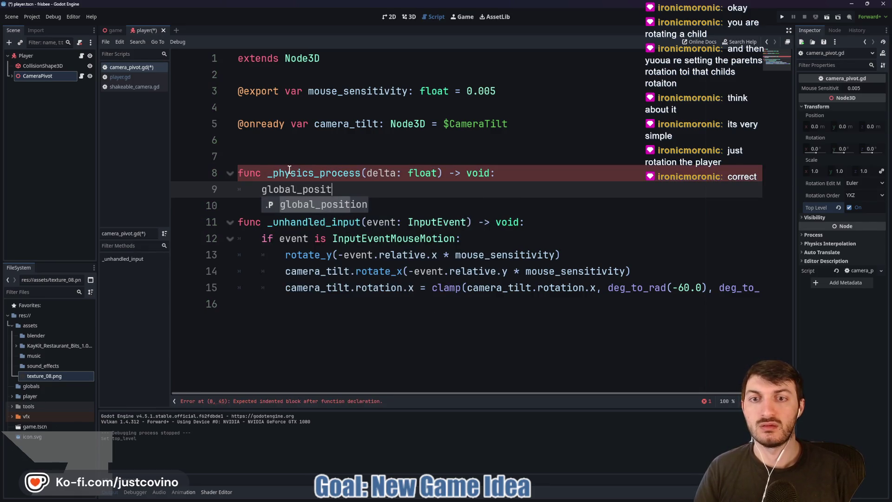
{"action": "key", "text": "Return"}
{"action": "type", "text": "."}
{"action": "key", "text": "BackSpace"}
{"action": "type", "text": "-"}
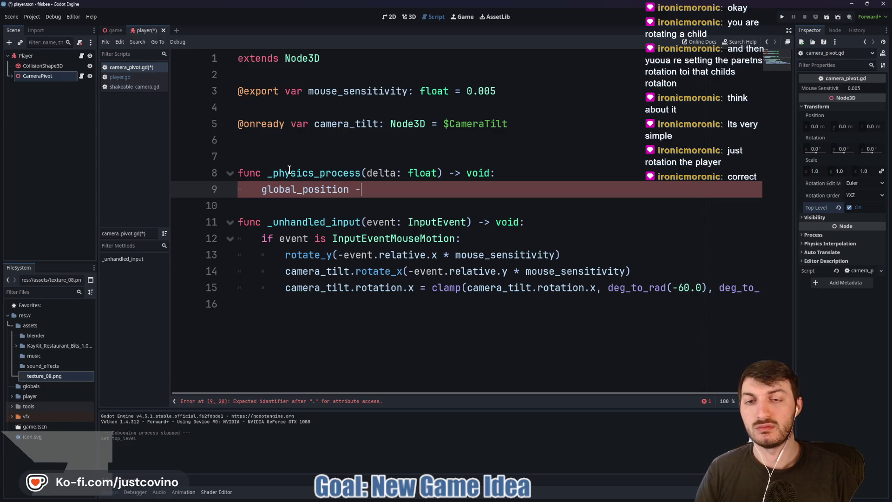
{"action": "type", "text": " player."}
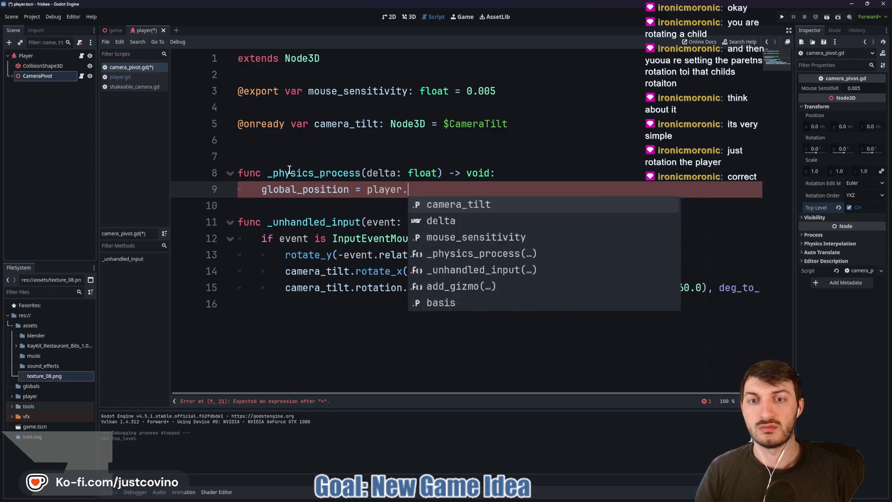
{"action": "type", "text": "obal_position"}
{"action": "left_click", "coordinate": [262, 140]}
{"action": "type", "text": "@onrea"}
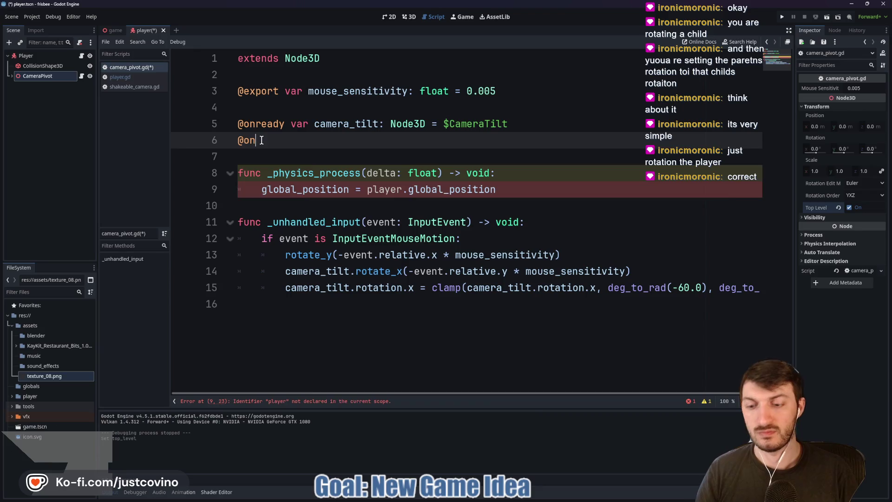
{"action": "type", "text": "ready var player:"}
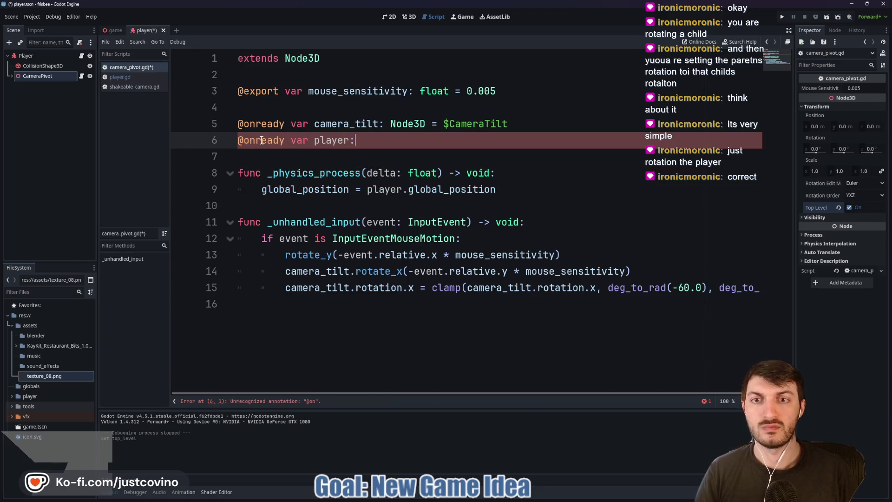
{"action": "type", "text": " Player = $pl"}
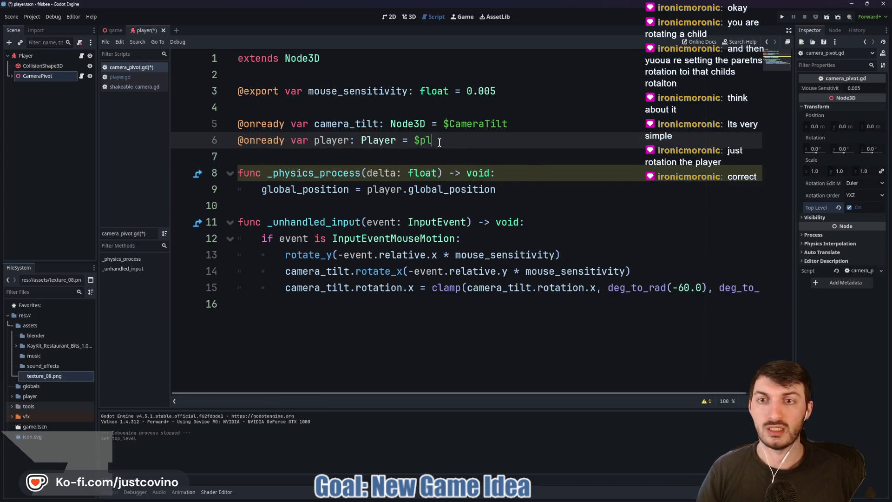
{"action": "left_click_drag", "start_coordinate": [450, 142], "coordinate": [240, 142]}
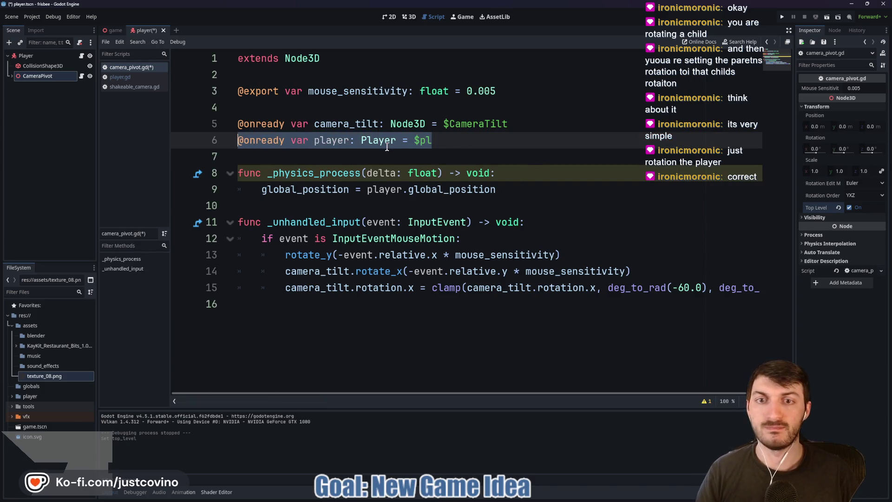
{"action": "key", "text": "BackSpace"}
{"action": "left_click_drag", "start_coordinate": [497, 190], "coordinate": [368, 191]}
{"action": "type", "text": "Player.current."}
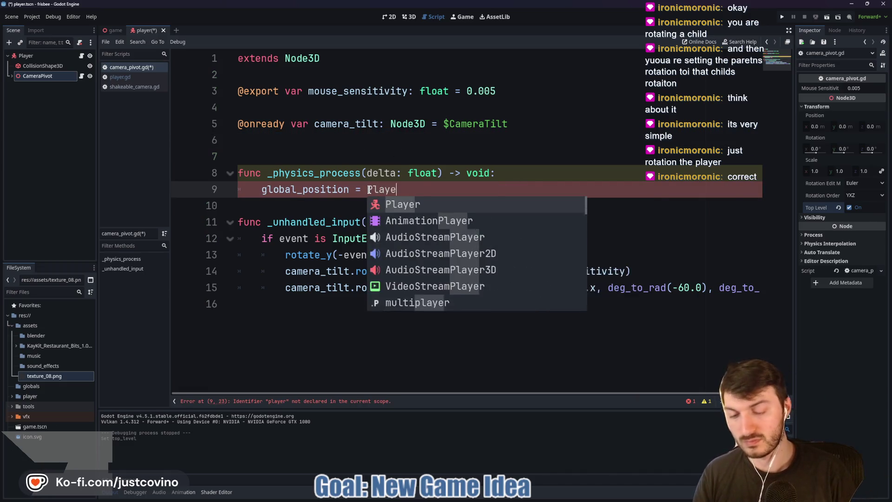
{"action": "type", "text": "global_position"}
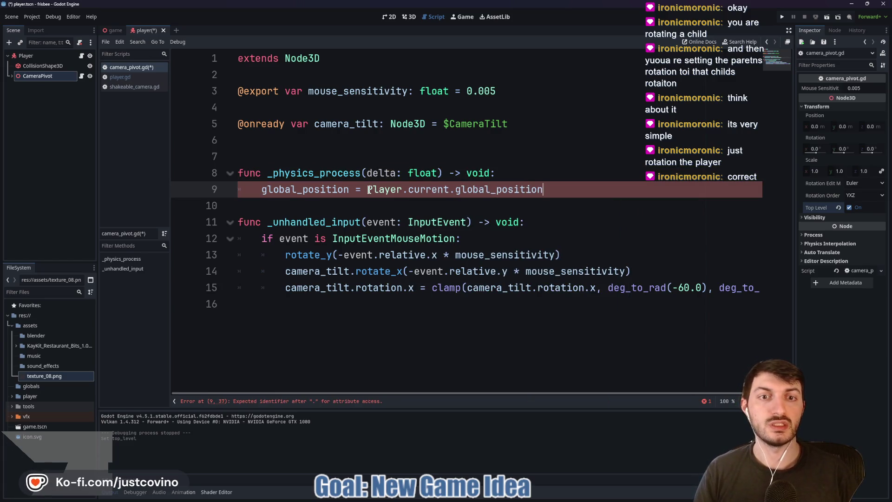
{"action": "left_click", "coordinate": [81, 55]}
{"action": "scroll", "coordinate": [382, 206], "scroll_direction": "up", "scroll_amount": 7}
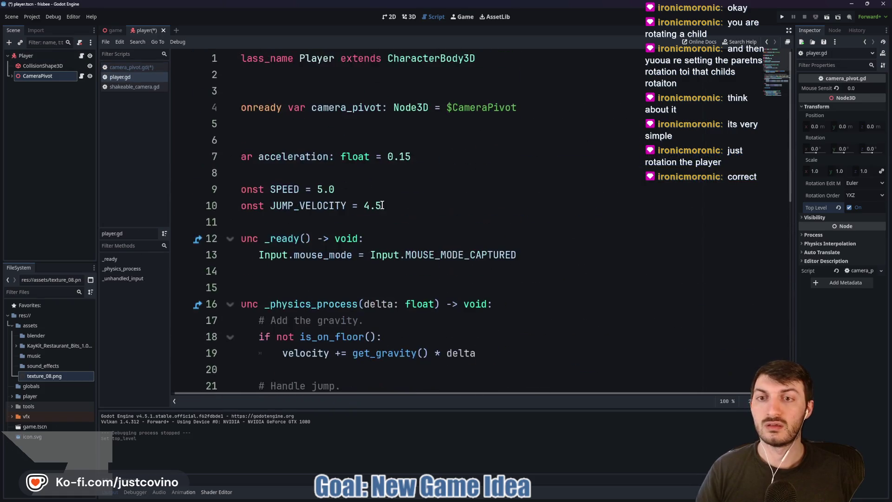
Step: Declare static var current: Player below the class_name line in player.gd
{"action": "left_click_drag", "start_coordinate": [333, 394], "coordinate": [243, 394]}
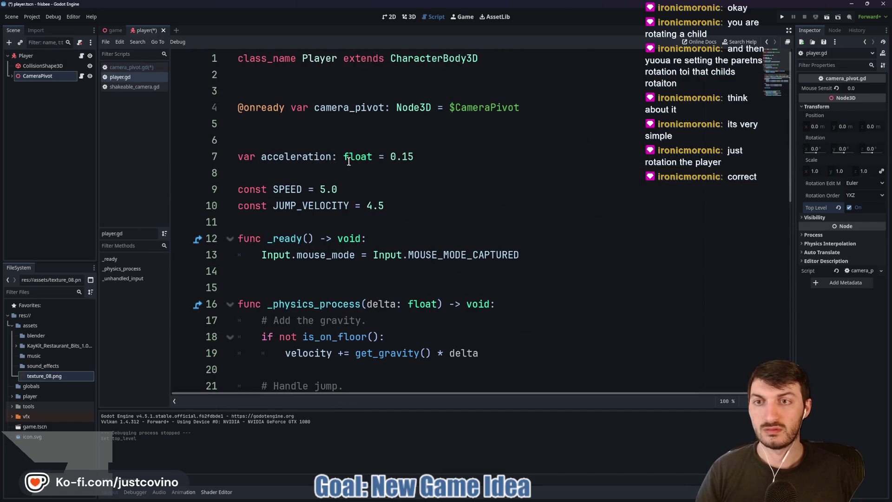
{"action": "left_click", "coordinate": [278, 81]}
{"action": "key", "text": "Return"}
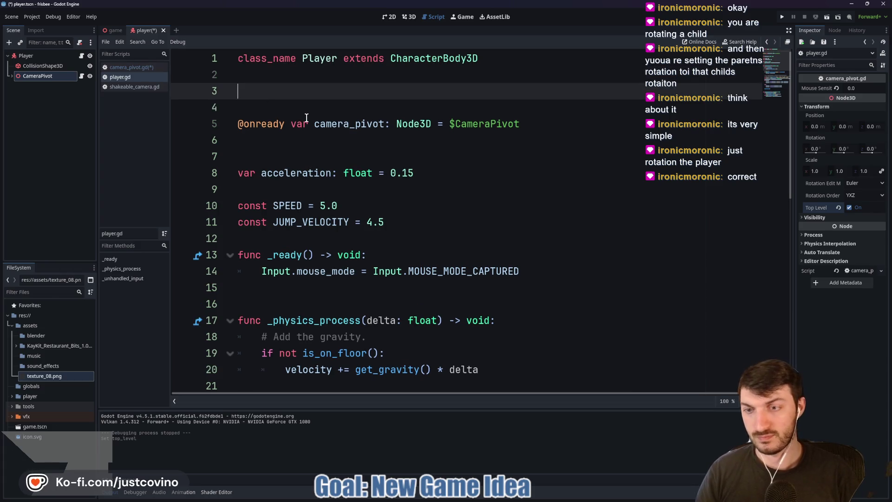
{"action": "type", "text": "tatic bar"}
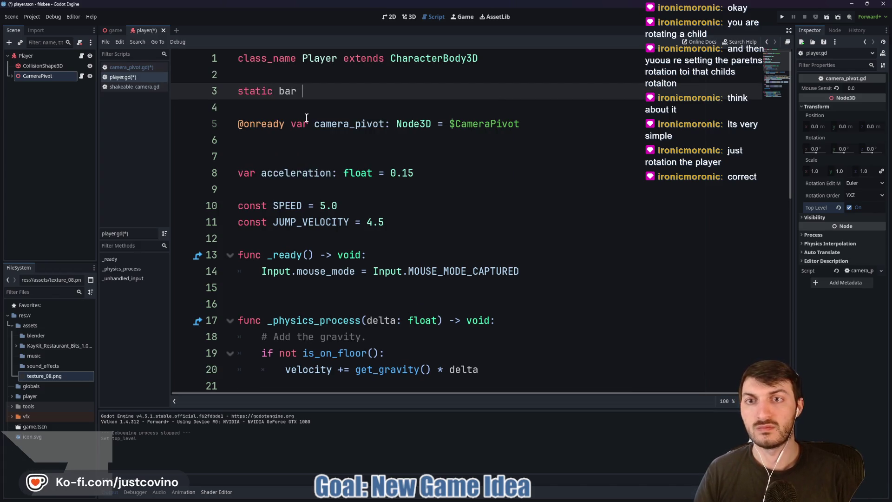
{"action": "type", "text": "var current: "}
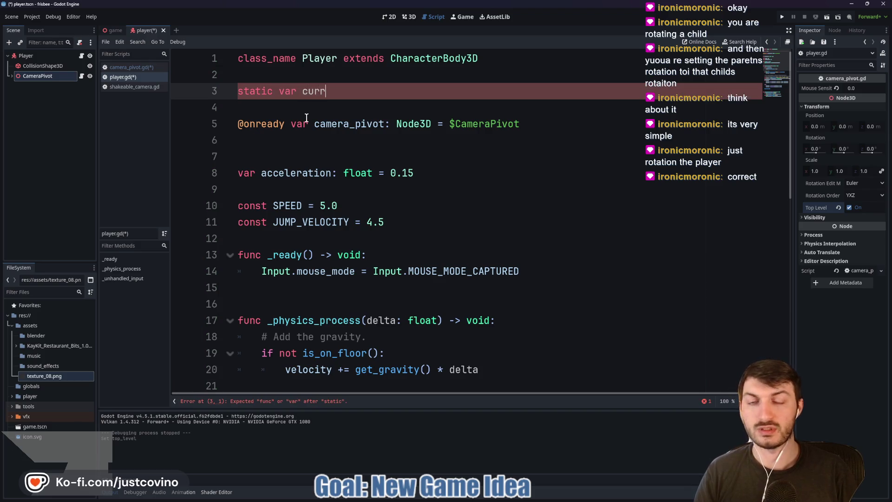
{"action": "type", "text": "Player"}
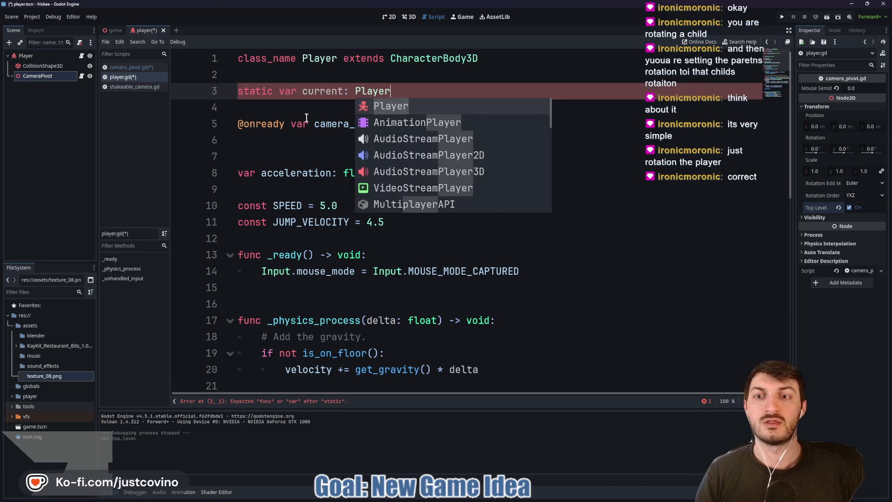
Step: Add _enter_tree setting current = self, save, and jump to camera_pivot.gd's error line
{"action": "left_click", "coordinate": [263, 241]}
{"action": "key", "text": "Return"}
{"action": "key", "text": "Return"}
{"action": "key", "text": "Up"}
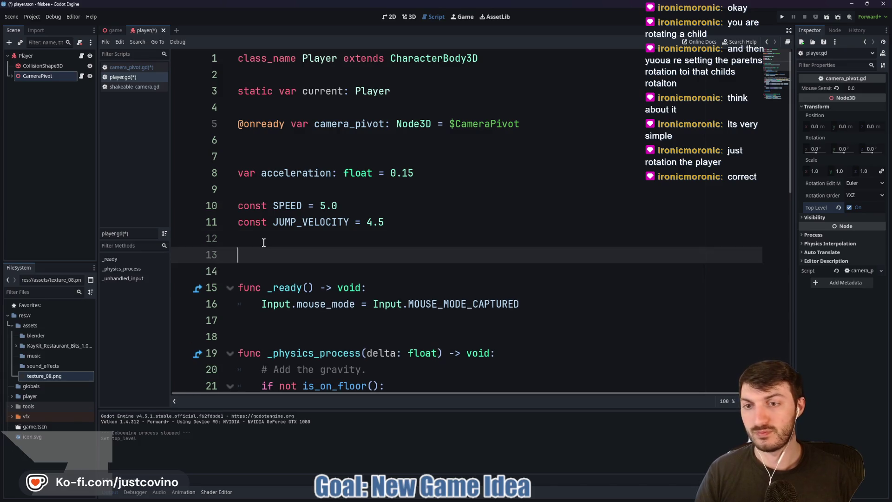
{"action": "type", "text": "func _enter"}
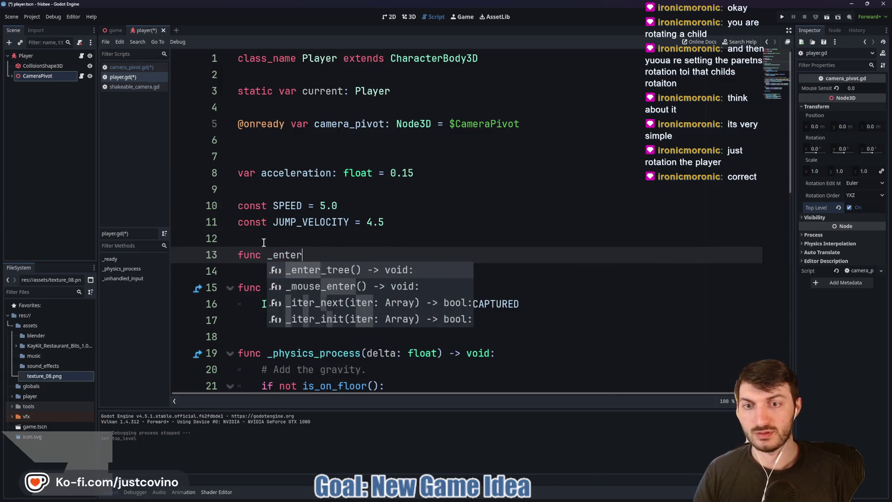
{"action": "key", "text": "Return"}
{"action": "key", "text": "Return"}
{"action": "type", "text": "current = self"}
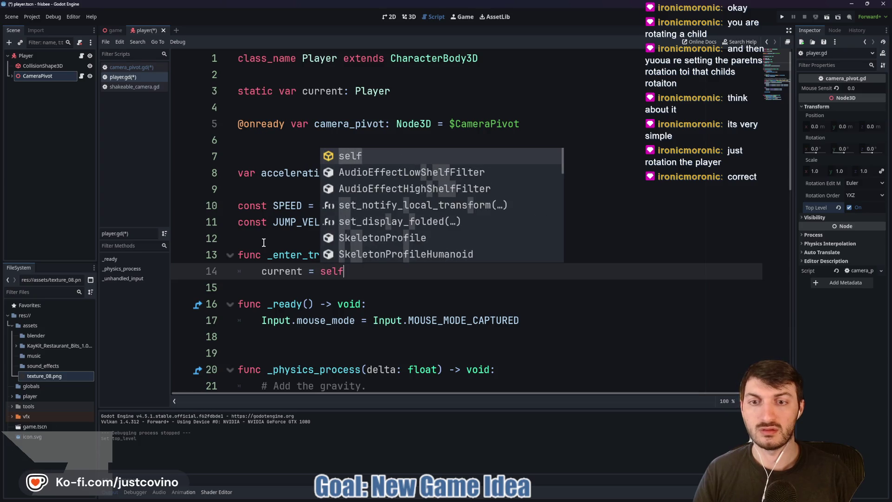
{"action": "left_click", "coordinate": [269, 247]}
{"action": "key", "text": "ctrl+s"}
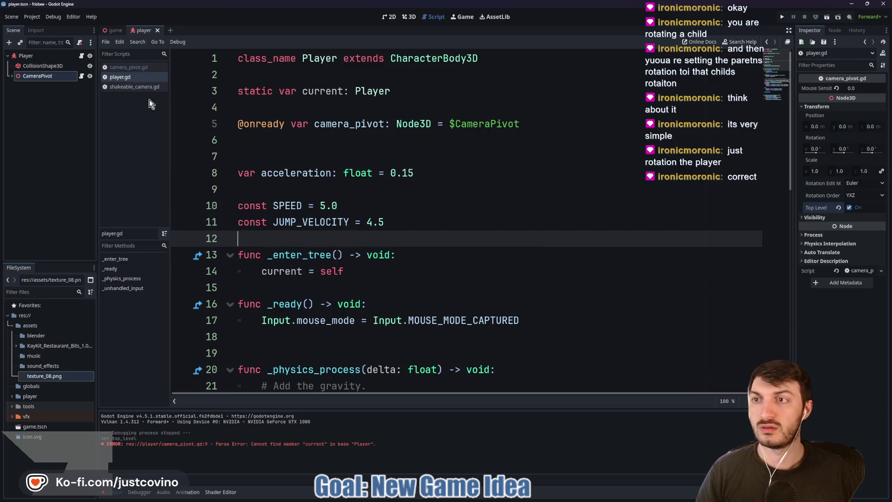
{"action": "left_click", "coordinate": [81, 75]}
{"action": "left_click", "coordinate": [382, 209]}
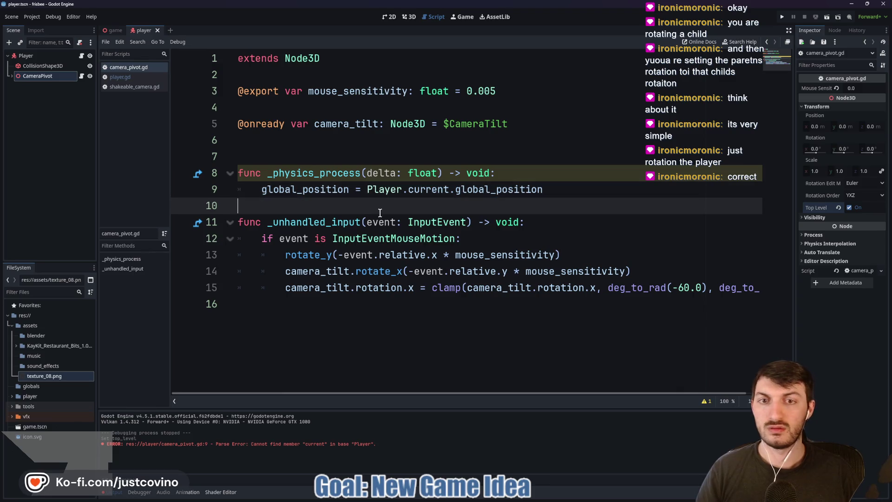
Step: Return to player.gd and scroll through its code
{"action": "left_click", "coordinate": [82, 56]}
{"action": "scroll", "coordinate": [502, 243], "scroll_direction": "down", "scroll_amount": 6}
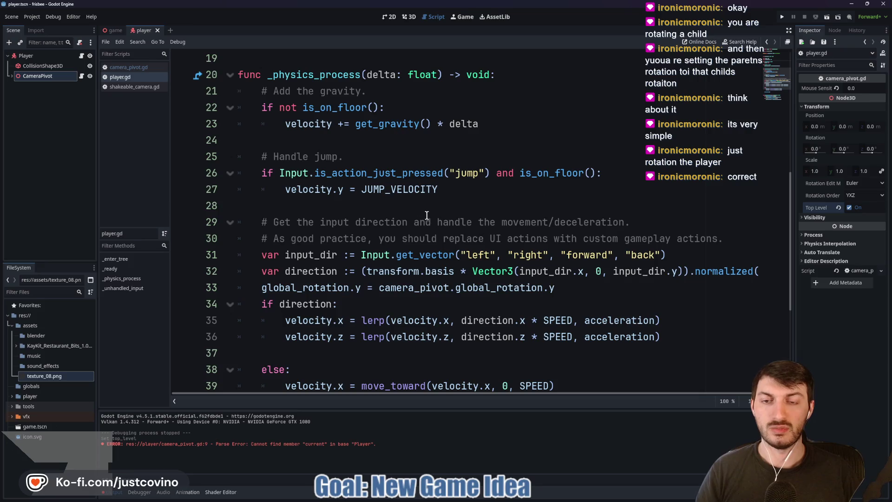
{"action": "scroll", "coordinate": [427, 215], "scroll_direction": "down", "scroll_amount": 3}
{"action": "scroll", "coordinate": [434, 242], "scroll_direction": "up", "scroll_amount": 2}
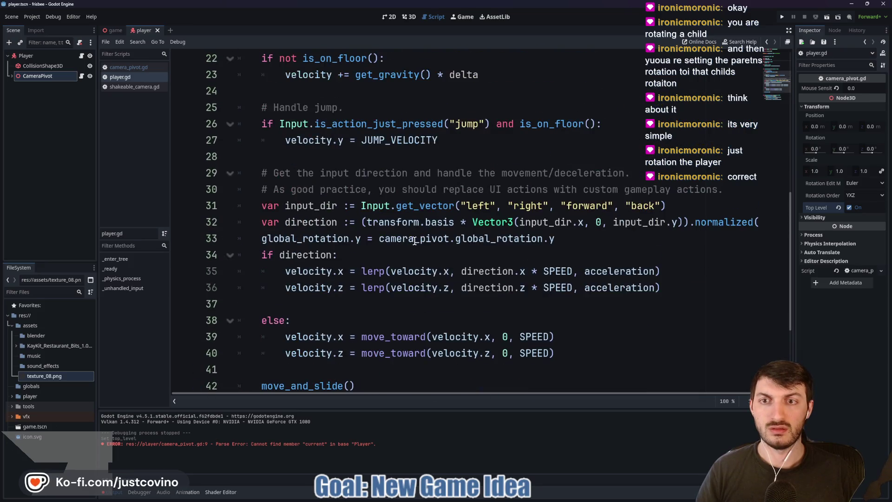
Step: Run the game scene with F6, stop it, and return to player.tscn
{"action": "key", "text": "ctrl+Tab"}
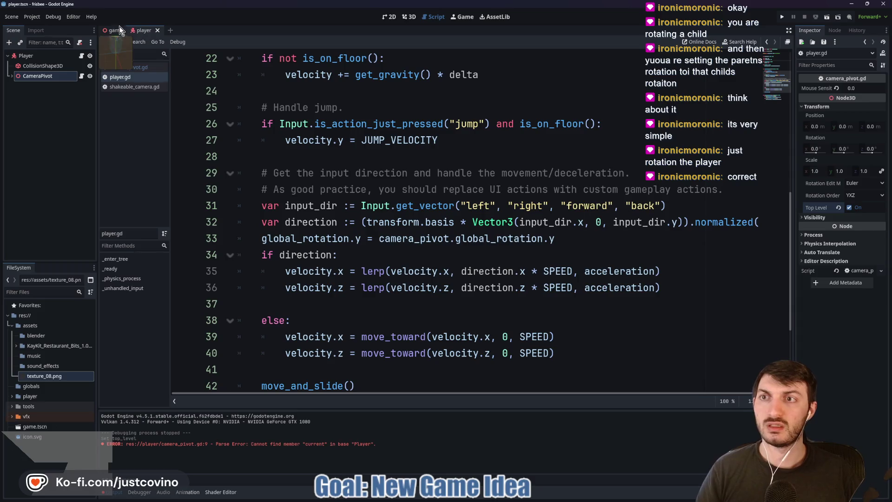
{"action": "key", "text": "F6"}
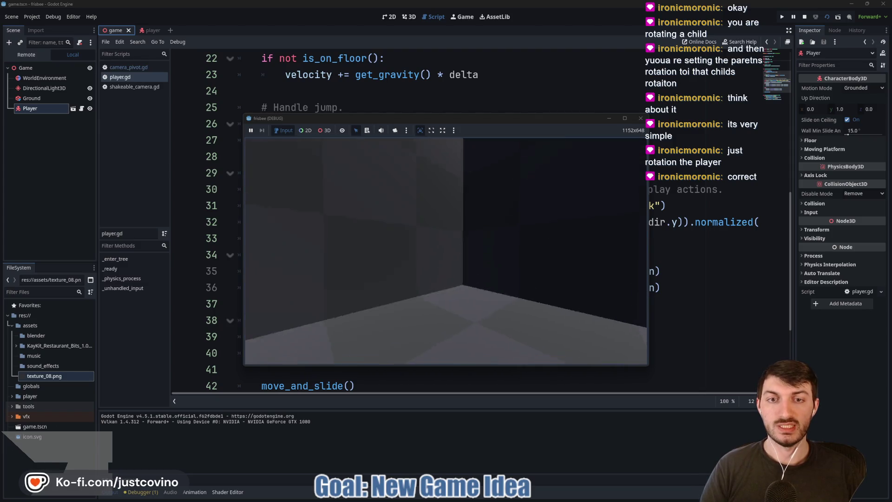
{"action": "key", "text": "Escape"}
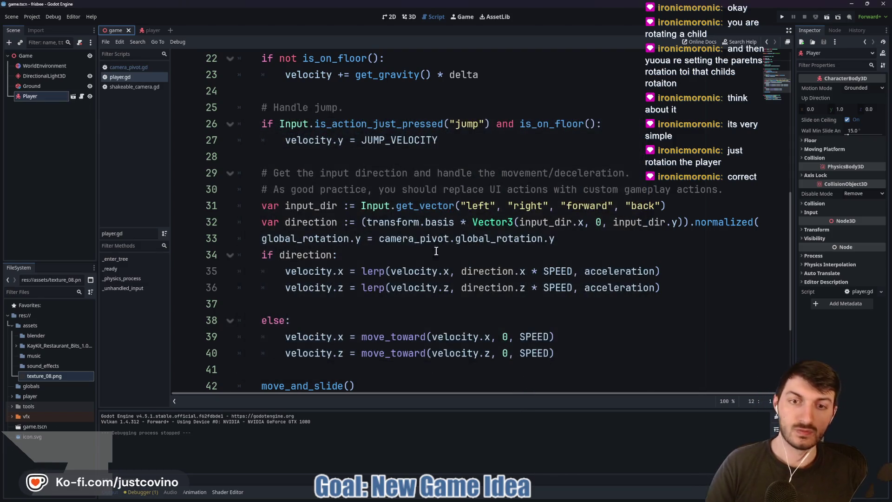
{"action": "left_click", "coordinate": [335, 154]}
{"action": "left_click", "coordinate": [146, 30]}
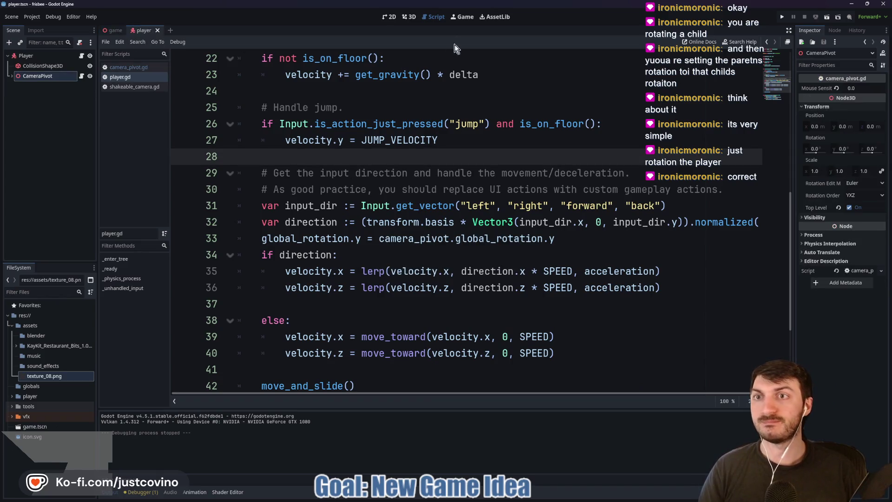
Step: Add a RayCast3D named TargetRay under the ShakeableCam node
{"action": "left_click", "coordinate": [11, 76]}
{"action": "left_click", "coordinate": [48, 96]}
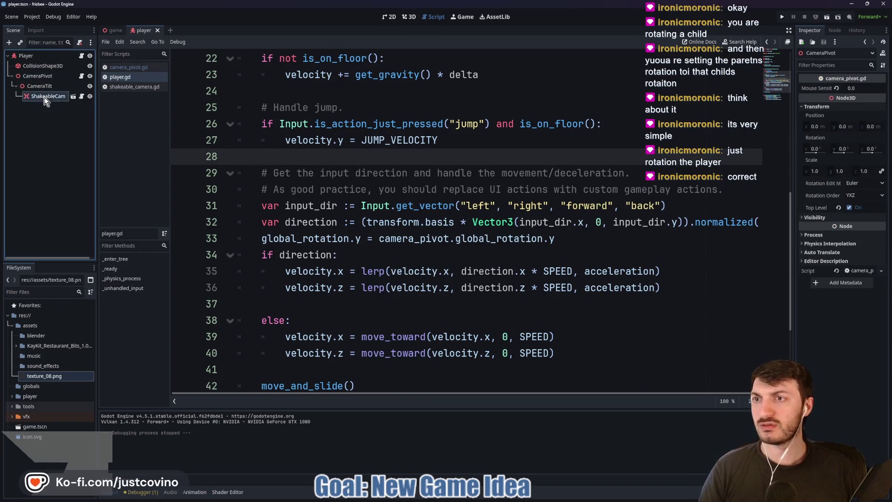
{"action": "left_click", "coordinate": [409, 16]}
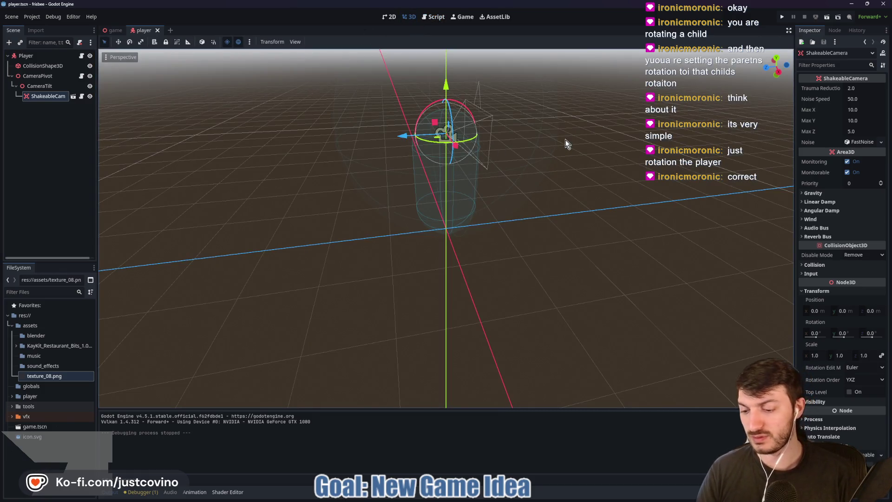
{"action": "key", "text": "ctrl+a"}
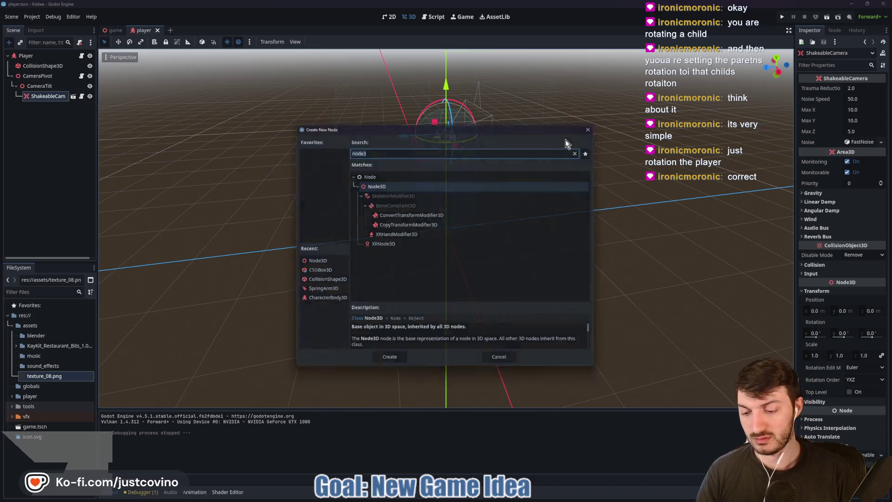
{"action": "type", "text": "ray"}
{"action": "key", "text": "Return"}
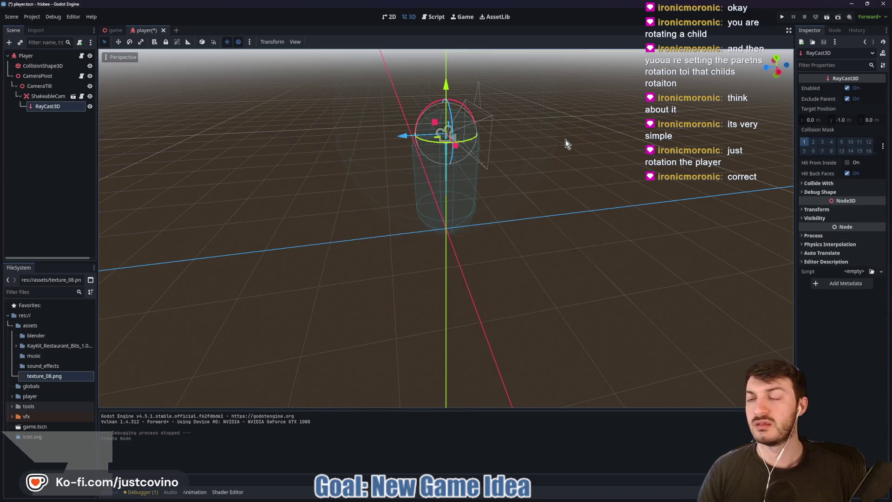
{"action": "double_click", "coordinate": [65, 107]}
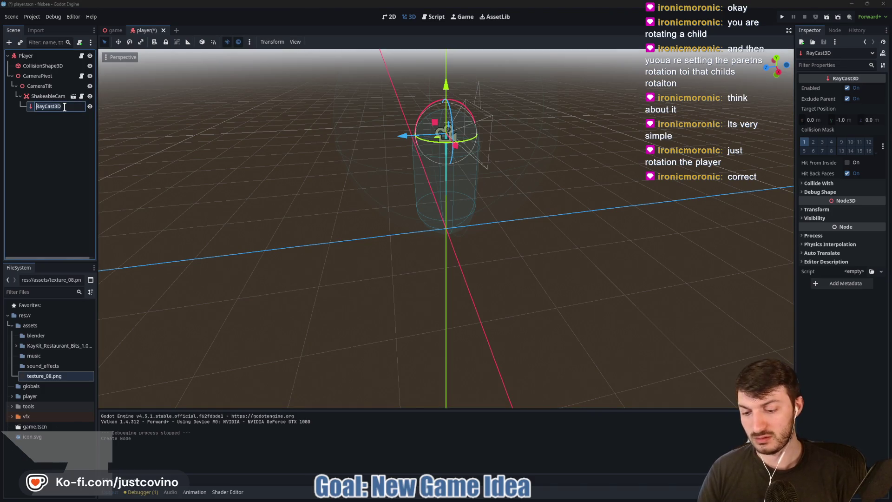
{"action": "type", "text": "y"}
{"action": "key", "text": "Return"}
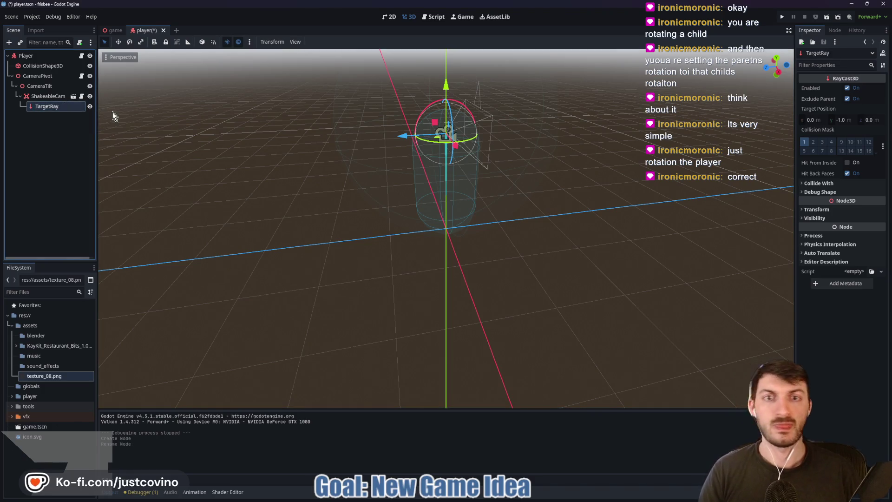
Step: Set TargetRay's target position to (0, 0, -10) and orbit to view it
{"action": "left_click", "coordinate": [844, 121]}
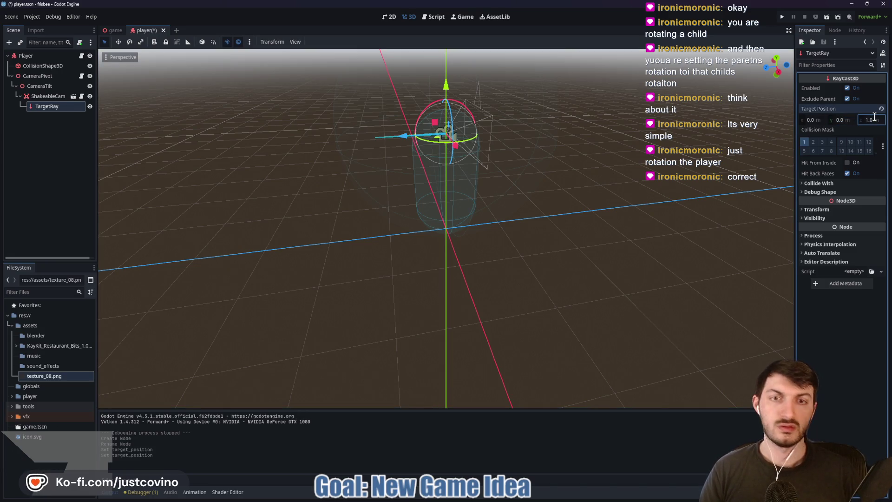
{"action": "scroll", "coordinate": [663, 166], "scroll_direction": "down", "scroll_amount": 4}
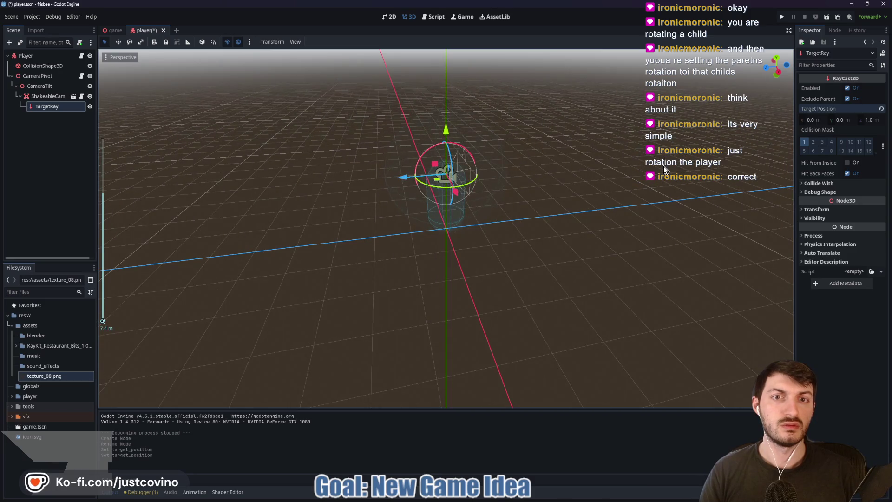
{"action": "left_click", "coordinate": [869, 120]}
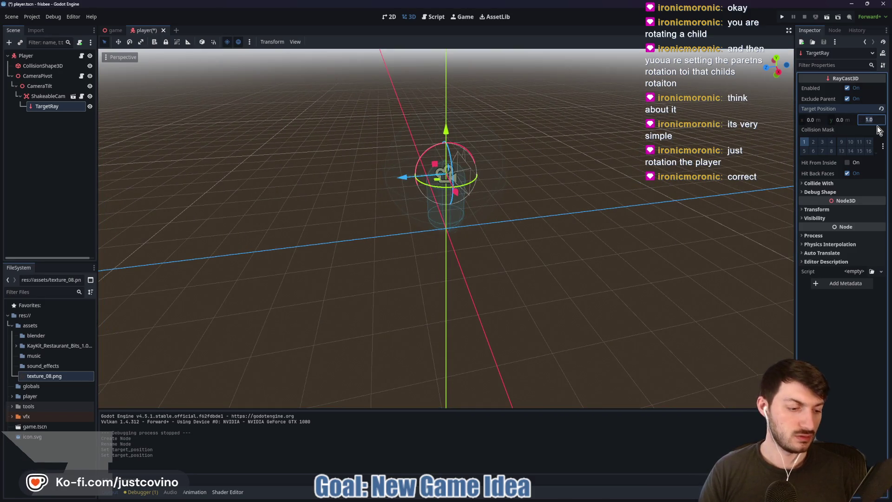
{"action": "type", "text": "-"}
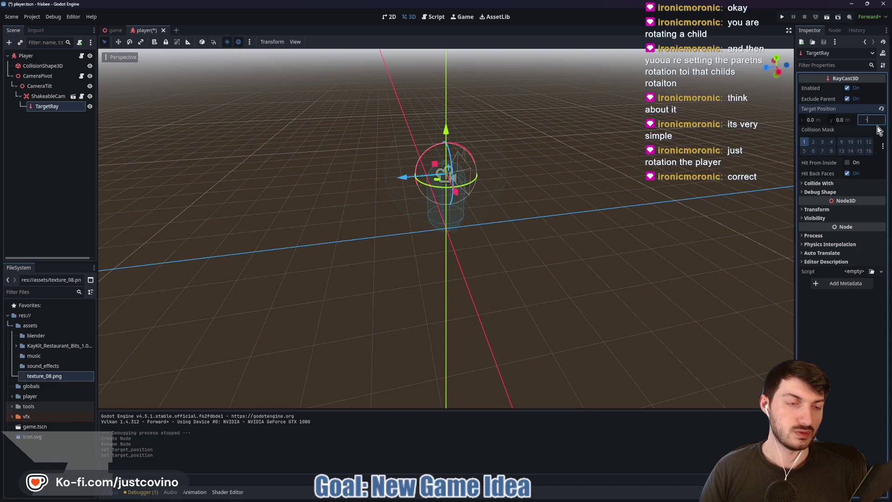
{"action": "key", "text": "Return"}
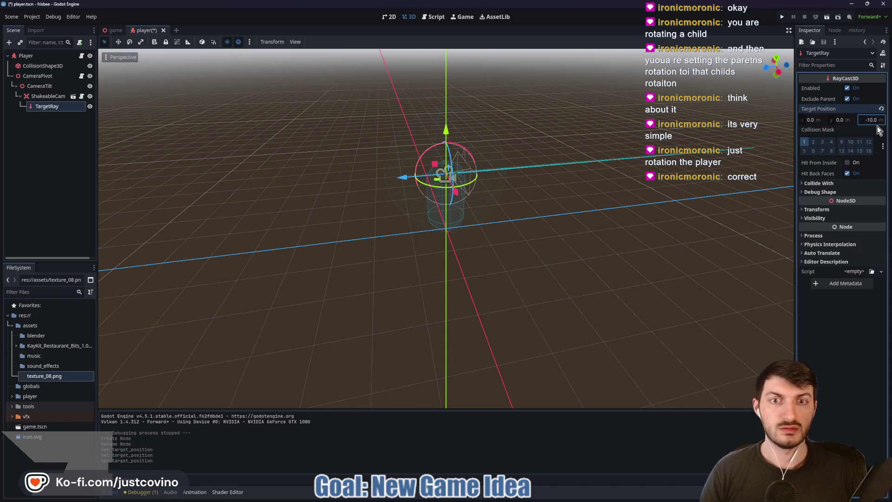
{"action": "left_click_drag", "start_coordinate": [625, 195], "coordinate": [653, 189]}
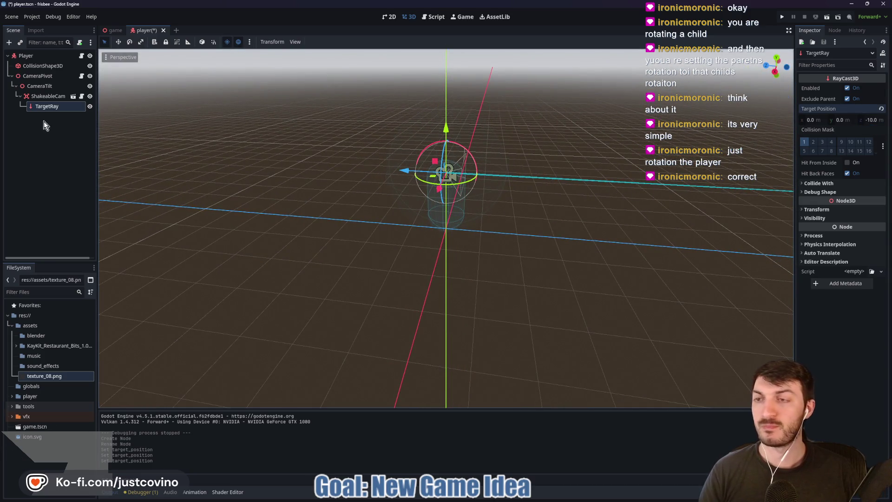
{"action": "left_click", "coordinate": [33, 99]}
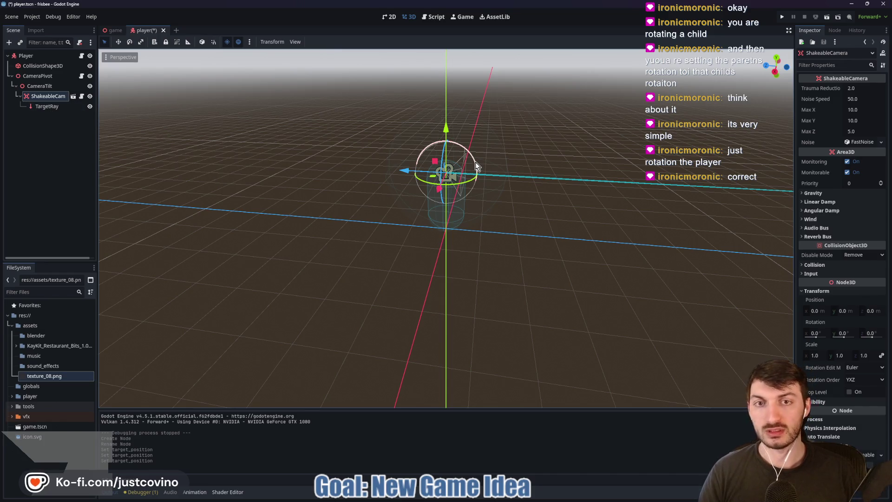
Step: Add a TextureRect named Reticle under ShakeableCam
{"action": "key", "text": "ctrl+a"}
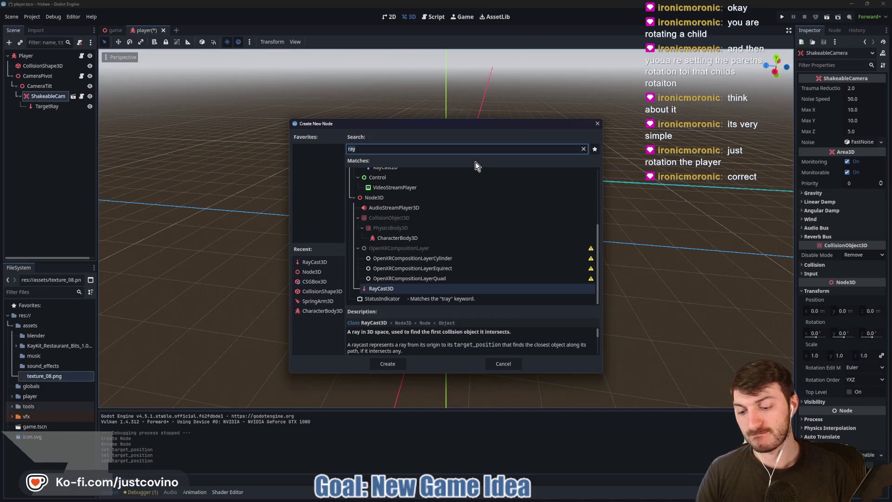
{"action": "type", "text": "texture"}
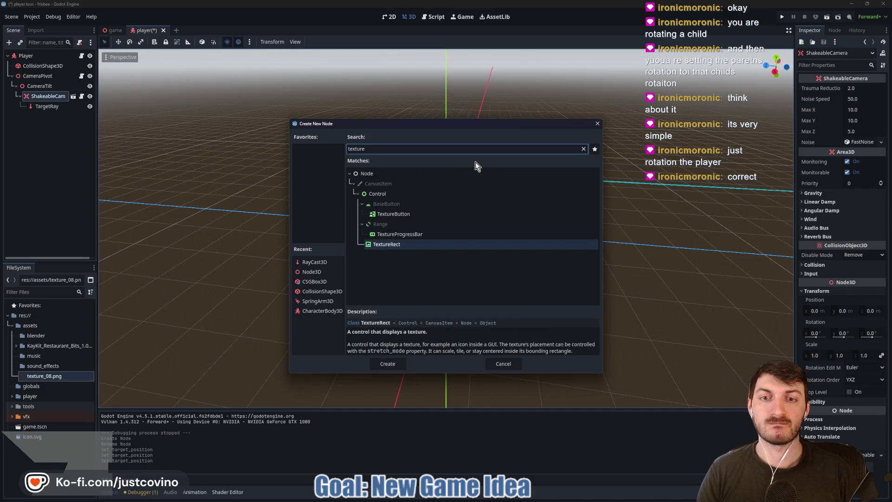
{"action": "key", "text": "Return"}
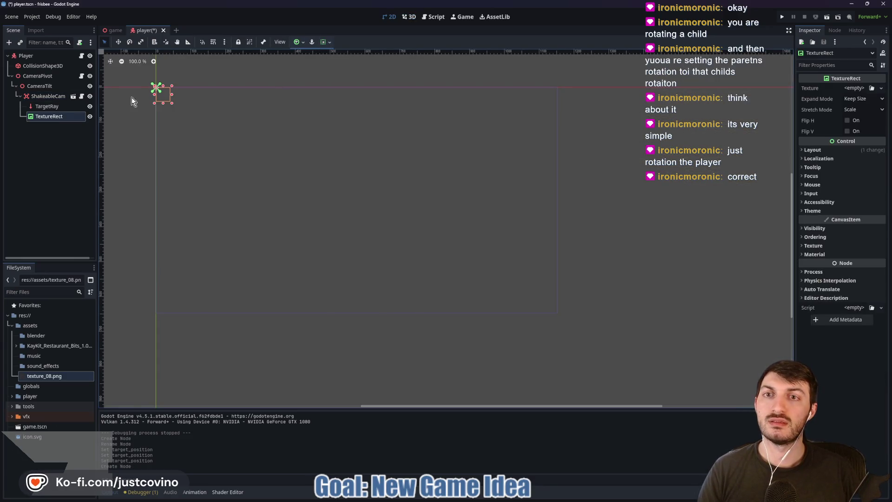
{"action": "double_click", "coordinate": [63, 117]}
{"action": "type", "text": "Reti"}
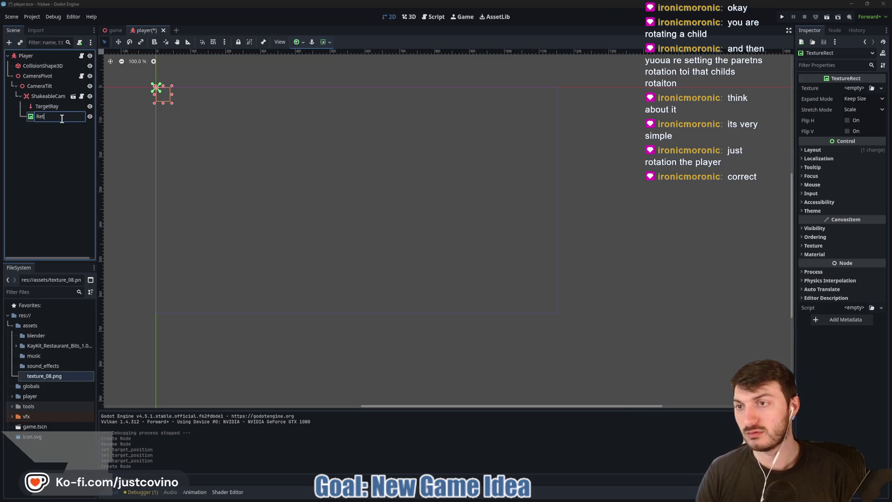
{"action": "type", "text": "cle"}
{"action": "key", "text": "Return"}
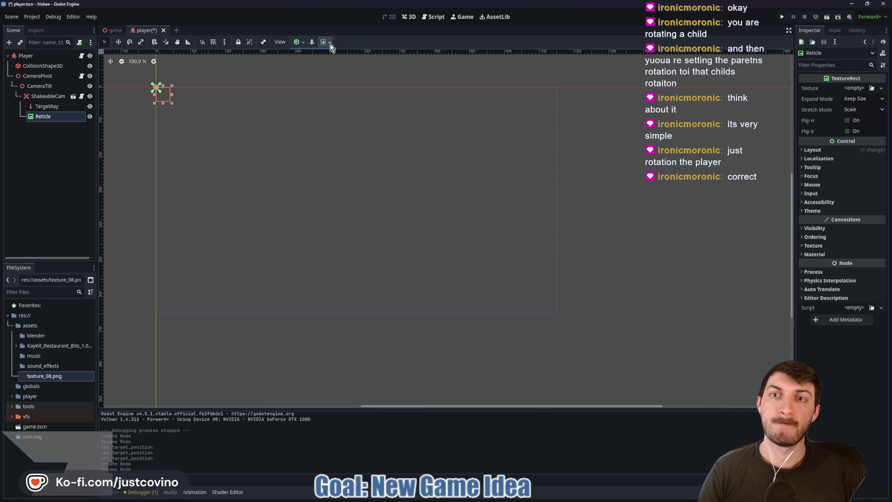
Step: Anchor the Reticle to the screen centre and open its empty Texture field's options
{"action": "left_click", "coordinate": [330, 42]}
{"action": "left_click", "coordinate": [340, 69]}
{"action": "left_click", "coordinate": [340, 108]}
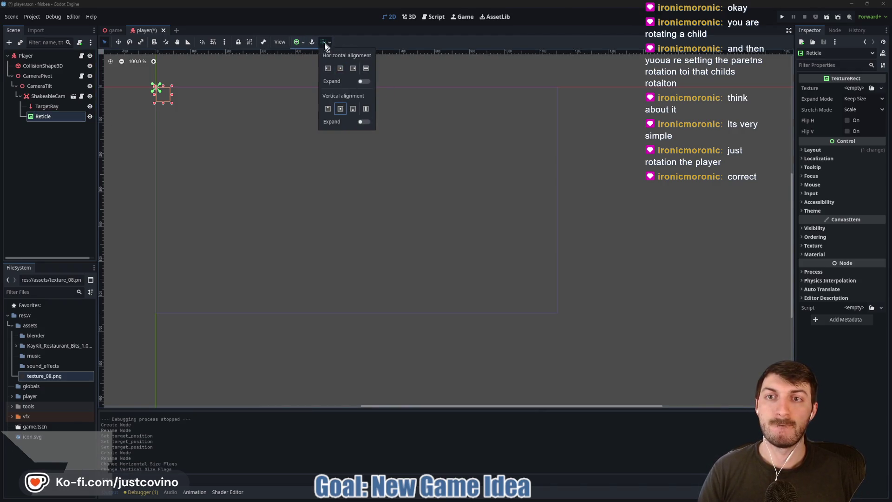
{"action": "left_click", "coordinate": [298, 42]}
{"action": "left_click", "coordinate": [314, 83]}
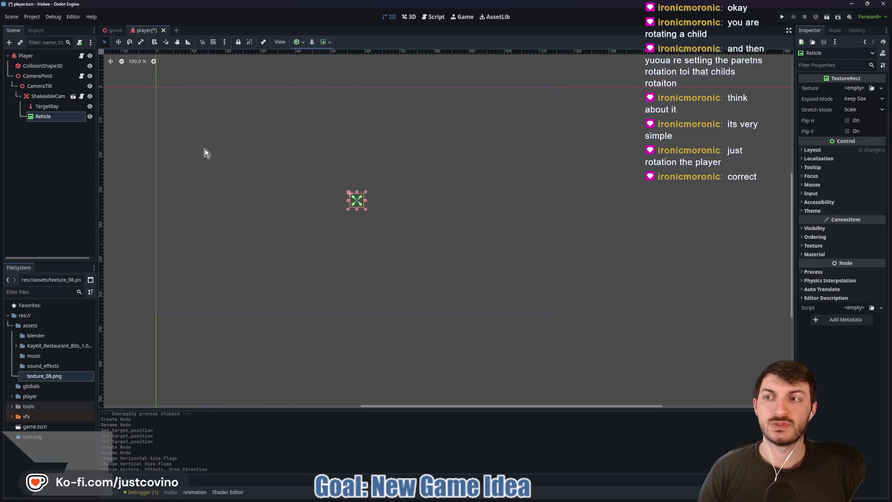
{"action": "left_click", "coordinate": [854, 89]}
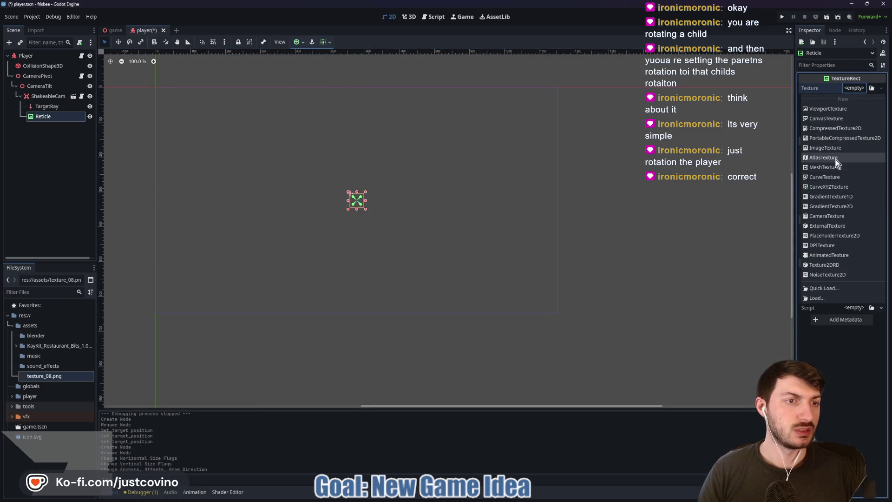
Step: Give the Reticle a radial GradientTexture2D with white centred and snapped fill points
{"action": "left_click", "coordinate": [837, 206]}
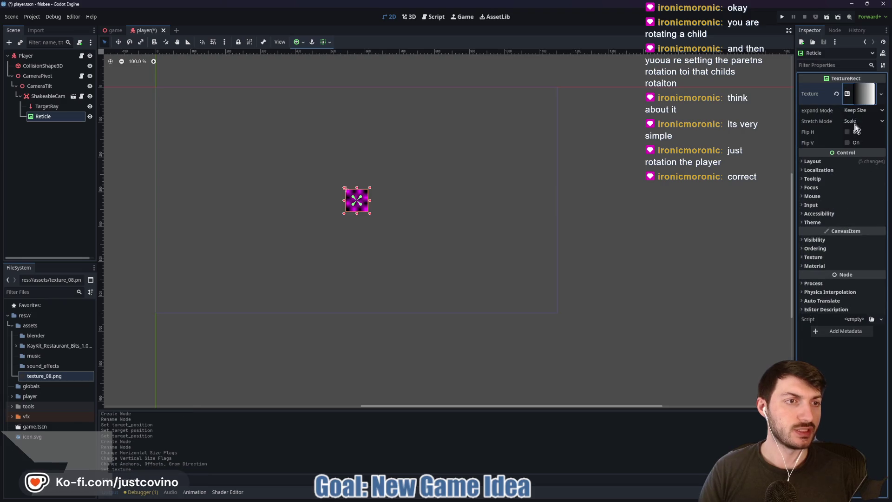
{"action": "scroll", "coordinate": [358, 228], "scroll_direction": "up", "scroll_amount": 4}
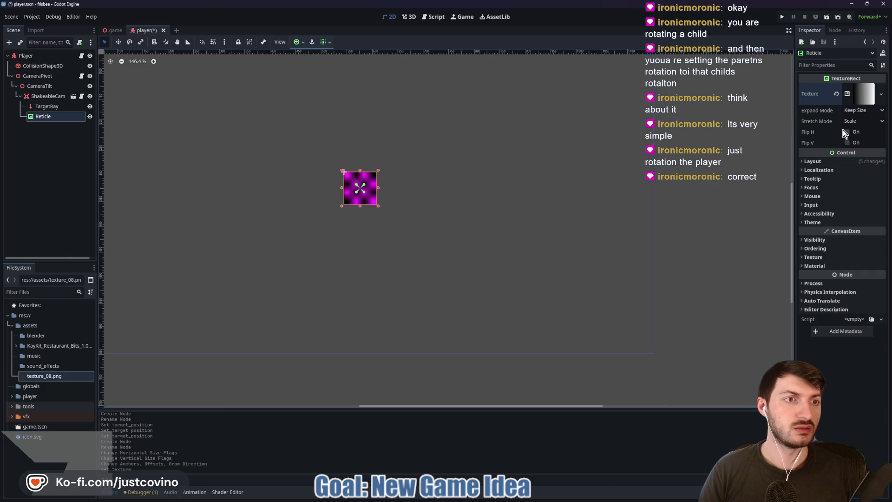
{"action": "left_click", "coordinate": [866, 91]}
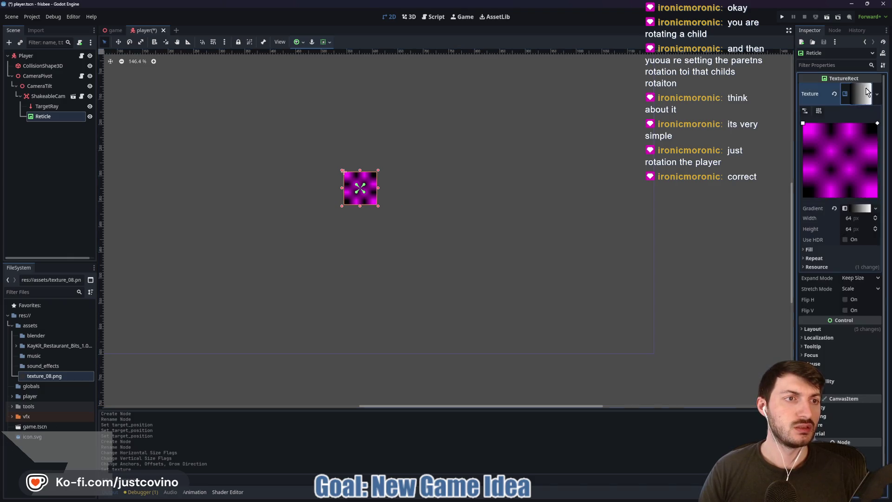
{"action": "left_click", "coordinate": [828, 249]}
{"action": "left_click", "coordinate": [877, 258]}
{"action": "left_click", "coordinate": [860, 280]}
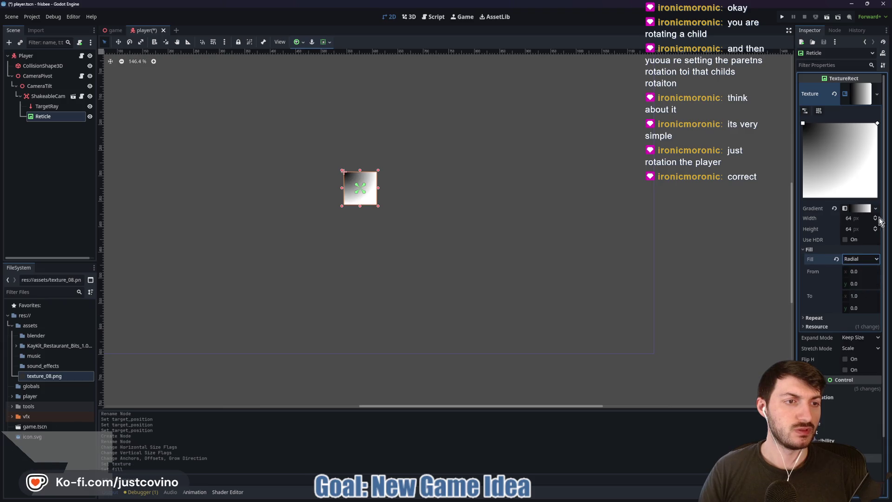
{"action": "left_click", "coordinate": [860, 209]}
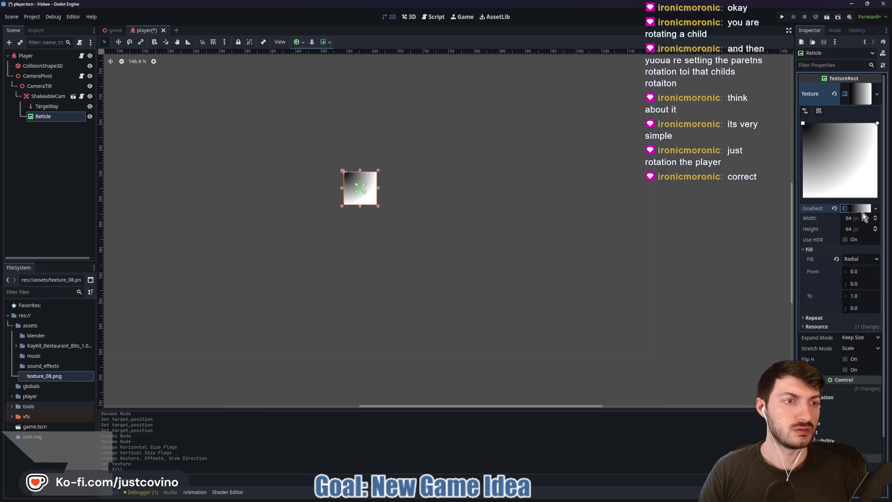
{"action": "mouse_move", "coordinate": [853, 238]}
{"action": "left_mouse_down"}
{"action": "mouse_move", "coordinate": [823, 239]}
{"action": "mouse_move", "coordinate": [855, 239]}
{"action": "left_mouse_up"}
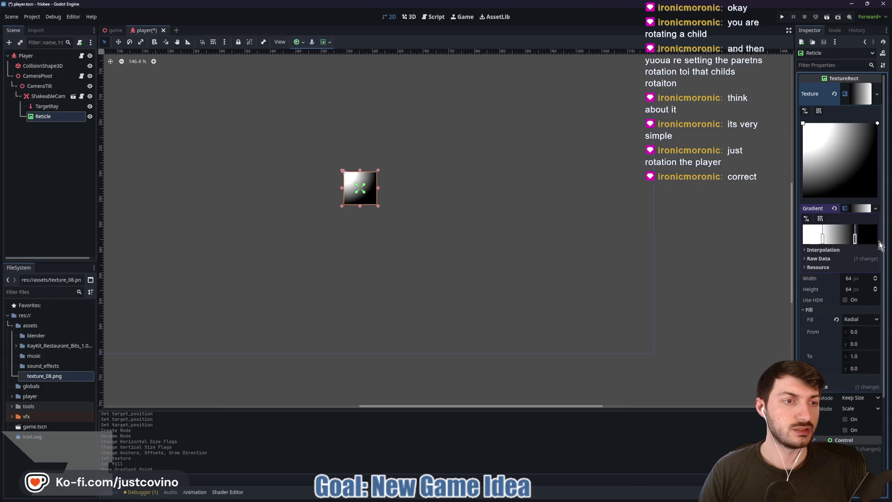
{"action": "left_click_drag", "start_coordinate": [804, 123], "coordinate": [840, 160]}
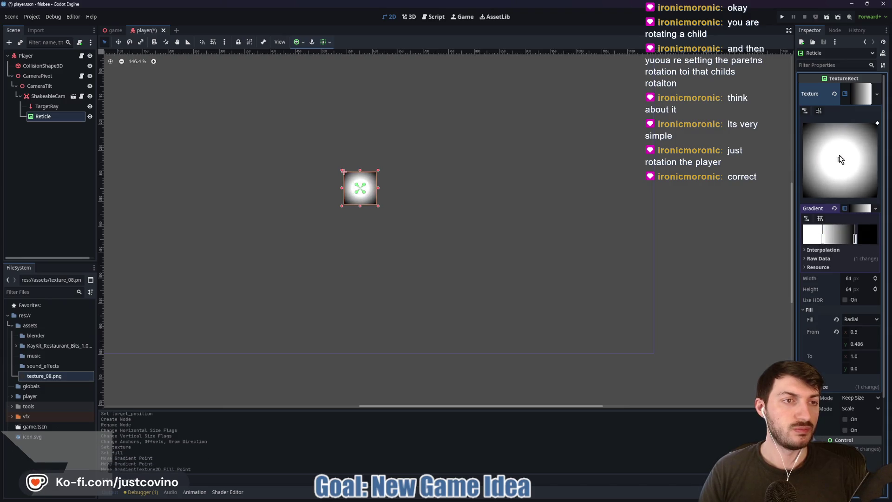
{"action": "left_click", "coordinate": [818, 112]}
{"action": "left_click", "coordinate": [839, 162]}
{"action": "left_click_drag", "start_coordinate": [877, 125], "coordinate": [856, 147]}
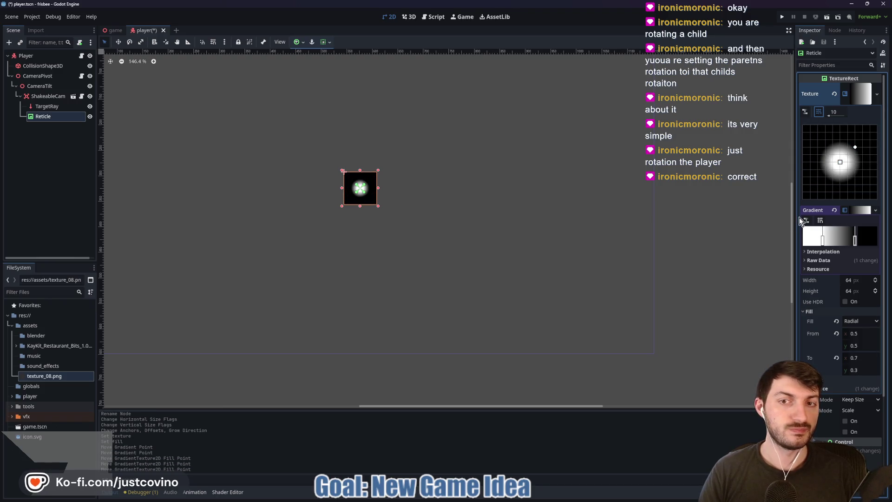
Step: Make the outer colour transparent, set Constant interpolation, shrink the dot, and save
{"action": "left_click", "coordinate": [867, 239]}
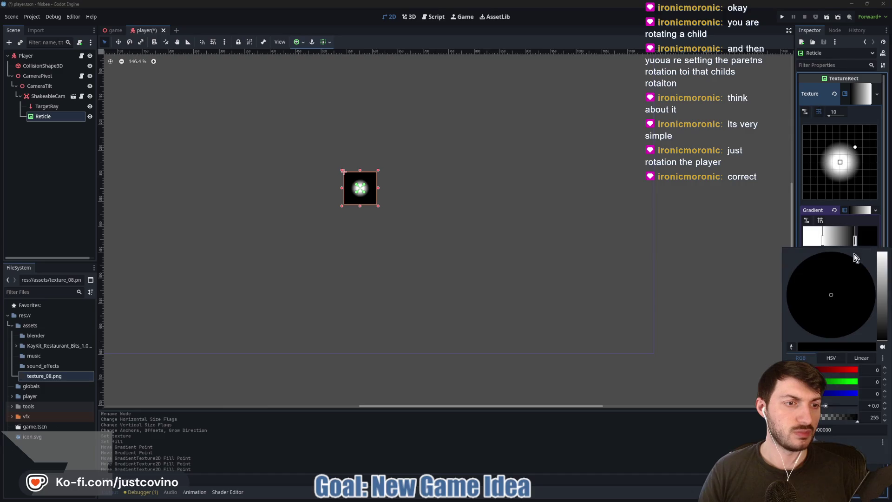
{"action": "left_click_drag", "start_coordinate": [843, 420], "coordinate": [789, 420]}
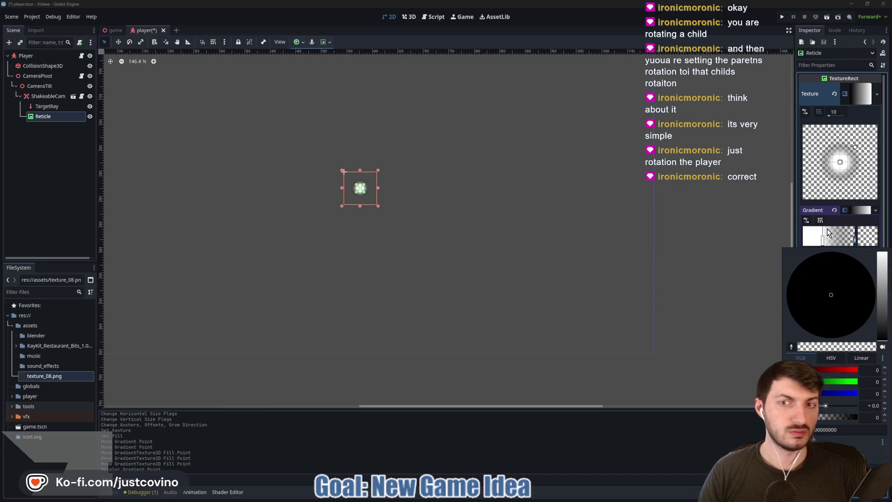
{"action": "left_click", "coordinate": [857, 216]}
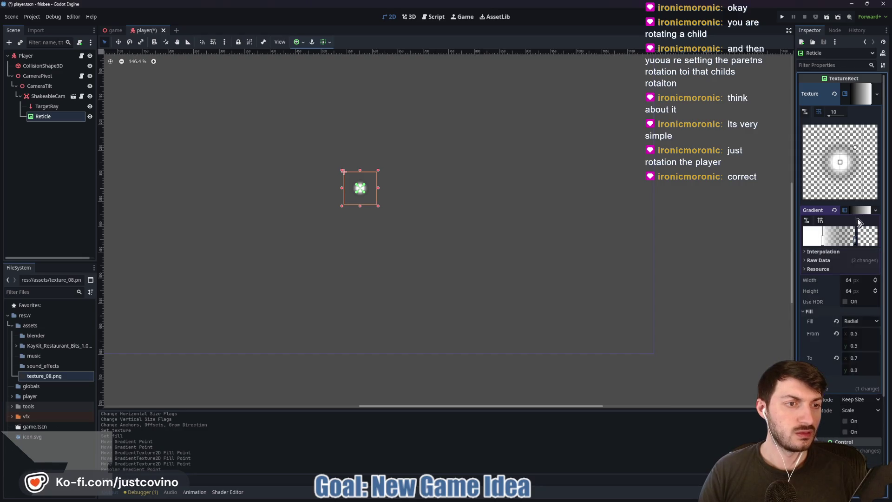
{"action": "left_click", "coordinate": [821, 251]}
{"action": "left_click", "coordinate": [853, 262]}
{"action": "left_click", "coordinate": [859, 283]}
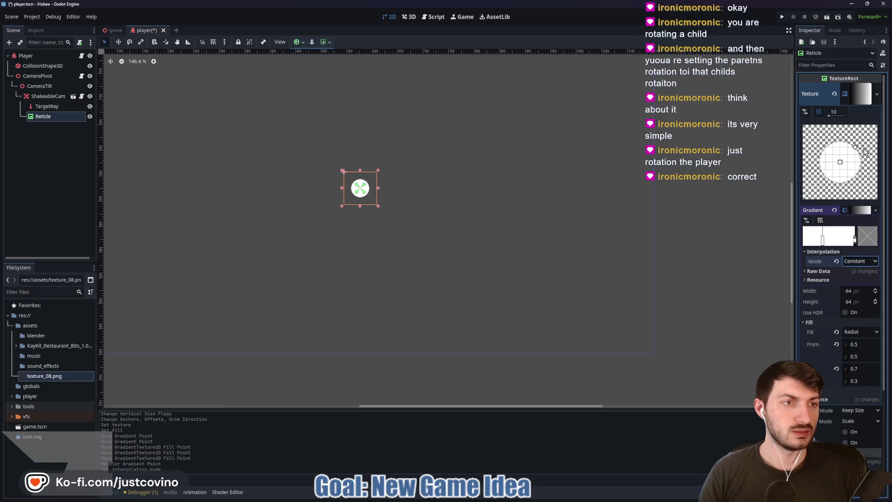
{"action": "left_click_drag", "start_coordinate": [855, 148], "coordinate": [848, 154]}
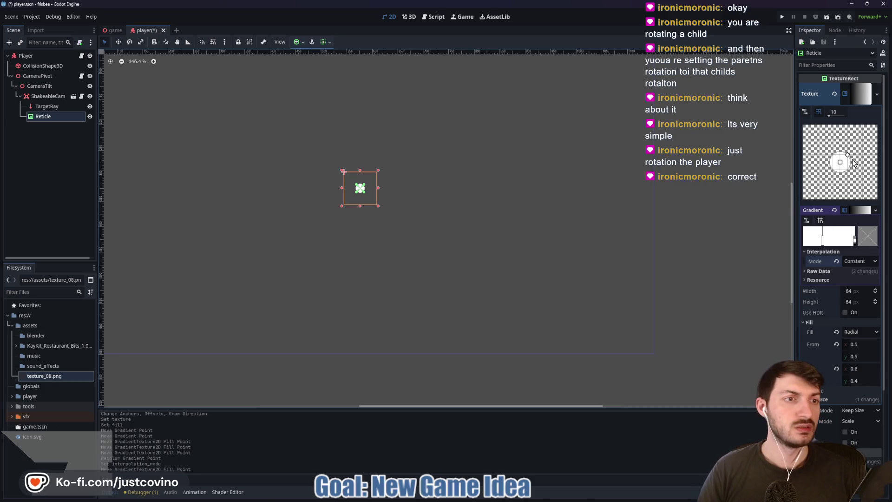
{"action": "key", "text": "ctrl+s"}
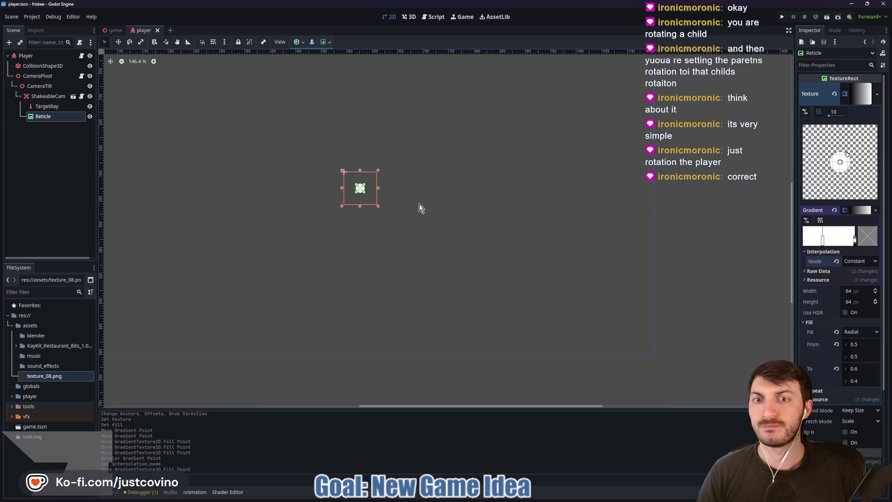
{"action": "left_click", "coordinate": [113, 30]}
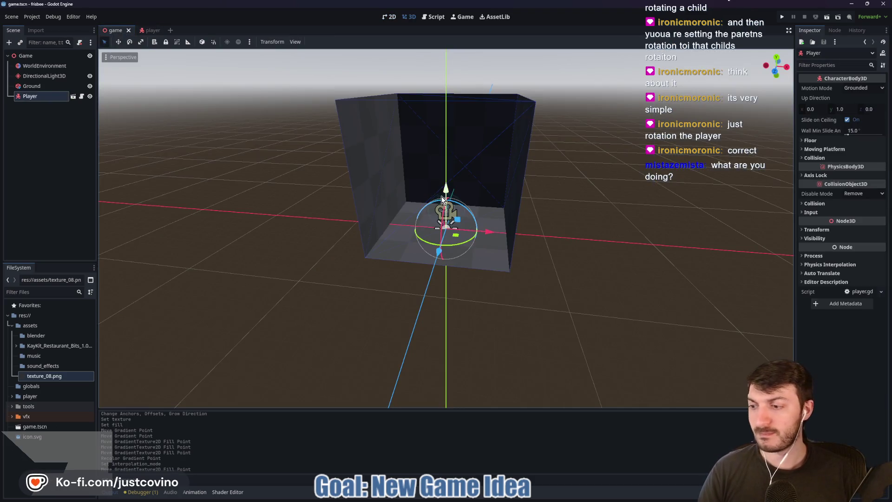
{"action": "key", "text": "F5"}
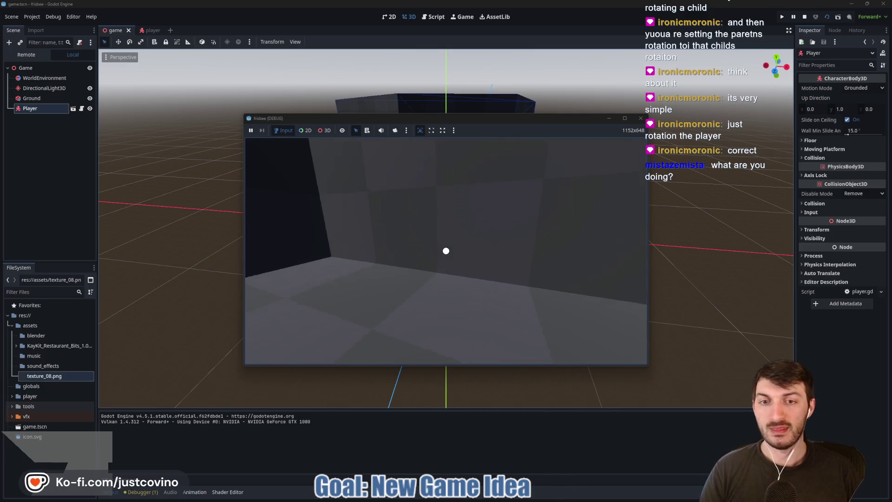
{"action": "key", "text": "Escape"}
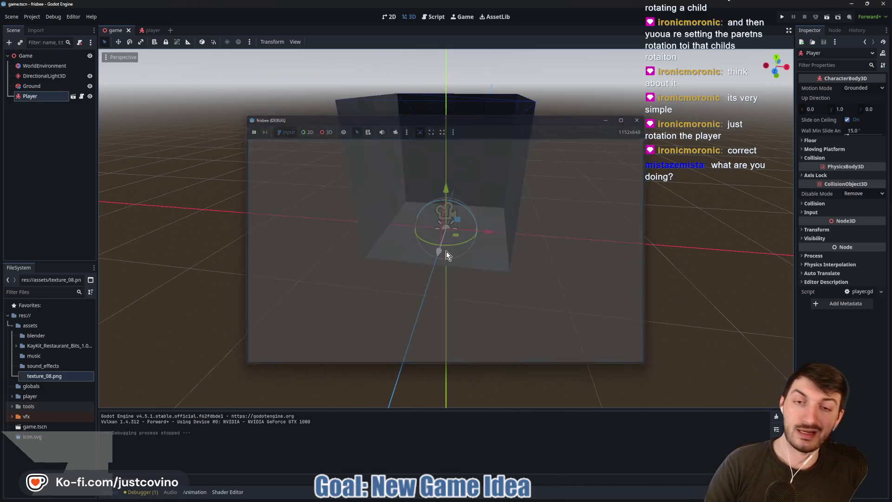
{"action": "left_click", "coordinate": [31, 86]}
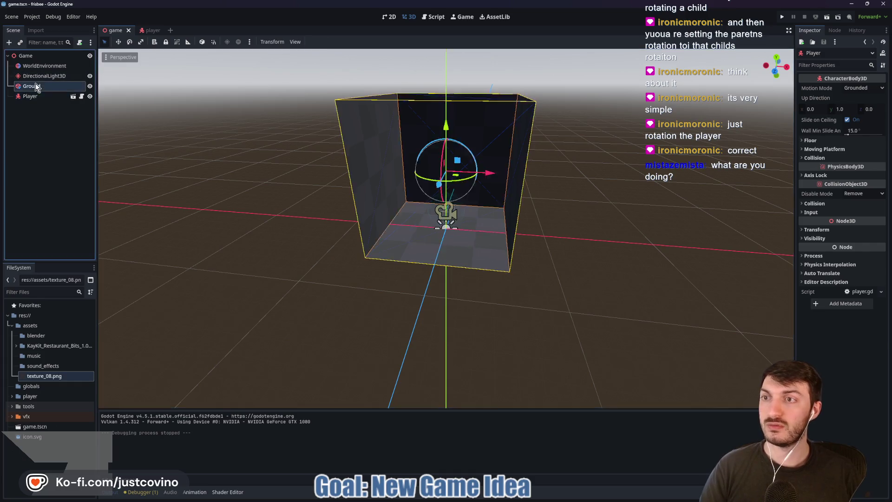
Step: Resize the Ground CSGBox3D to 50 by 50 and save the game scene
{"action": "left_click", "coordinate": [823, 98]}
{"action": "type", "text": "20"}
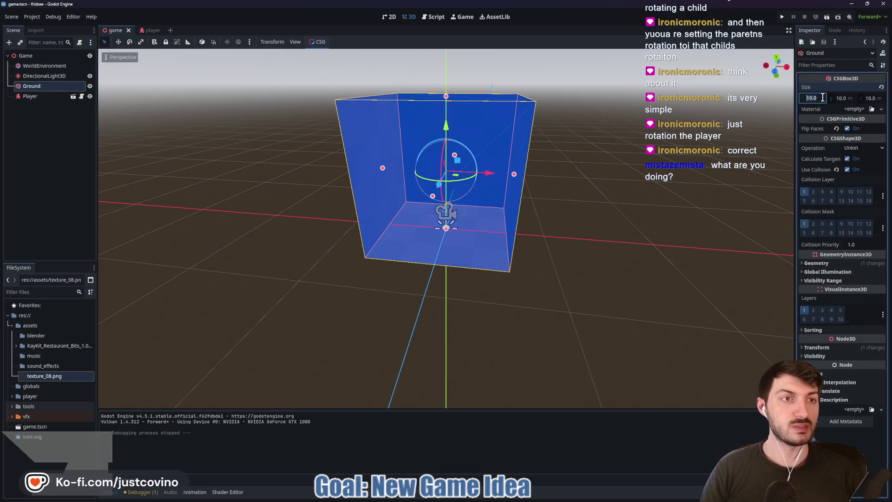
{"action": "key", "text": "Tab"}
{"action": "key", "text": "Tab"}
{"action": "type", "text": "20"}
{"action": "key", "text": "Return"}
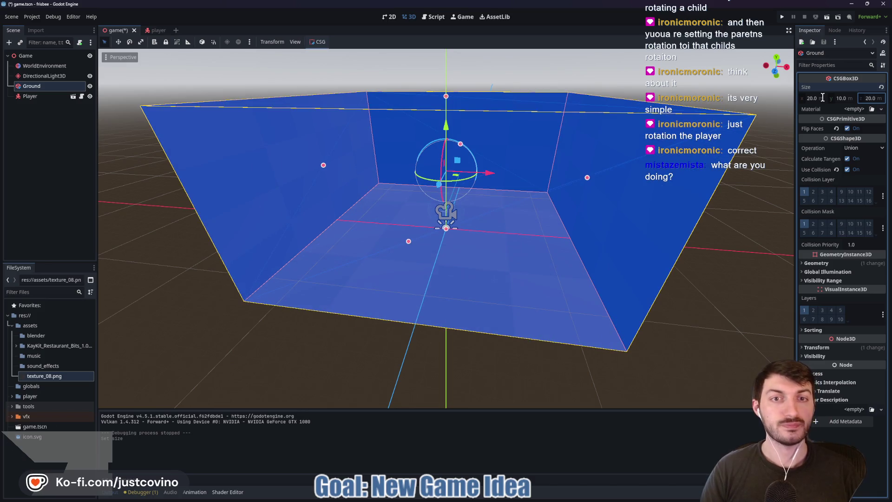
{"action": "left_click_drag", "start_coordinate": [657, 184], "coordinate": [627, 181]}
{"action": "left_click", "coordinate": [813, 99]}
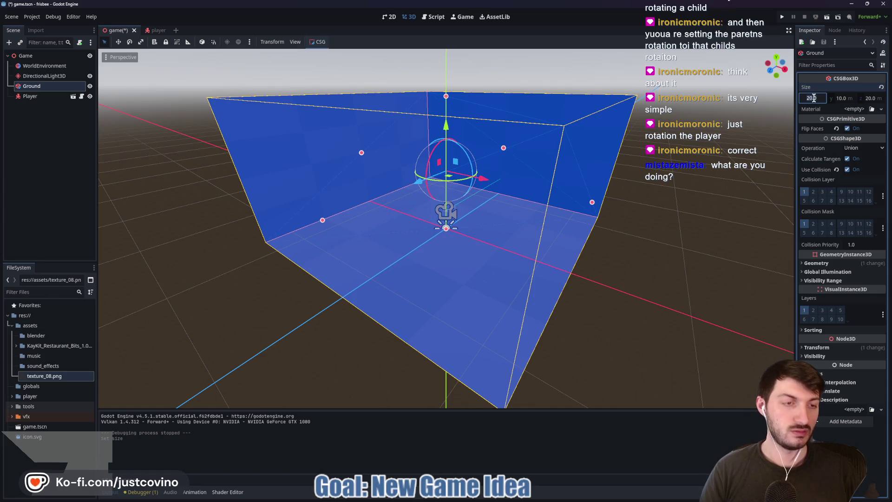
{"action": "type", "text": "50"}
{"action": "key", "text": "Tab"}
{"action": "key", "text": "Tab"}
{"action": "type", "text": "50"}
{"action": "key", "text": "Return"}
{"action": "key", "text": "ctrl+s"}
Step: Test-run the game on the larger ground, stop it, and start a new empty scene
{"action": "mouse_move", "coordinate": [591, 239]}
{"action": "left_mouse_down"}
{"action": "mouse_move", "coordinate": [563, 229]}
{"action": "mouse_move", "coordinate": [619, 202]}
{"action": "left_mouse_up"}
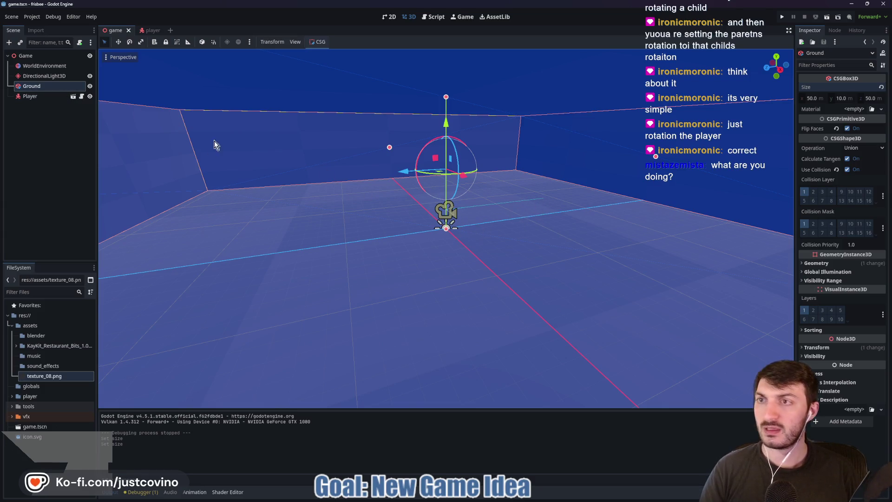
{"action": "key", "text": "F5"}
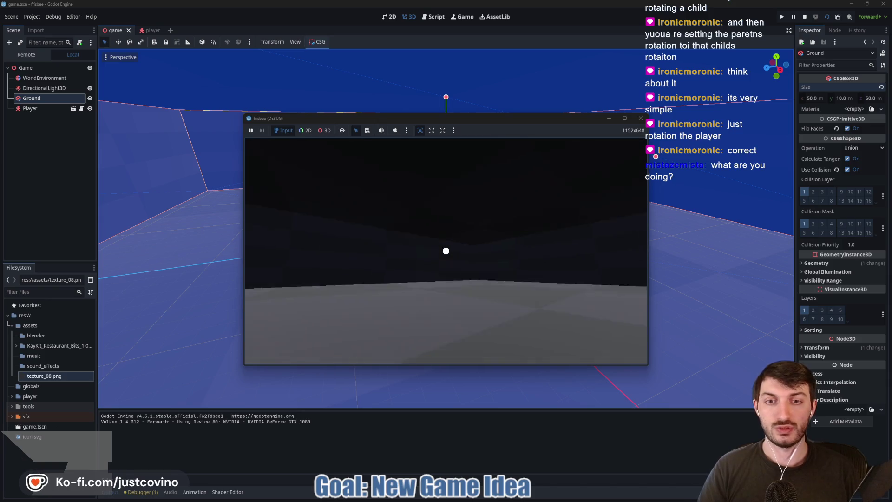
{"action": "key", "text": "Escape"}
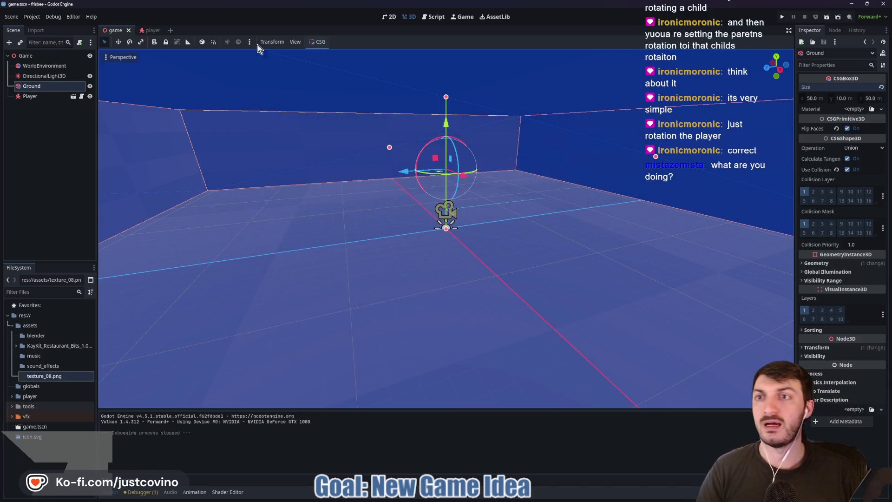
{"action": "left_click", "coordinate": [170, 31]}
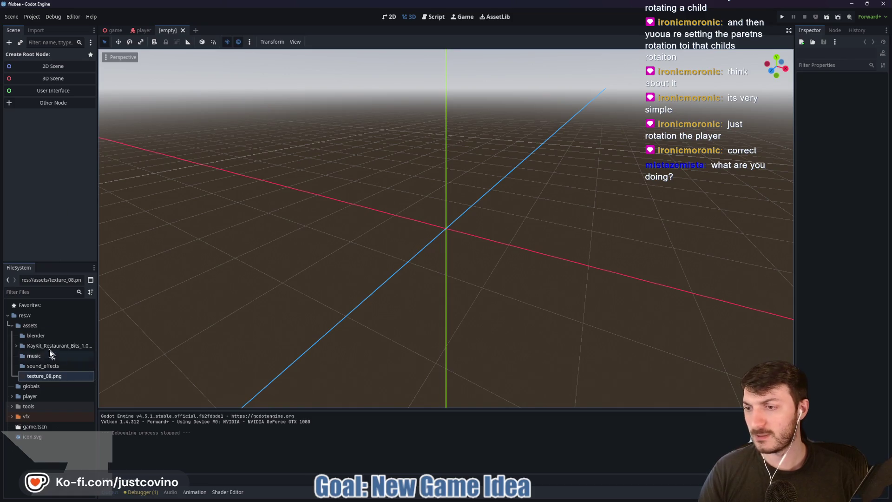
Step: Collapse assets, expand player, and add a new folder named items inside player
{"action": "double_click", "coordinate": [29, 325]}
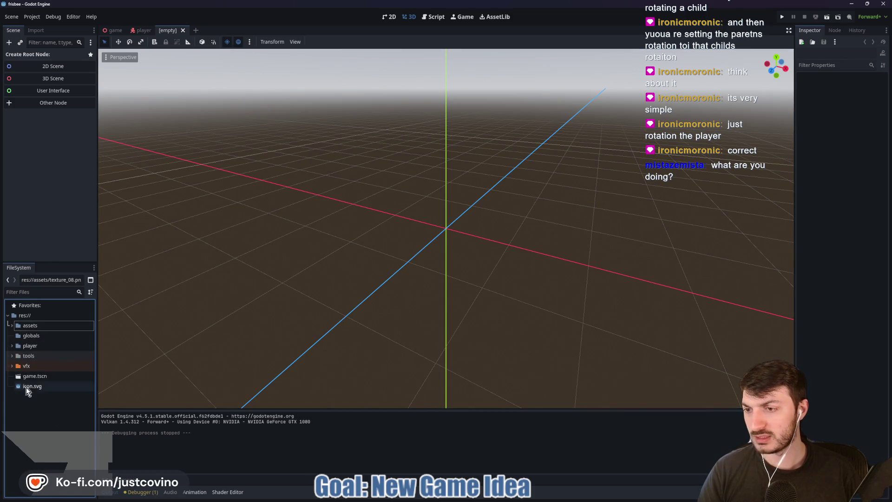
{"action": "double_click", "coordinate": [26, 347]}
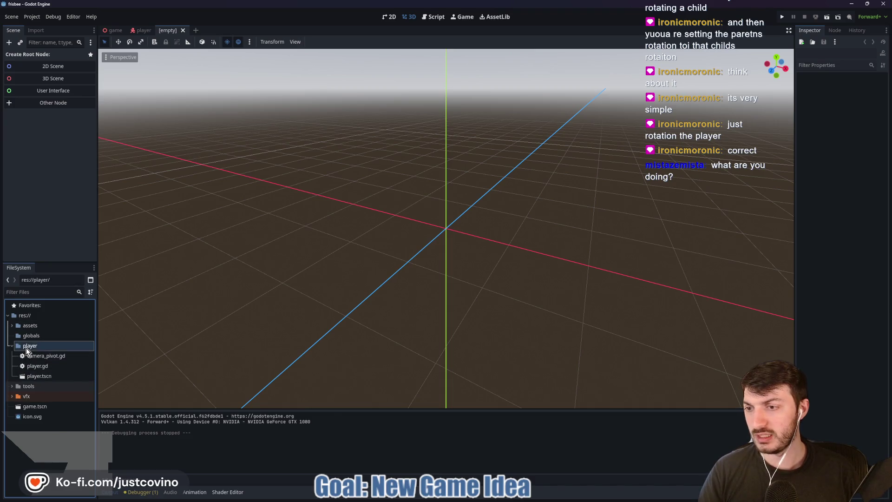
{"action": "right_click", "coordinate": [26, 348]}
{"action": "mouse_move", "coordinate": [48, 354]}
{"action": "left_click", "coordinate": [135, 353]}
{"action": "type", "text": "l"}
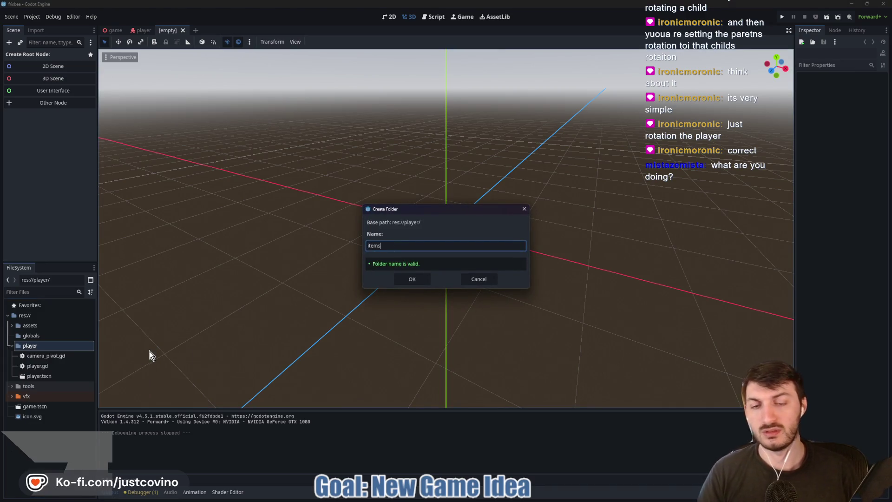
{"action": "left_click", "coordinate": [411, 279]}
{"action": "left_click", "coordinate": [40, 357]}
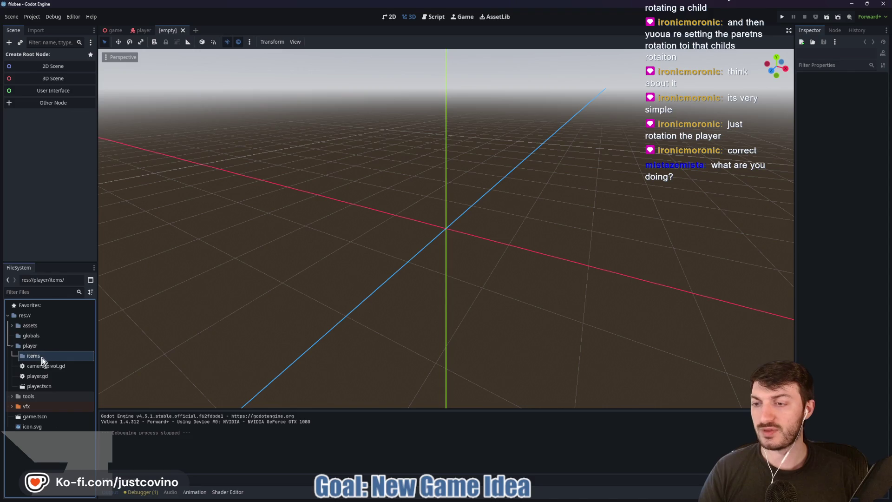
Step: Create pizza.tscn in player/items with a RigidBody3D root node named Pizza
{"action": "right_click", "coordinate": [42, 358]}
{"action": "mouse_move", "coordinate": [66, 354]}
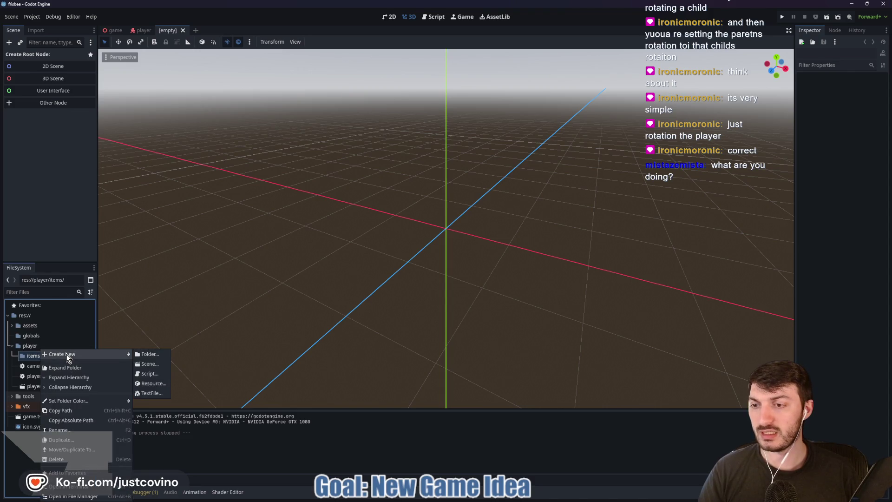
{"action": "left_click", "coordinate": [150, 364]}
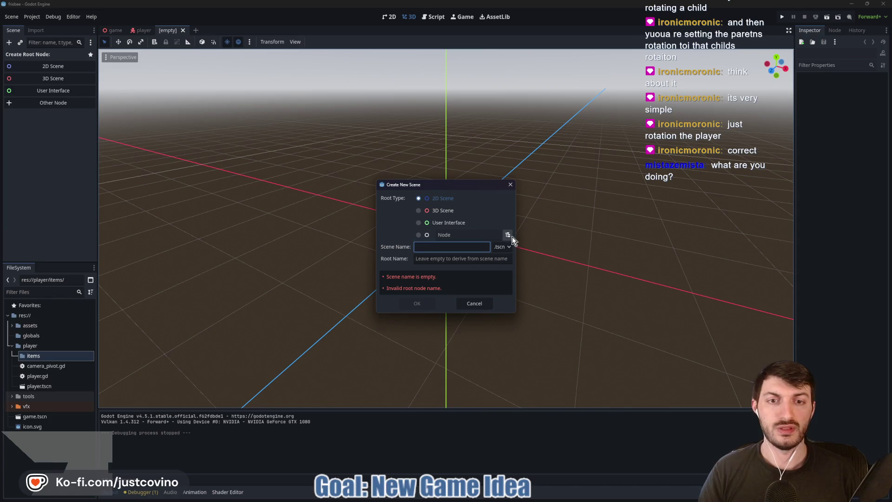
{"action": "left_click", "coordinate": [418, 235]}
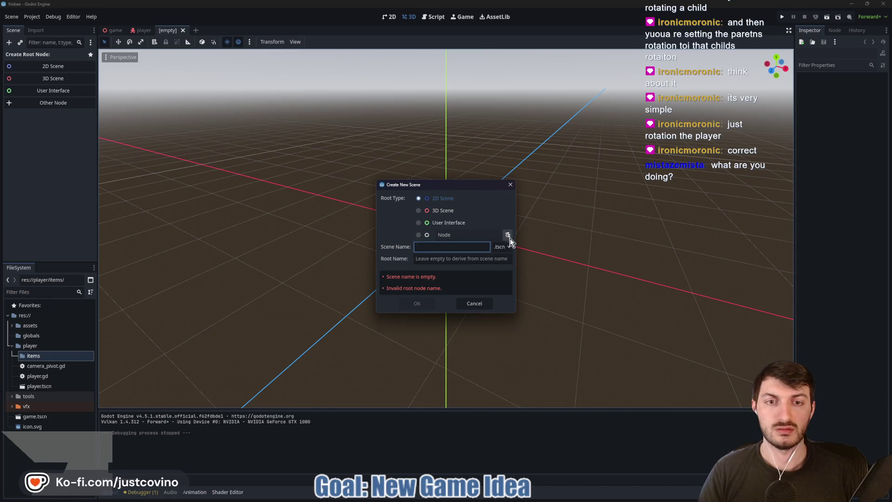
{"action": "left_click", "coordinate": [508, 234]}
{"action": "type", "text": "rigid"}
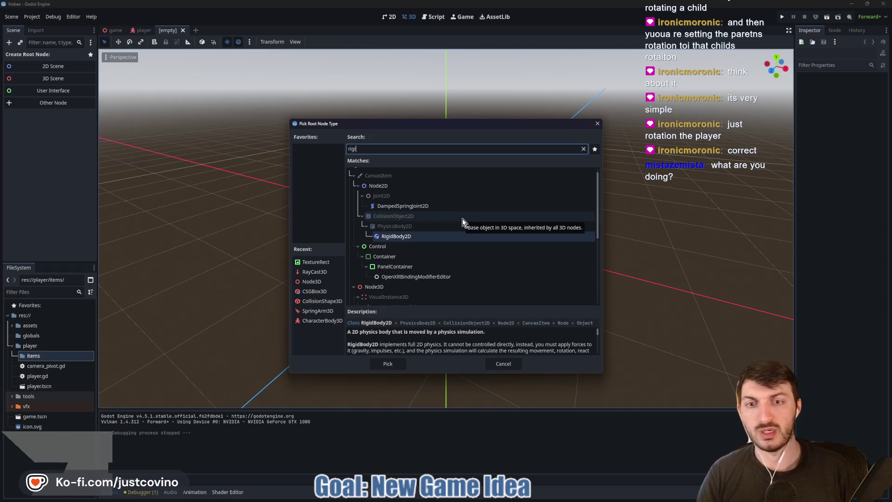
{"action": "type", "text": "body"}
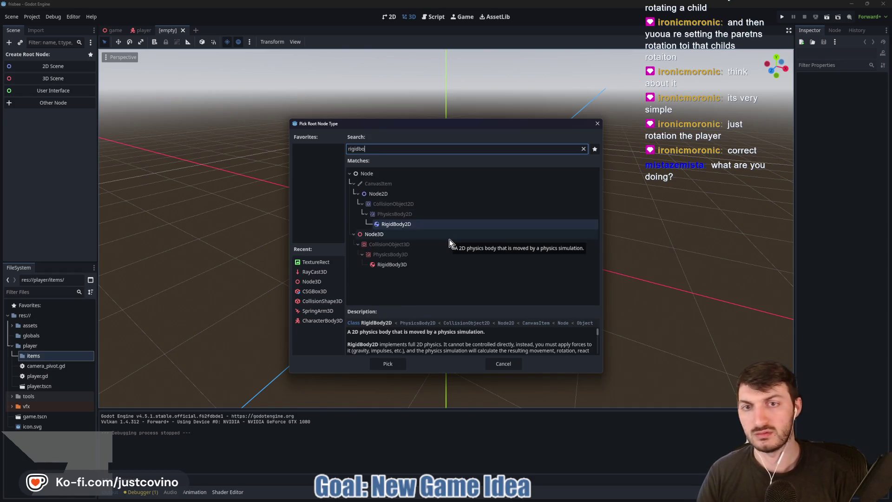
{"action": "left_click", "coordinate": [405, 265]}
{"action": "left_click", "coordinate": [388, 363]}
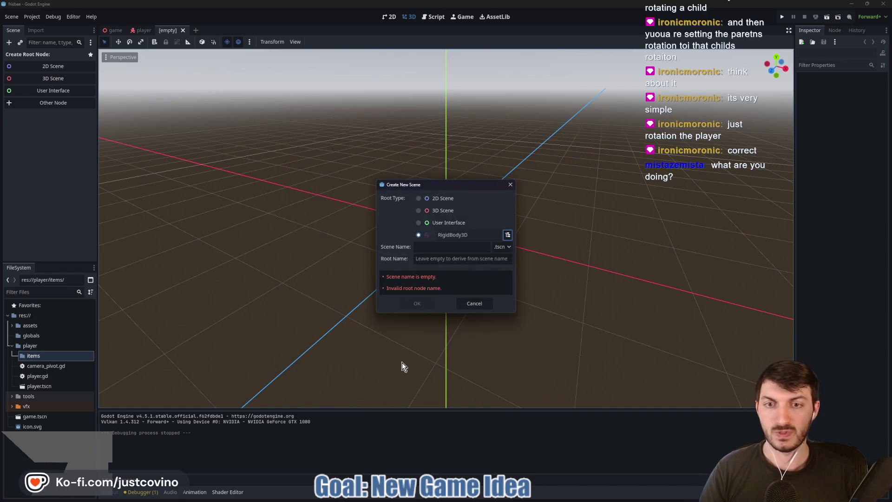
{"action": "left_click", "coordinate": [429, 246]}
{"action": "type", "text": "pizza"}
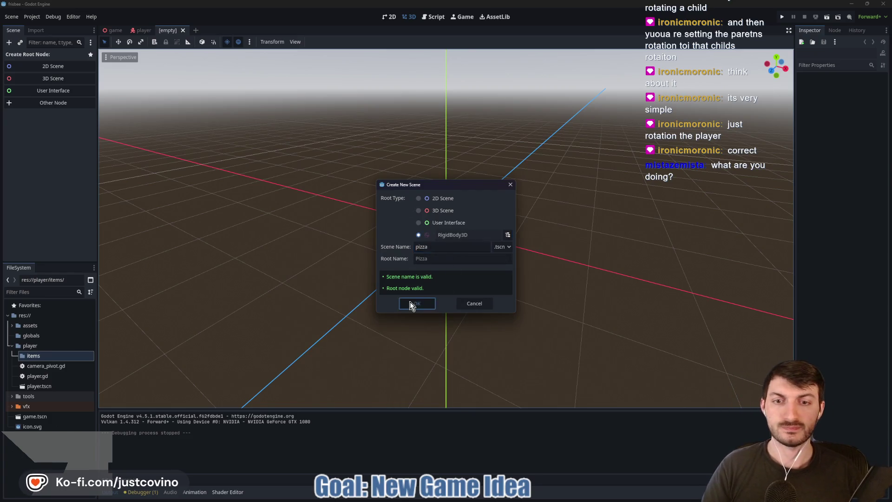
{"action": "left_click", "coordinate": [409, 302]}
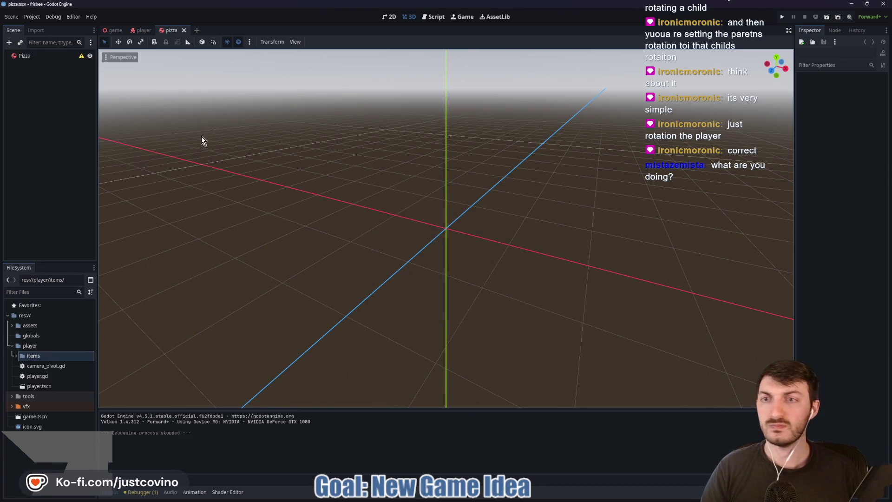
Step: Select Pizza and expand assets > KayKit_Restaurant_Bits > fbx in the FileSystem dock
{"action": "left_click", "coordinate": [60, 56]}
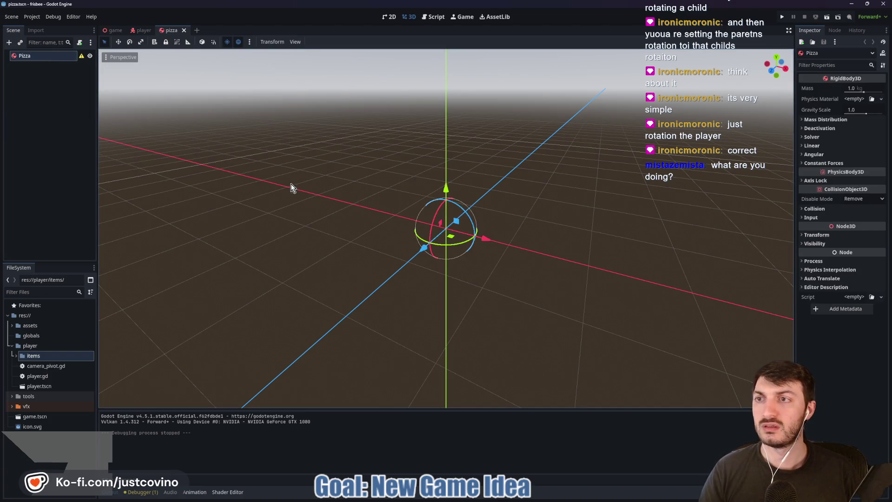
{"action": "left_click", "coordinate": [12, 325]}
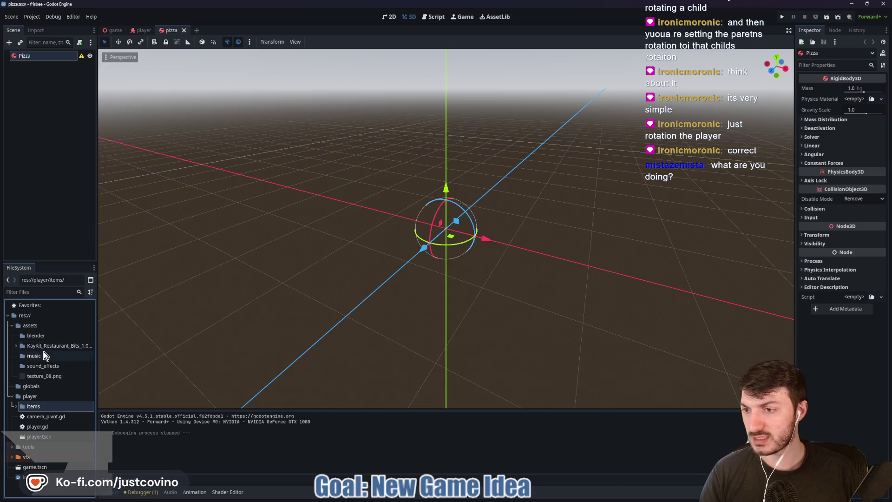
{"action": "left_click", "coordinate": [16, 346]}
{"action": "left_click", "coordinate": [29, 377]}
Step: Scroll through the KayKit fbx models looking for a pizza model
{"action": "scroll", "coordinate": [65, 385], "scroll_direction": "down", "scroll_amount": 5}
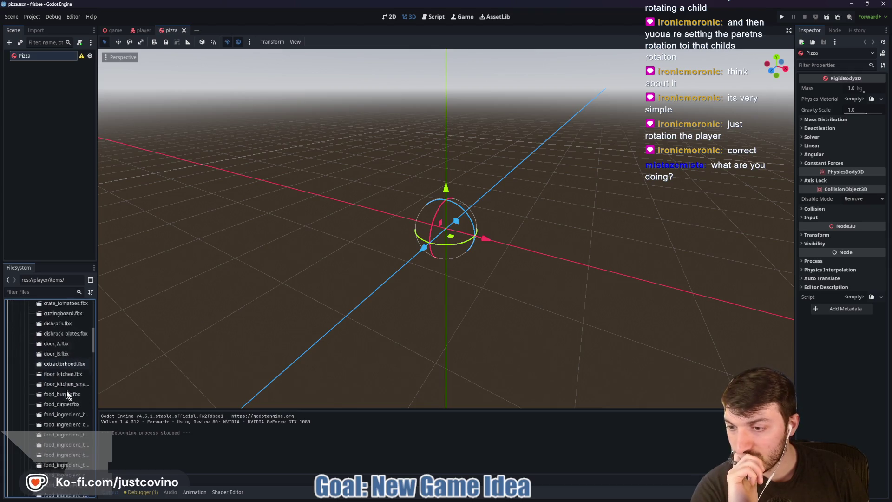
{"action": "scroll", "coordinate": [67, 392], "scroll_direction": "down", "scroll_amount": 5}
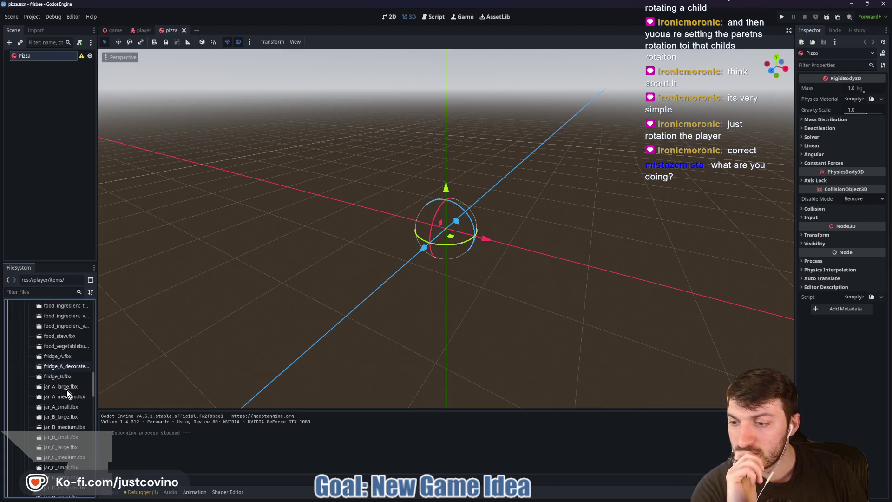
{"action": "scroll", "coordinate": [67, 389], "scroll_direction": "down", "scroll_amount": 5}
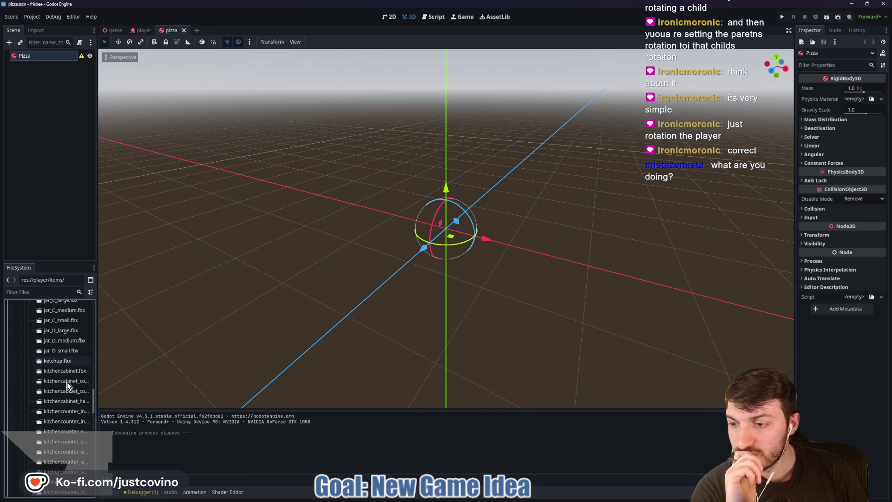
{"action": "scroll", "coordinate": [67, 386], "scroll_direction": "down", "scroll_amount": 5}
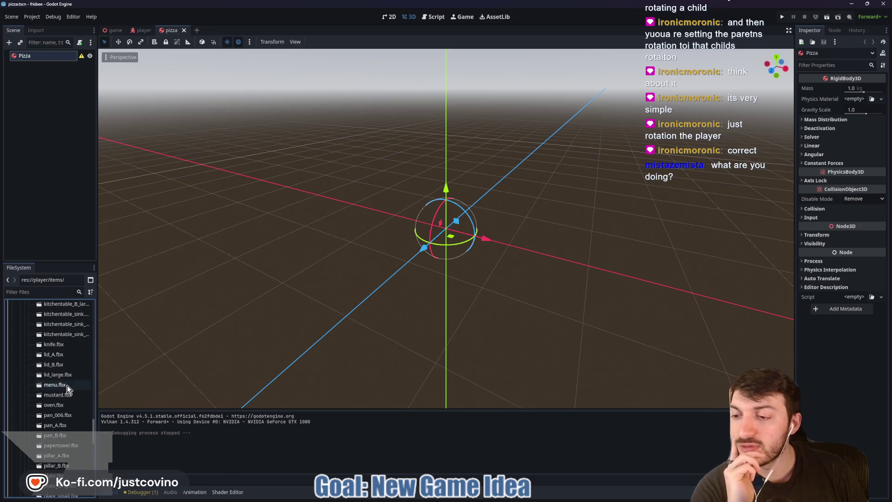
{"action": "scroll", "coordinate": [69, 443], "scroll_direction": "down", "scroll_amount": 5}
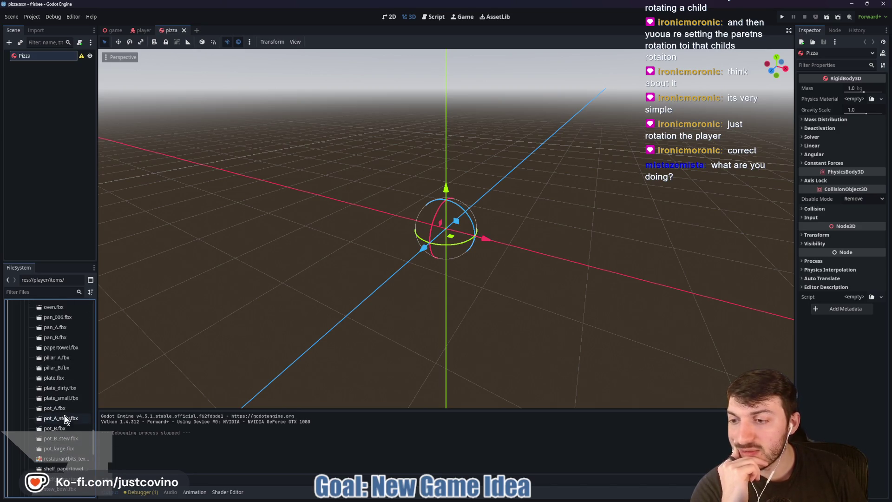
{"action": "scroll", "coordinate": [72, 361], "scroll_direction": "up", "scroll_amount": 3}
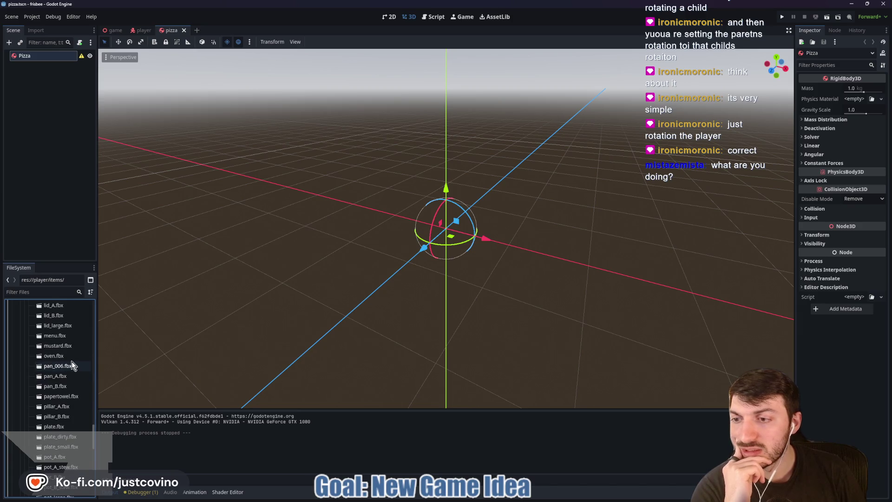
{"action": "scroll", "coordinate": [72, 372], "scroll_direction": "down", "scroll_amount": 6}
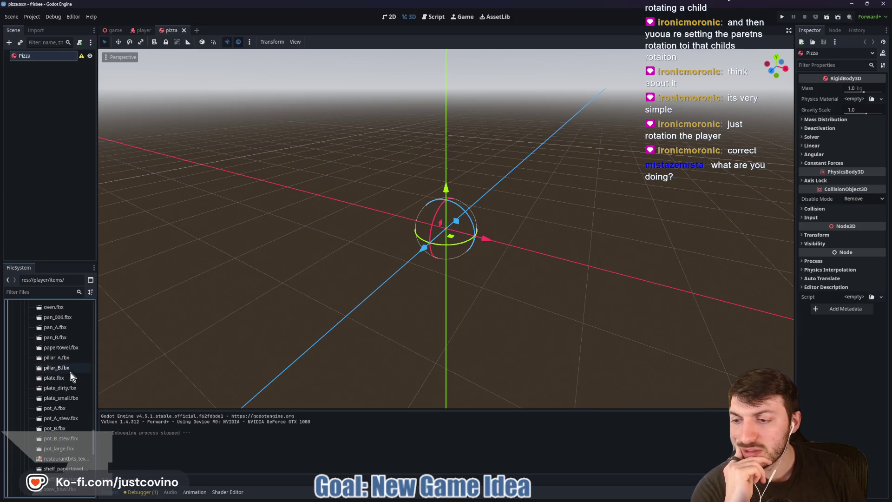
{"action": "scroll", "coordinate": [68, 376], "scroll_direction": "down", "scroll_amount": 6}
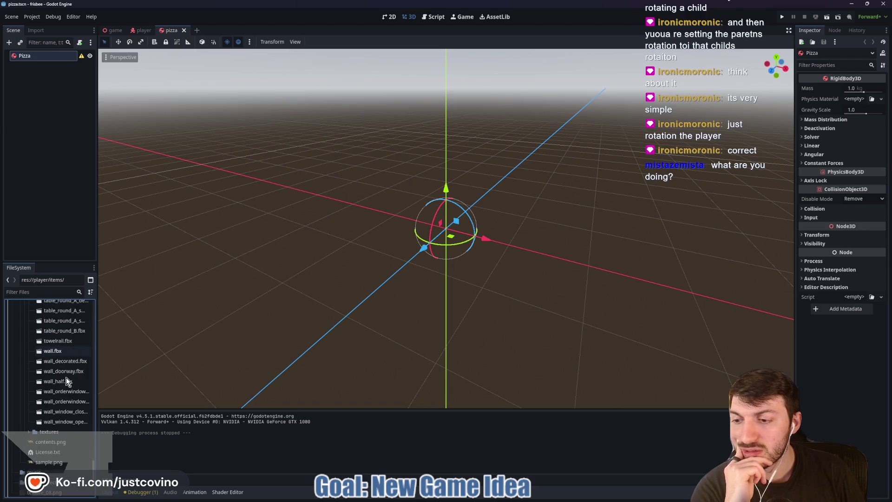
{"action": "left_click_drag", "start_coordinate": [96, 398], "coordinate": [175, 395]}
{"action": "scroll", "coordinate": [110, 391], "scroll_direction": "up", "scroll_amount": 5}
{"action": "scroll", "coordinate": [107, 390], "scroll_direction": "up", "scroll_amount": 4}
{"action": "scroll", "coordinate": [106, 390], "scroll_direction": "up", "scroll_amount": 5}
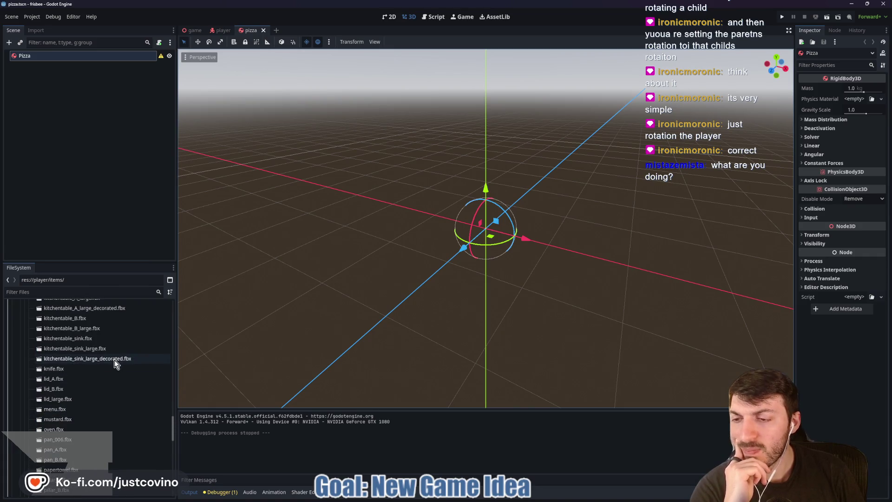
{"action": "scroll", "coordinate": [114, 362], "scroll_direction": "up", "scroll_amount": 7}
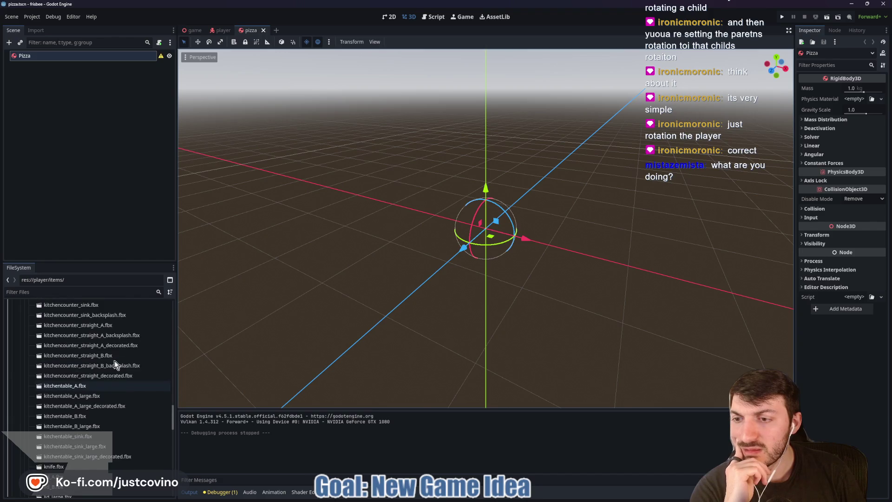
{"action": "scroll", "coordinate": [114, 366], "scroll_direction": "up", "scroll_amount": 7}
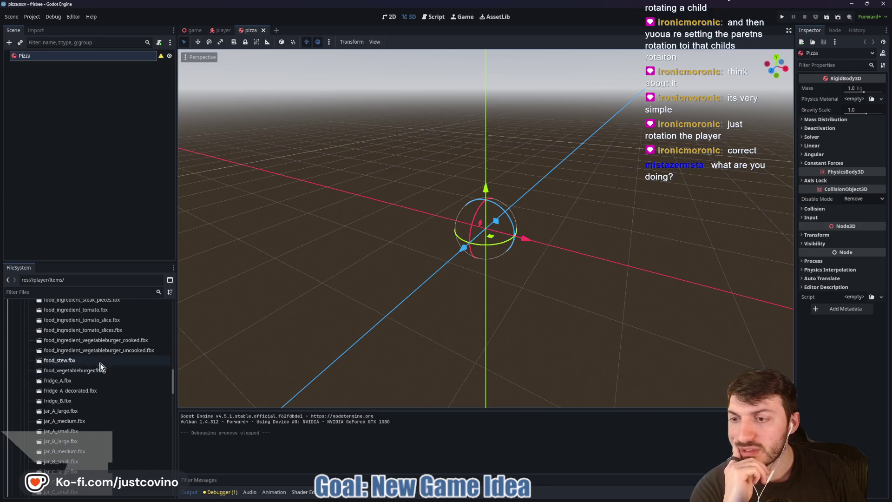
{"action": "scroll", "coordinate": [102, 362], "scroll_direction": "up", "scroll_amount": 1}
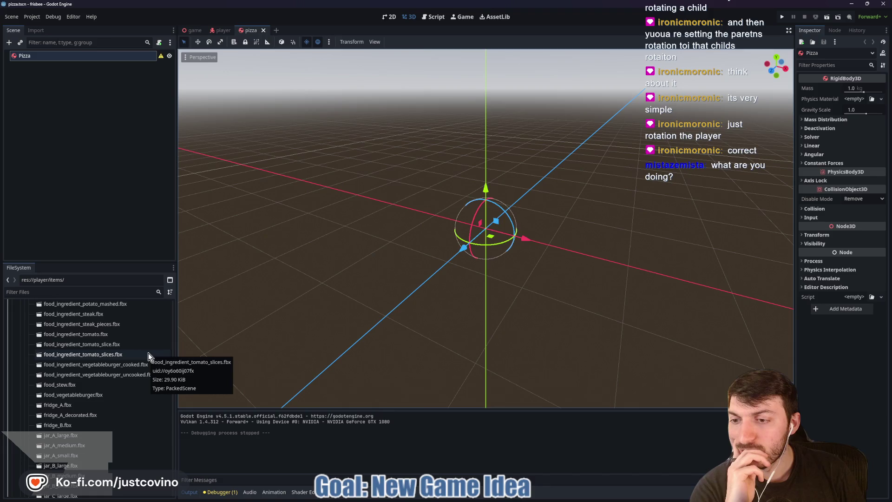
{"action": "scroll", "coordinate": [149, 352], "scroll_direction": "up", "scroll_amount": 1}
{"action": "scroll", "coordinate": [148, 352], "scroll_direction": "up", "scroll_amount": 4}
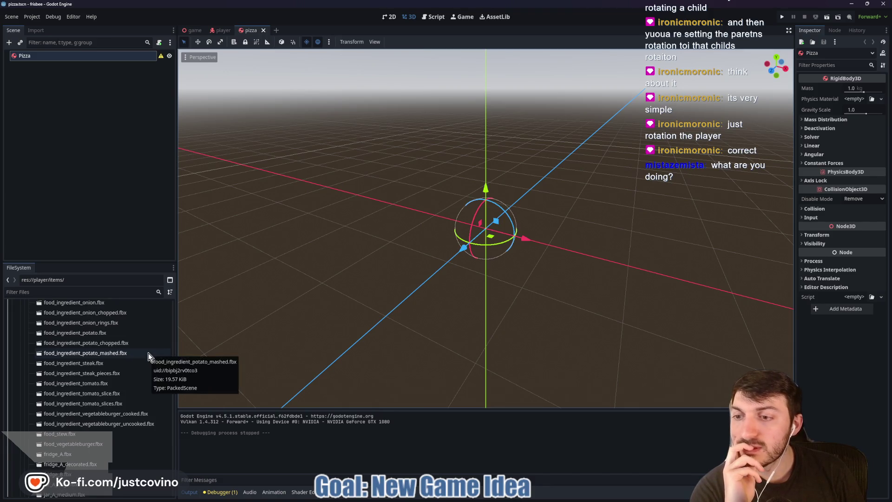
{"action": "scroll", "coordinate": [146, 355], "scroll_direction": "up", "scroll_amount": 4}
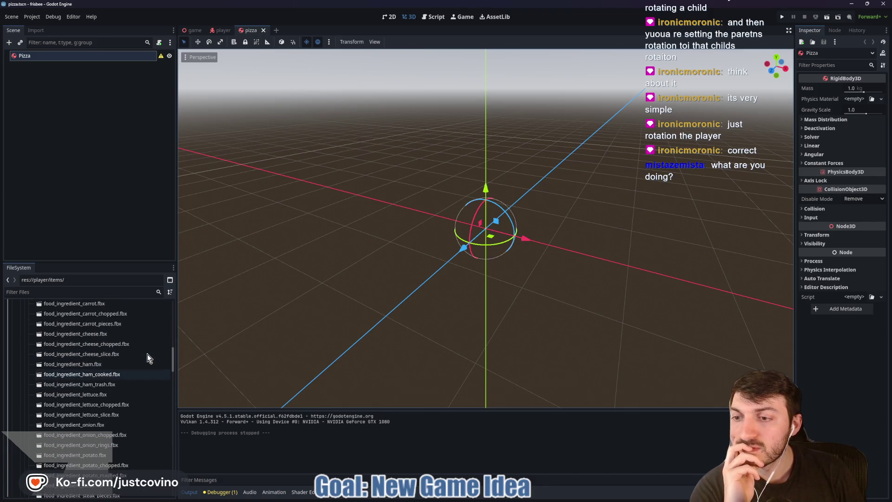
{"action": "scroll", "coordinate": [138, 347], "scroll_direction": "up", "scroll_amount": 2}
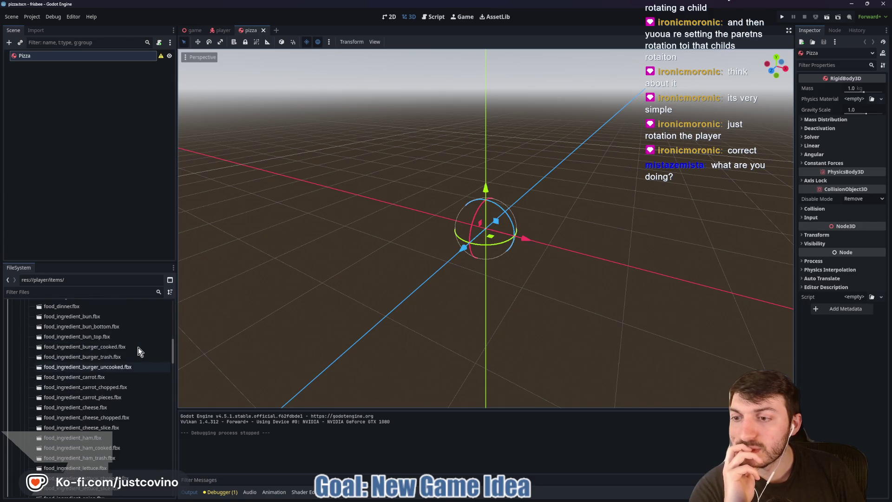
{"action": "scroll", "coordinate": [124, 353], "scroll_direction": "up", "scroll_amount": 3}
{"action": "scroll", "coordinate": [123, 352], "scroll_direction": "up", "scroll_amount": 1}
{"action": "scroll", "coordinate": [124, 352], "scroll_direction": "up", "scroll_amount": 3}
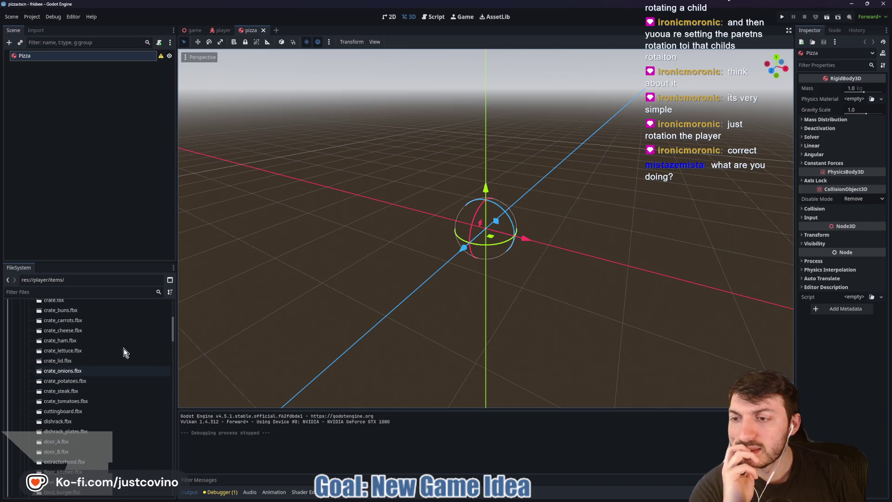
{"action": "scroll", "coordinate": [123, 349], "scroll_direction": "up", "scroll_amount": 3}
Step: Filter the project files for 'piz', then clear the filter
{"action": "left_click", "coordinate": [70, 291]}
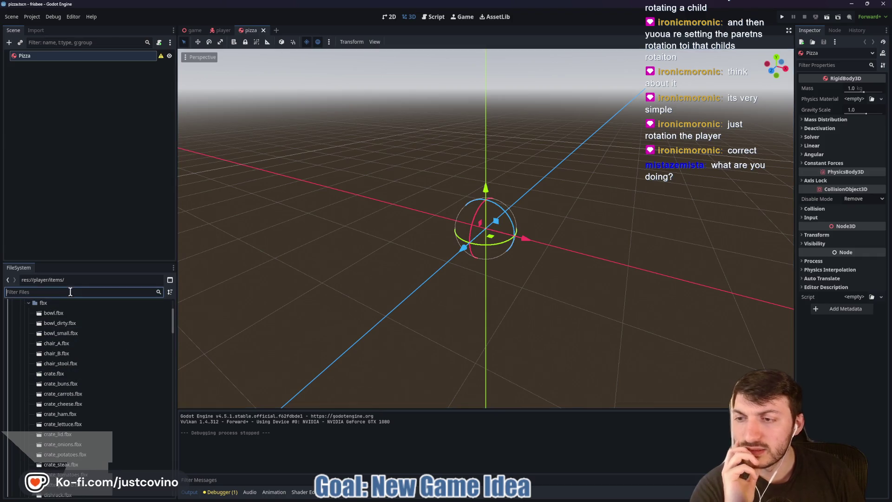
{"action": "type", "text": "piz"}
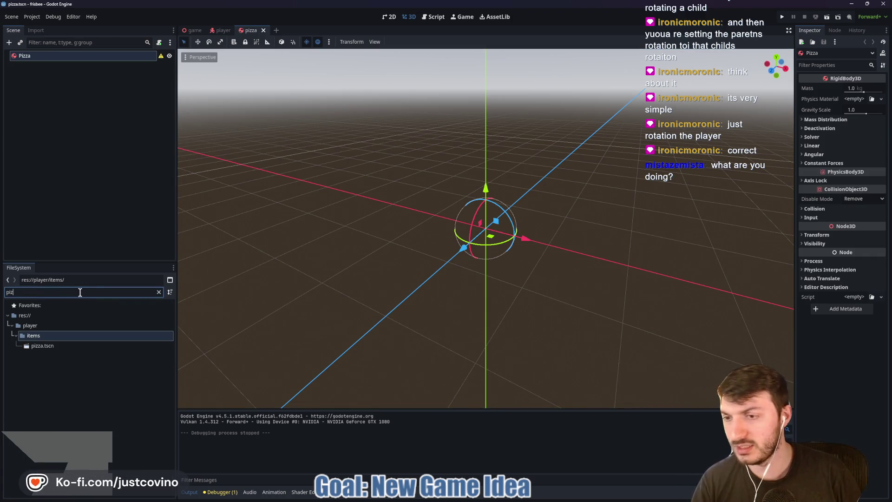
{"action": "left_click", "coordinate": [159, 291]}
Step: Go to the creator's itch.io asset catalogue in the browser and scroll to Restaurant Bits
{"action": "mouse_move", "coordinate": [485, 495]}
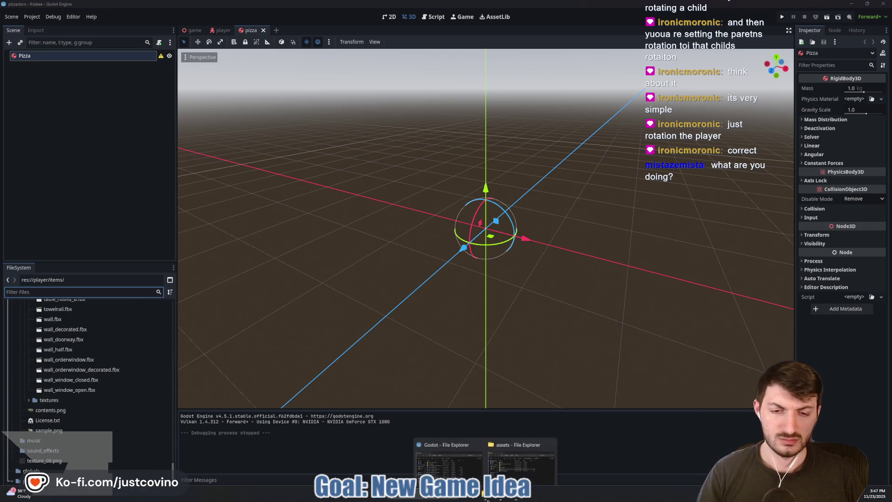
{"action": "left_click", "coordinate": [456, 459]}
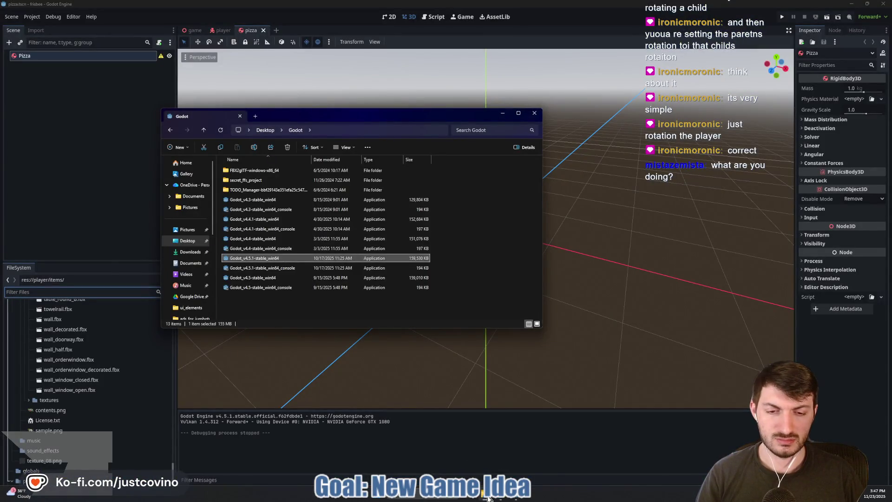
{"action": "left_click", "coordinate": [502, 451]}
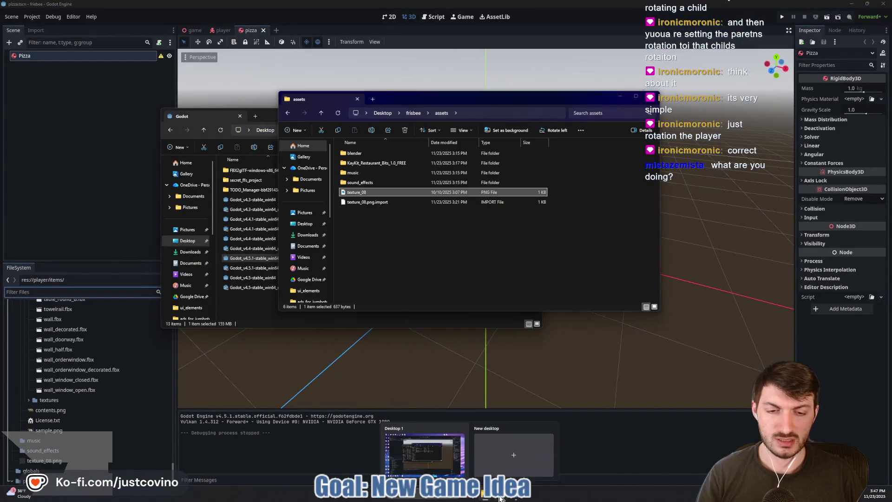
{"action": "left_click", "coordinate": [424, 451]}
{"action": "left_click", "coordinate": [297, 5]}
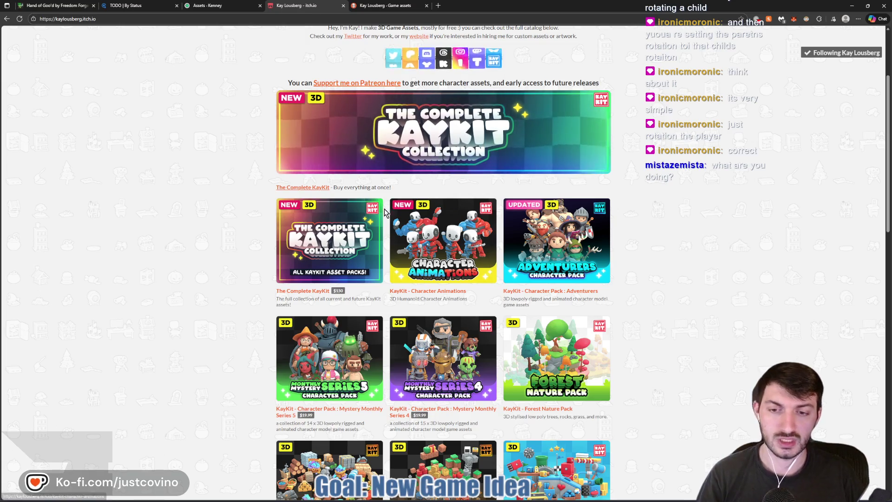
{"action": "scroll", "coordinate": [379, 224], "scroll_direction": "down", "scroll_amount": 3}
{"action": "scroll", "coordinate": [329, 256], "scroll_direction": "down", "scroll_amount": 5}
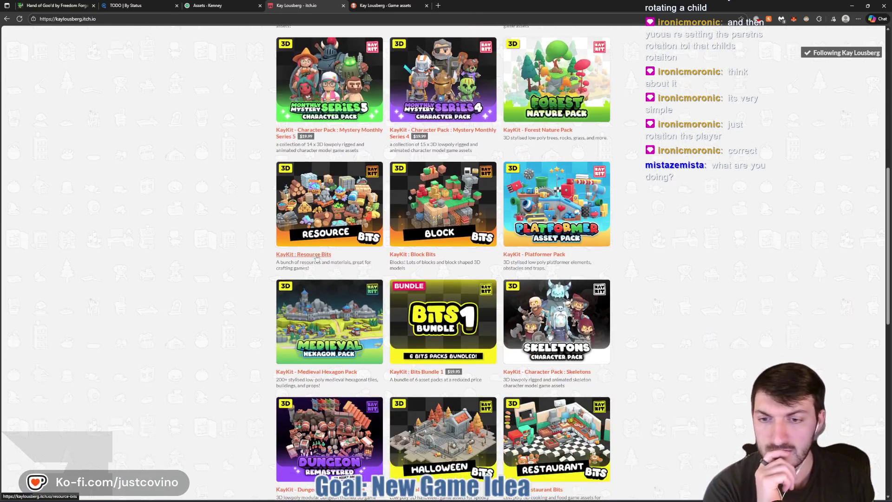
{"action": "scroll", "coordinate": [325, 300], "scroll_direction": "down", "scroll_amount": 3}
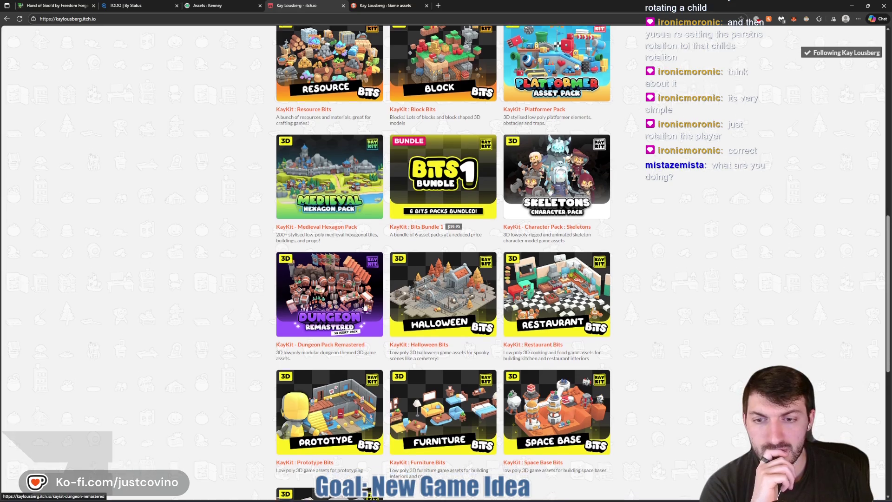
{"action": "scroll", "coordinate": [419, 297], "scroll_direction": "down", "scroll_amount": 4}
{"action": "scroll", "coordinate": [470, 288], "scroll_direction": "up", "scroll_amount": 3}
{"action": "scroll", "coordinate": [469, 288], "scroll_direction": "down", "scroll_amount": 4}
{"action": "scroll", "coordinate": [468, 288], "scroll_direction": "up", "scroll_amount": 6}
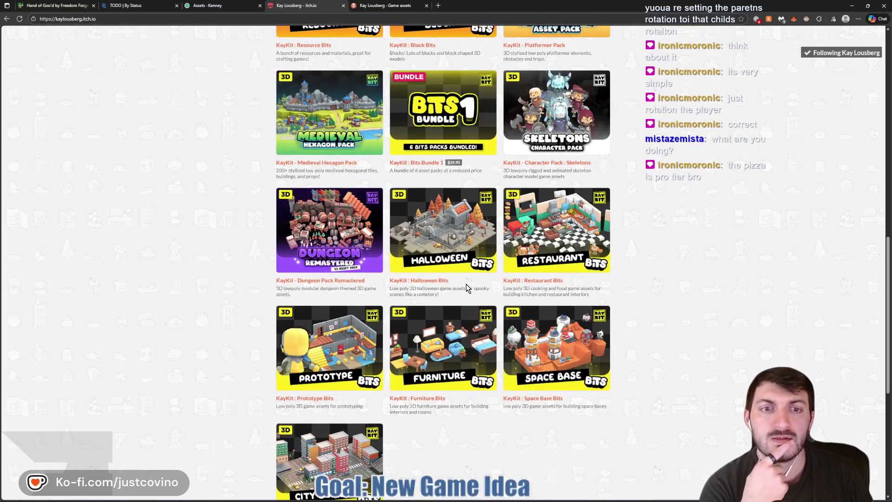
Step: Open the KayKit : Restaurant Bits page and view its first and last screenshots enlarged
{"action": "left_click", "coordinate": [550, 237]}
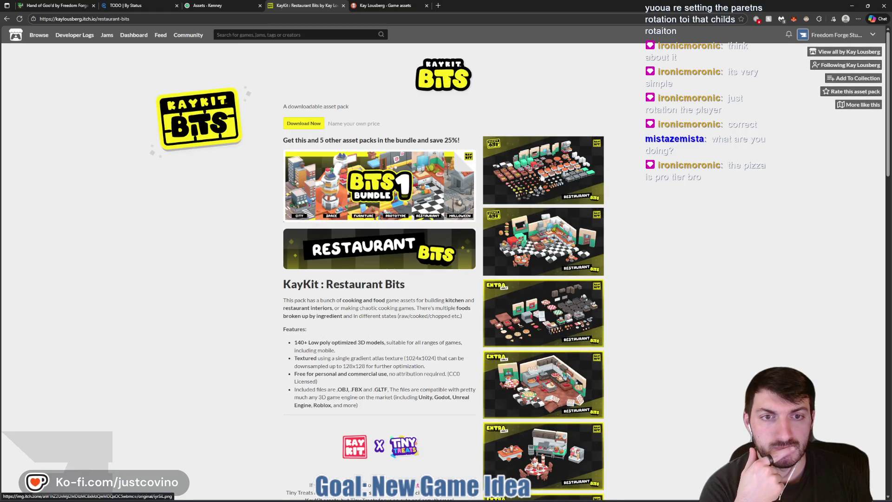
{"action": "left_click", "coordinate": [540, 181]}
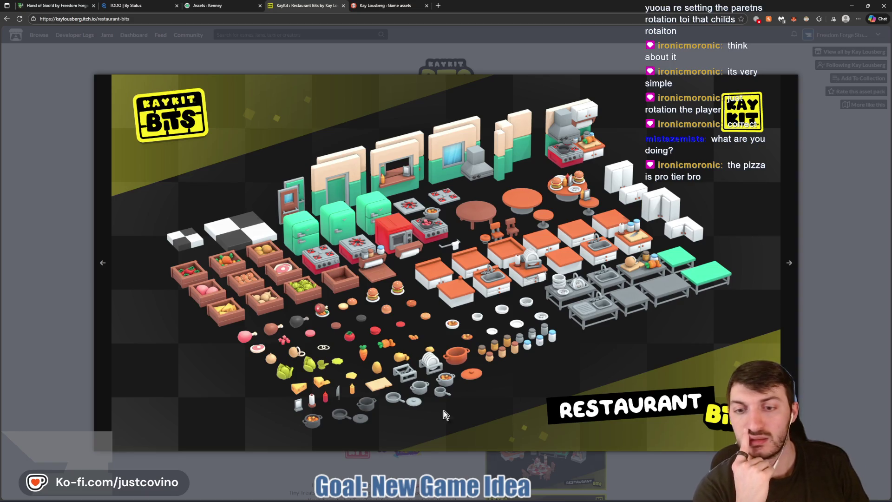
{"action": "left_click", "coordinate": [354, 473]}
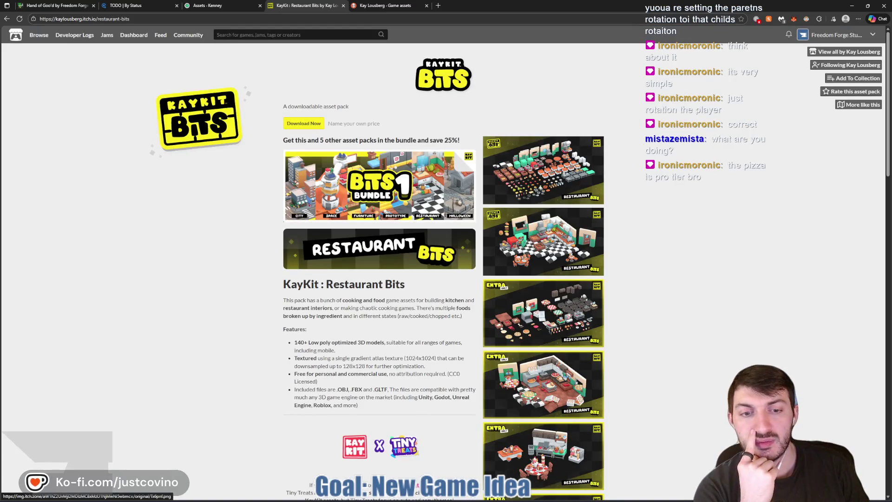
{"action": "scroll", "coordinate": [549, 346], "scroll_direction": "down", "scroll_amount": 3}
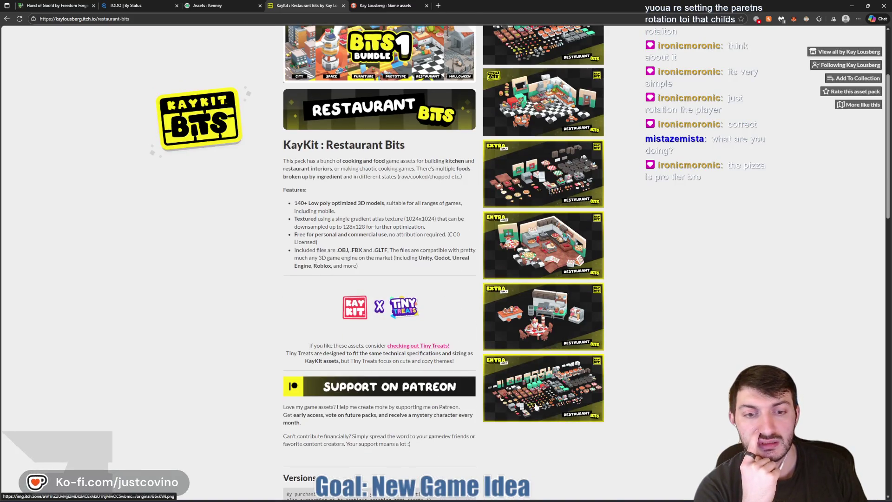
{"action": "left_click", "coordinate": [536, 406]}
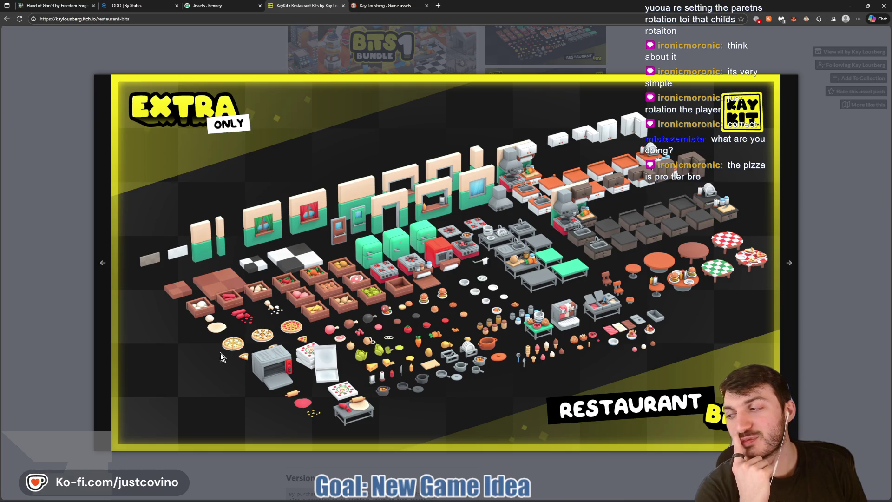
{"action": "left_click", "coordinate": [26, 319]}
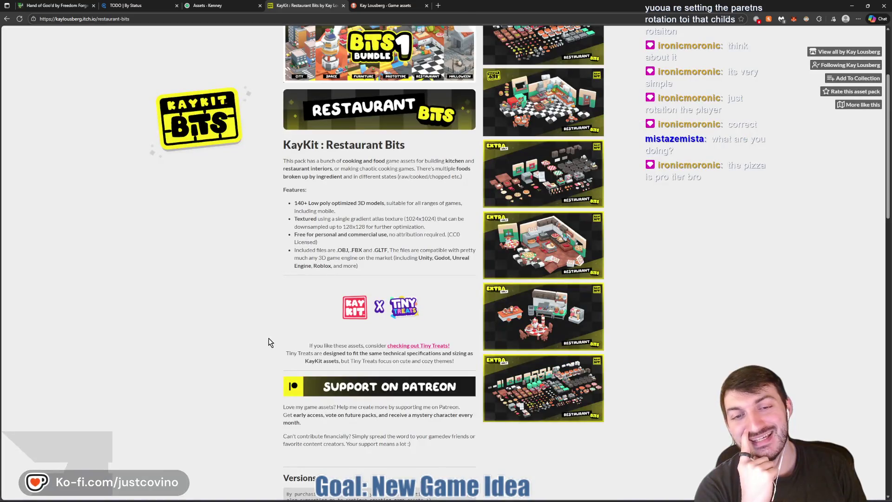
{"action": "key", "text": "alt+Tab"}
Step: Widen the 3D view and drop table_round_A_small.fbx into the pizza scene
{"action": "left_click_drag", "start_coordinate": [179, 334], "coordinate": [93, 338]}
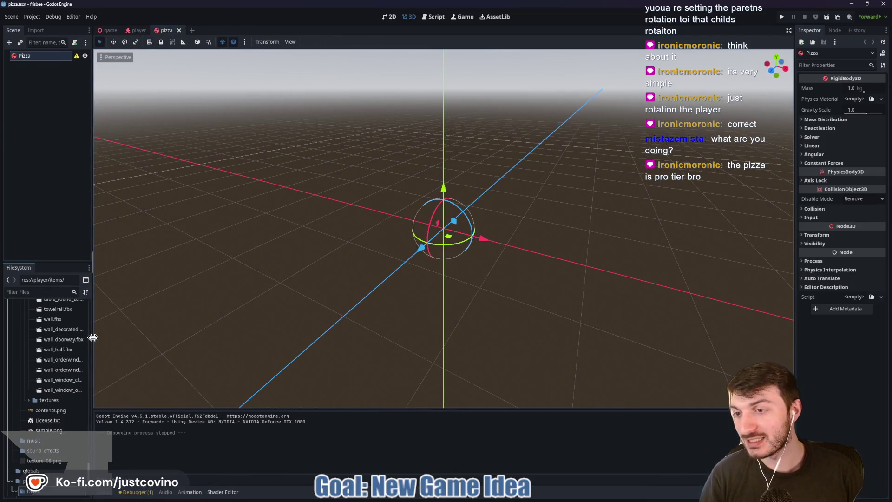
{"action": "scroll", "coordinate": [63, 354], "scroll_direction": "up", "scroll_amount": 5}
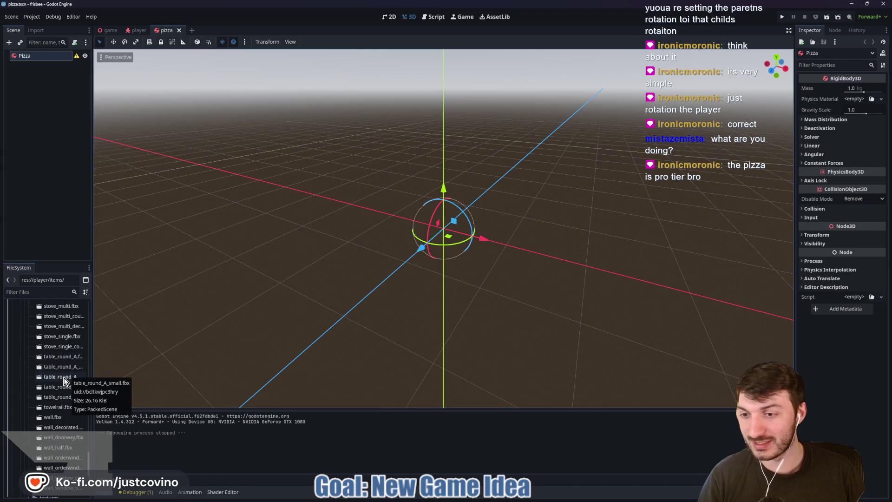
{"action": "left_click_drag", "start_coordinate": [64, 381], "coordinate": [445, 239]}
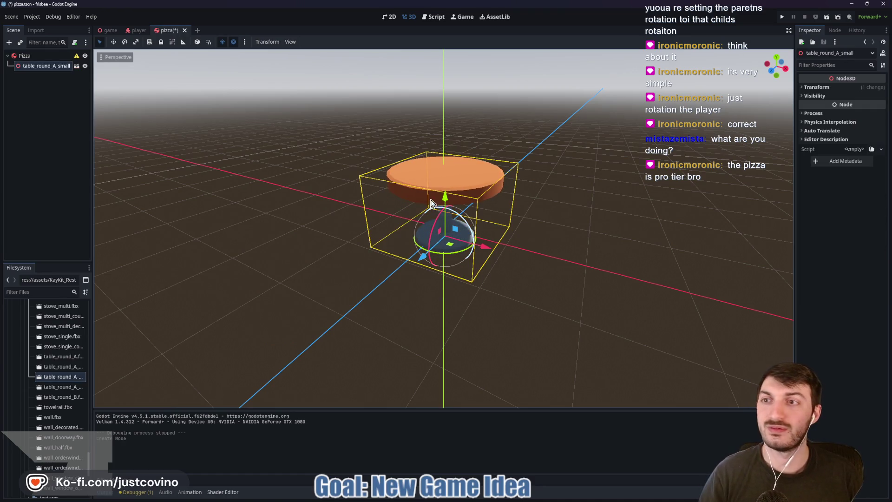
{"action": "mouse_move", "coordinate": [363, 208]}
{"action": "left_mouse_down"}
{"action": "mouse_move", "coordinate": [418, 232]}
{"action": "mouse_move", "coordinate": [498, 223]}
{"action": "left_mouse_up"}
Step: Toggle Editable Children on the table, undo it, and delete the table node
{"action": "right_click", "coordinate": [32, 69]}
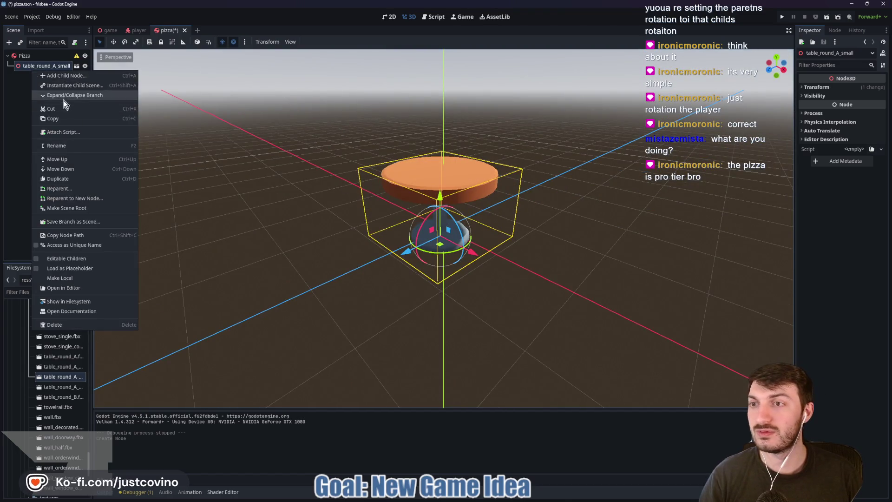
{"action": "left_click", "coordinate": [65, 256]}
{"action": "left_click", "coordinate": [41, 75]}
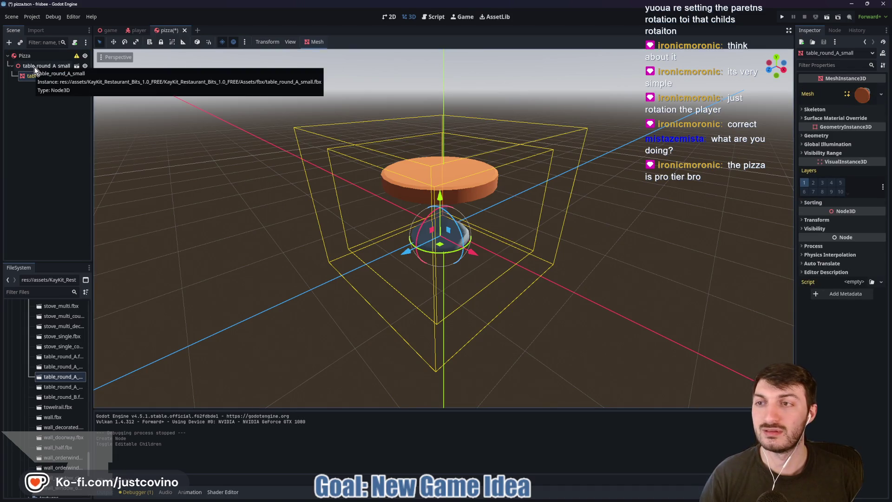
{"action": "key", "text": "ctrl+z"}
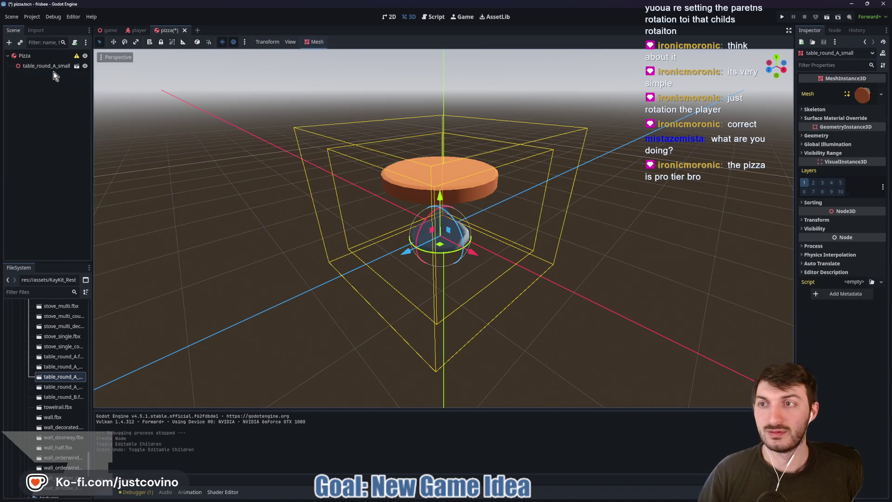
{"action": "left_click", "coordinate": [43, 68]}
{"action": "key", "text": "Delete"}
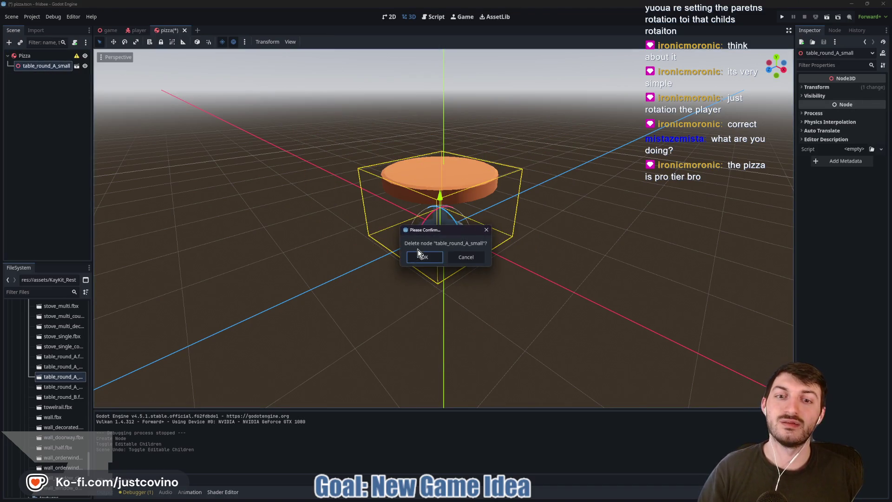
{"action": "left_click", "coordinate": [418, 255]}
{"action": "key", "text": "ctrl+a"}
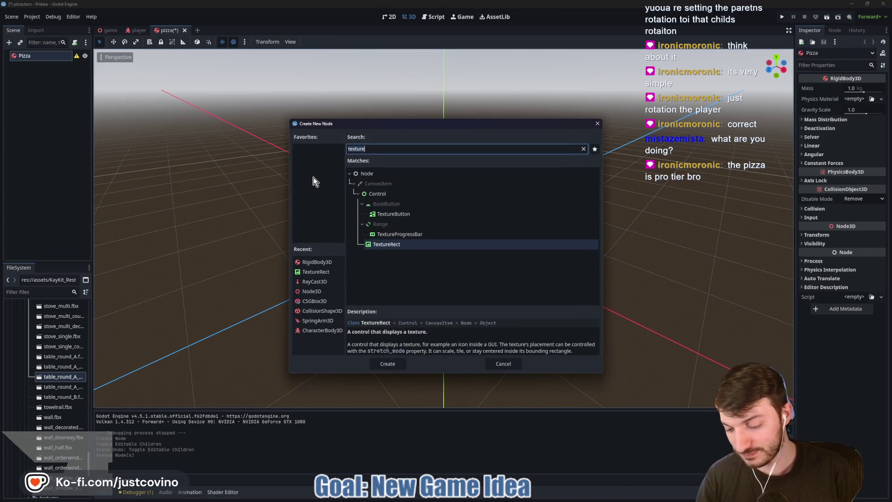
Step: Add a MeshInstance3D under Pizza with a new CylinderMesh of height 0.125
{"action": "type", "text": "mesh"}
{"action": "key", "text": "Return"}
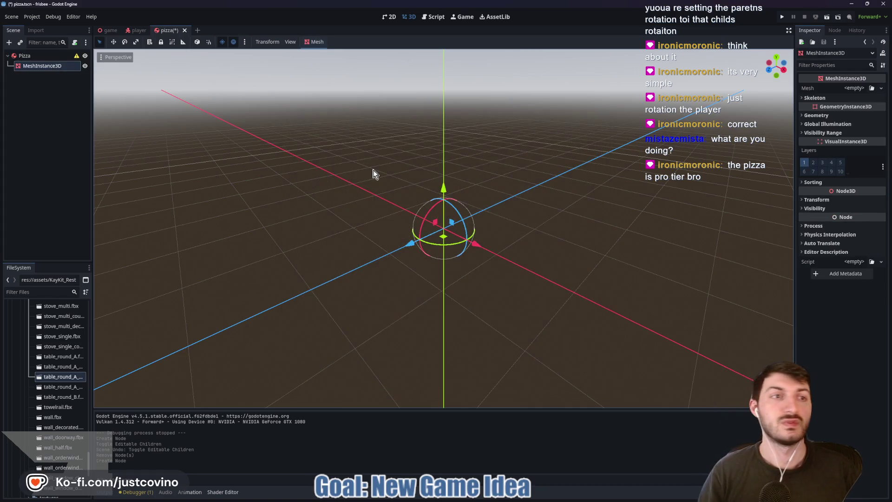
{"action": "left_click", "coordinate": [853, 88]}
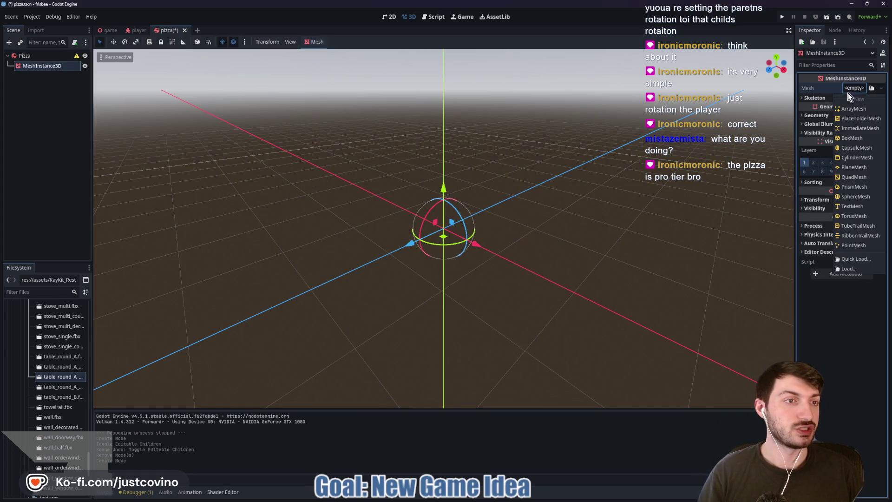
{"action": "left_click", "coordinate": [864, 157]}
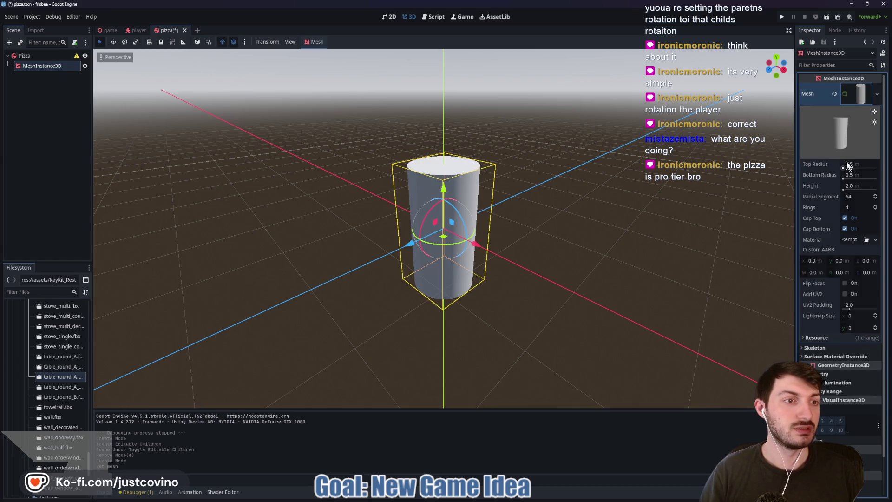
{"action": "left_click", "coordinate": [859, 185]}
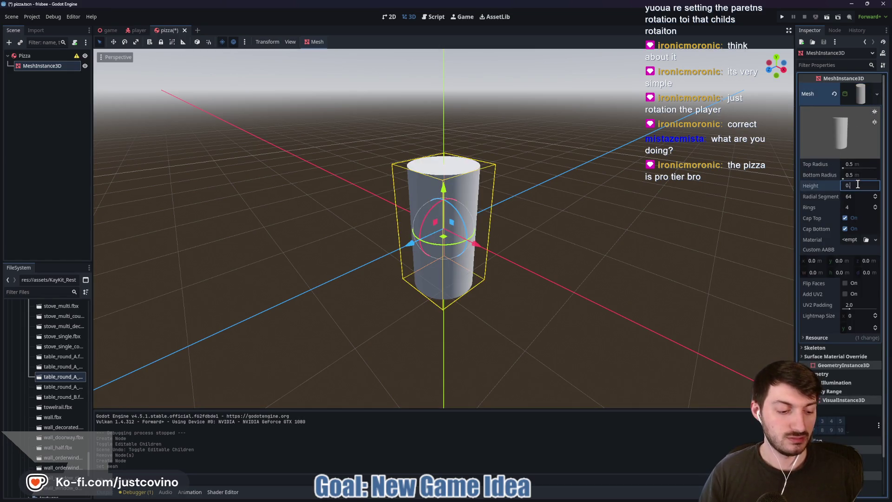
{"action": "type", "text": "5"}
{"action": "key", "text": "Return"}
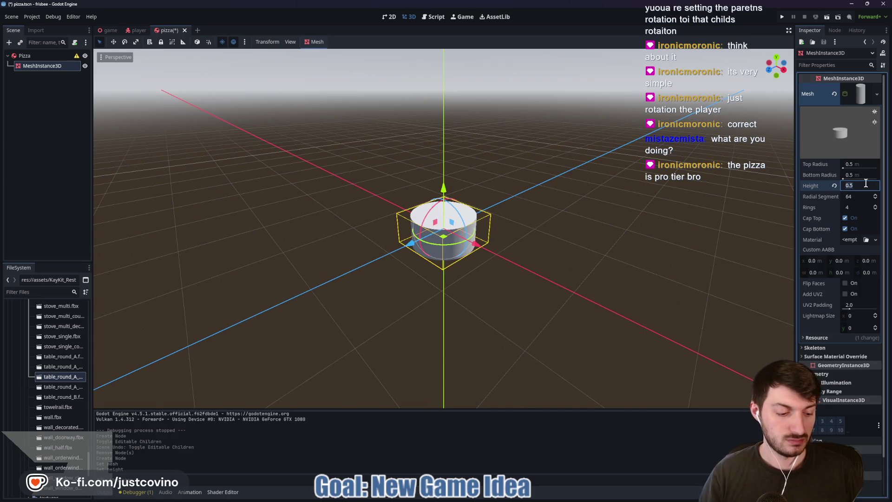
{"action": "key", "text": "Return"}
{"action": "left_click", "coordinate": [866, 185]}
{"action": "type", "text": "0.125"}
{"action": "key", "text": "Return"}
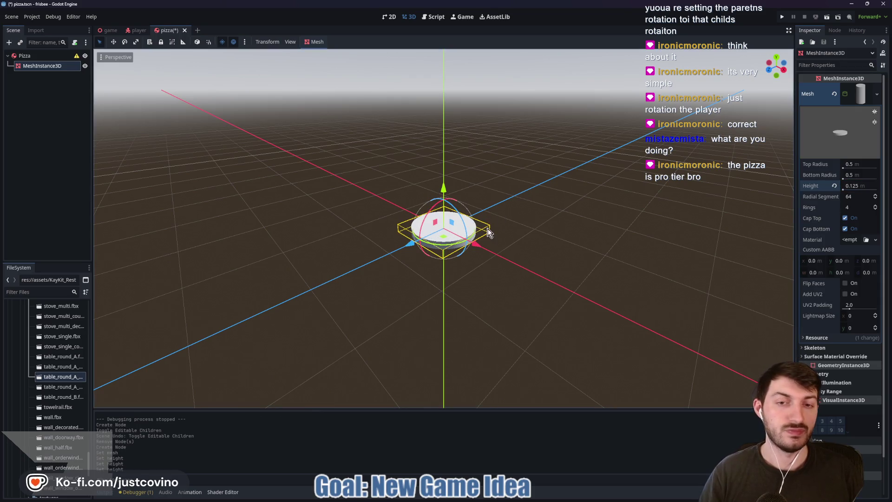
Step: Rename the mesh node to PizzaMesh
{"action": "scroll", "coordinate": [590, 250], "scroll_direction": "up", "scroll_amount": 3}
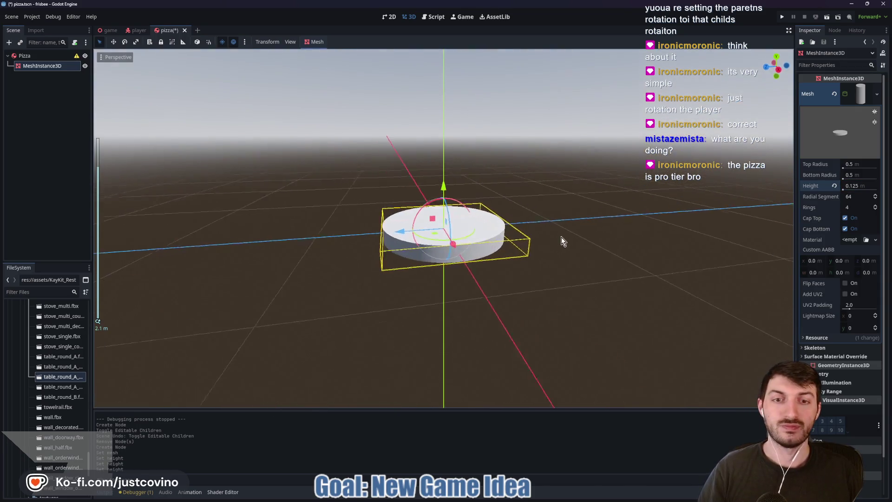
{"action": "double_click", "coordinate": [41, 65]}
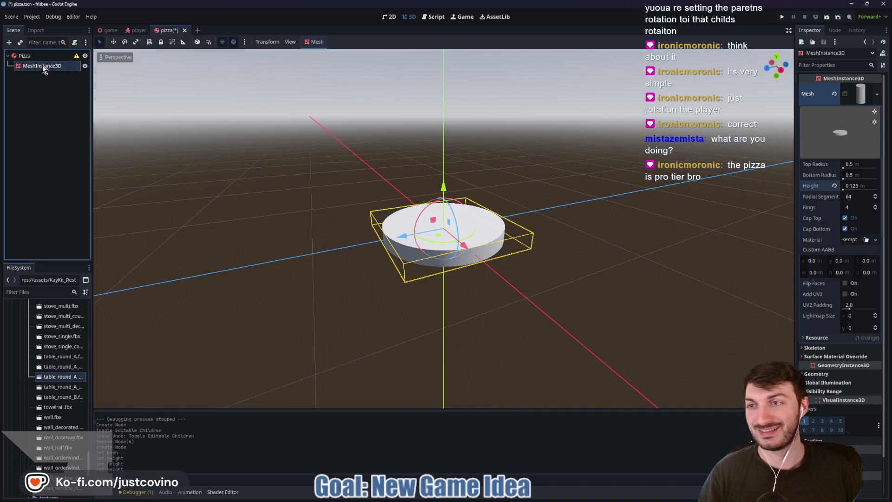
{"action": "type", "text": "PizzaMesh"}
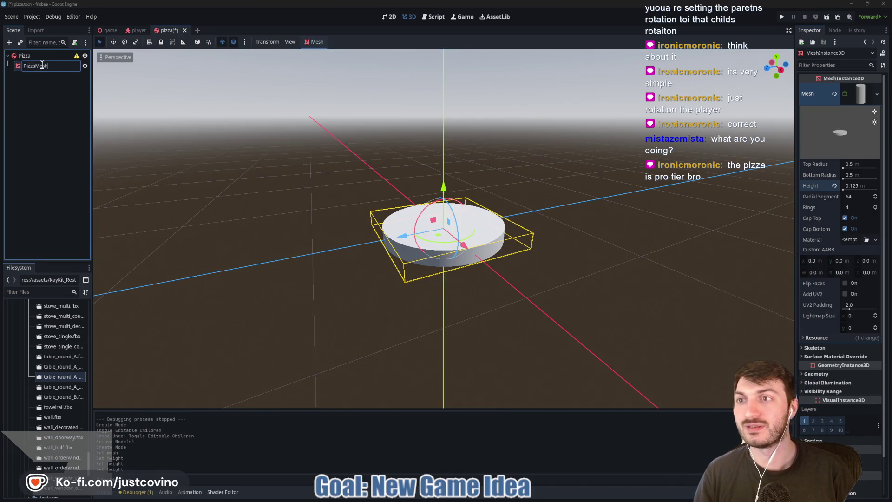
{"action": "key", "text": "Return"}
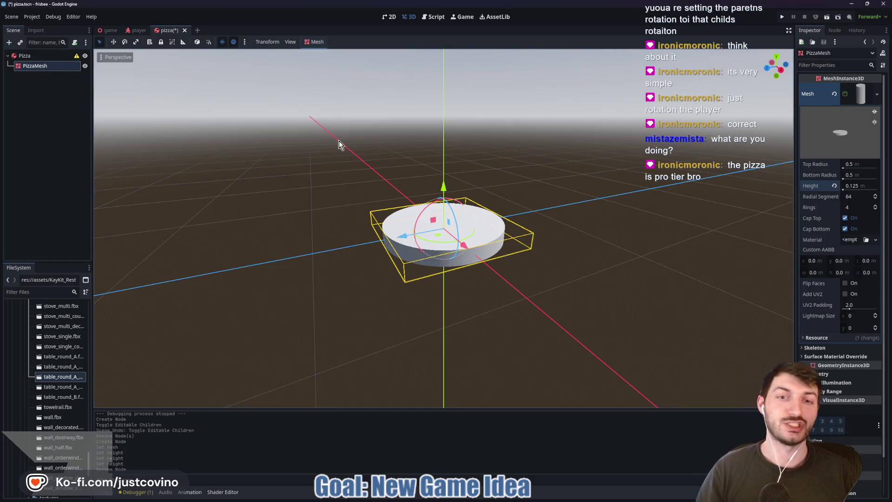
Step: Add a CollisionShape3D child under the Pizza root
{"action": "left_click", "coordinate": [26, 56]}
{"action": "key", "text": "ctrl+a"}
{"action": "type", "text": "collisi"}
{"action": "key", "text": "Return"}
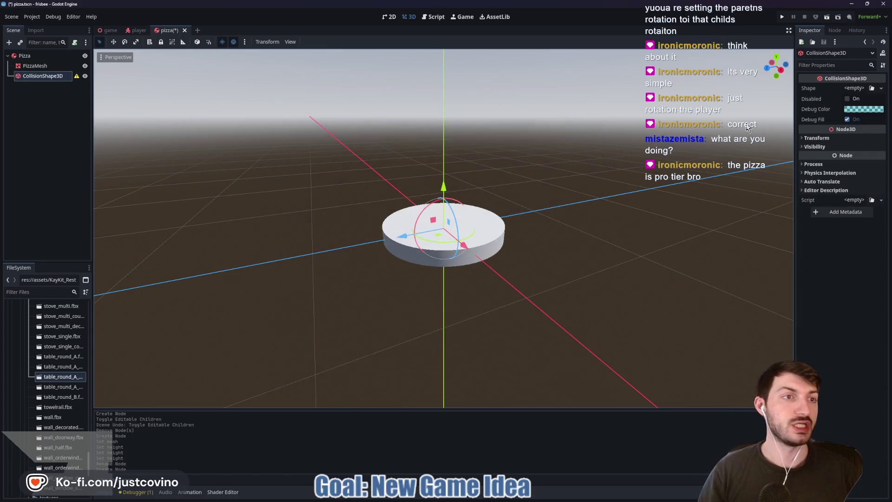
Step: Give the CollisionShape3D a CylinderShape3D and drag its height handles in side view to fit the pizza disc
{"action": "left_click", "coordinate": [854, 89]}
{"action": "left_click", "coordinate": [856, 148]}
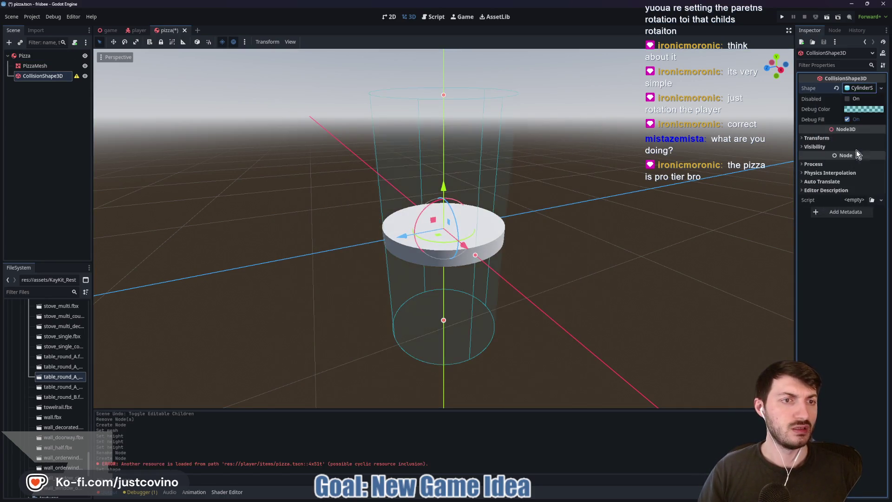
{"action": "left_click", "coordinate": [781, 69]}
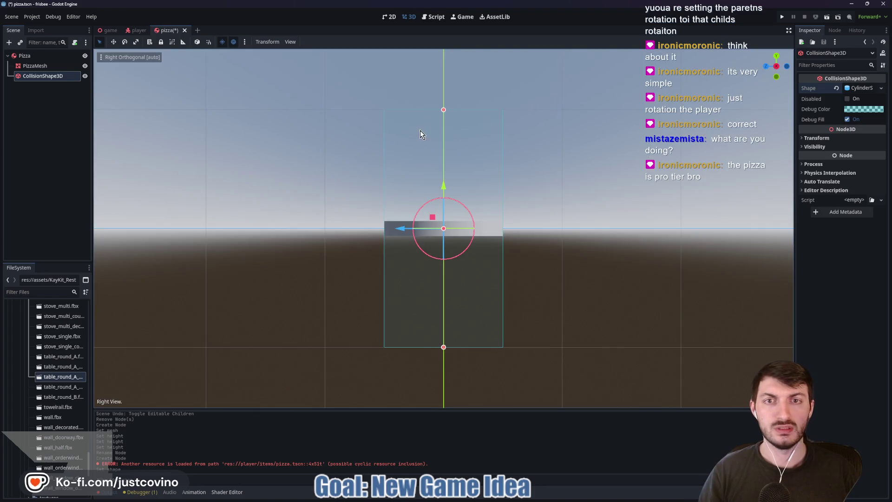
{"action": "left_click_drag", "start_coordinate": [442, 110], "coordinate": [458, 221]}
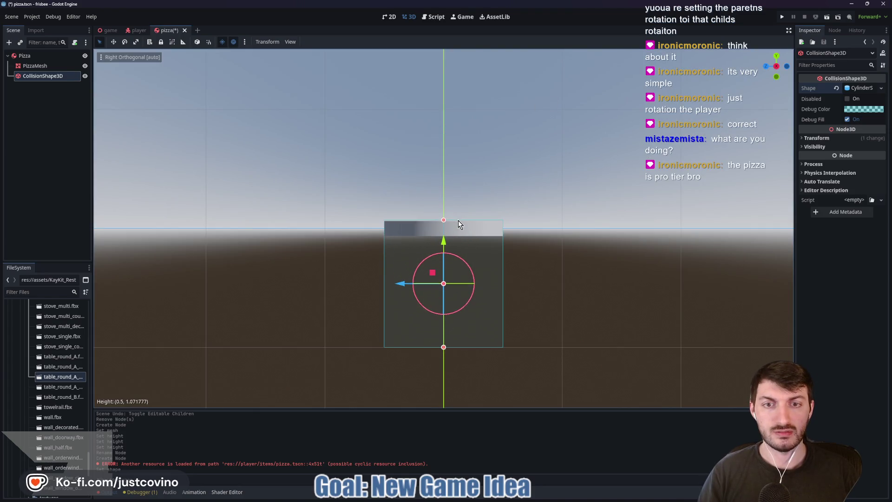
{"action": "mouse_move", "coordinate": [445, 347]}
{"action": "left_mouse_down"}
{"action": "mouse_move", "coordinate": [441, 236]}
{"action": "mouse_move", "coordinate": [578, 257]}
{"action": "mouse_move", "coordinate": [513, 309]}
{"action": "mouse_move", "coordinate": [534, 291]}
{"action": "left_mouse_up"}
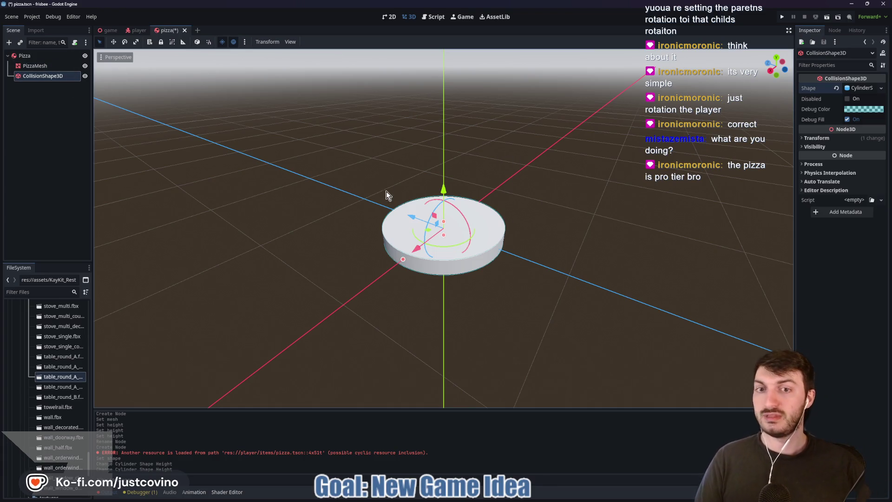
{"action": "left_click_drag", "start_coordinate": [354, 191], "coordinate": [428, 199]}
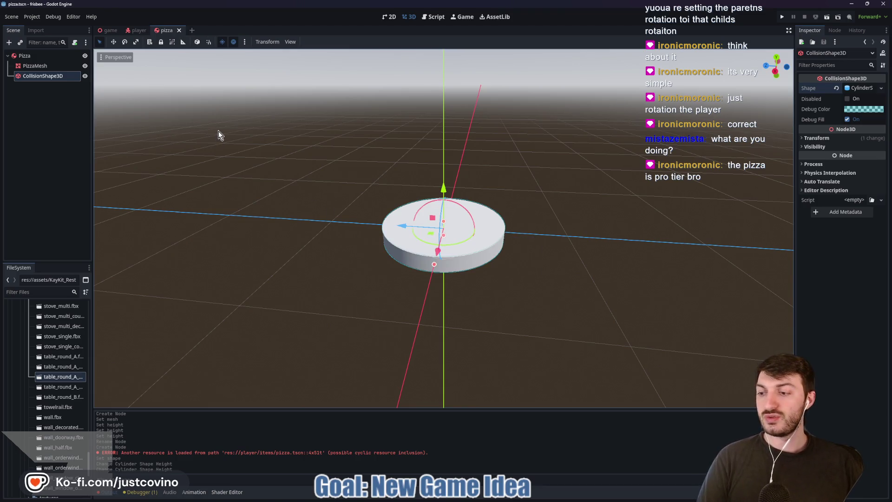
{"action": "left_click", "coordinate": [25, 55]}
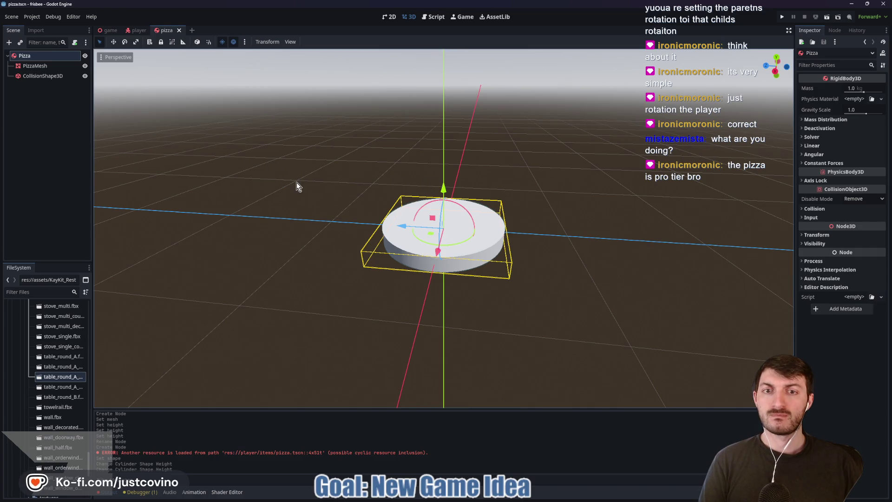
{"action": "left_click", "coordinate": [110, 31]}
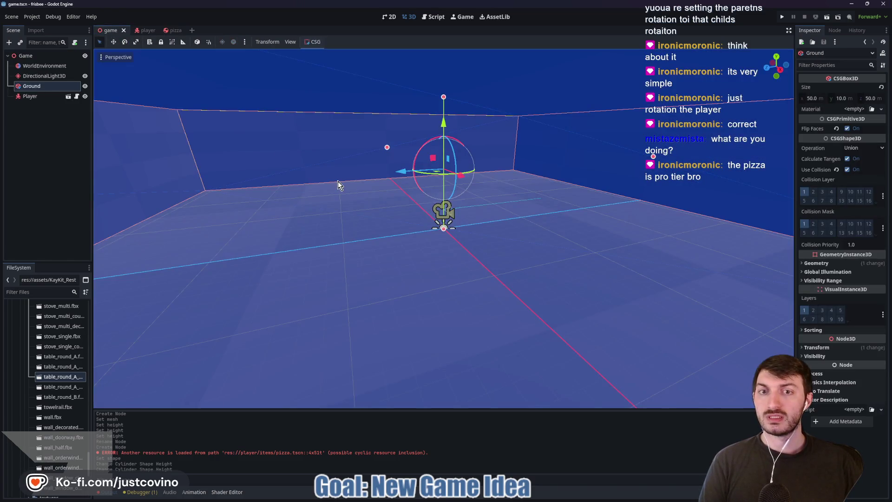
Step: Switch to the player scene, collapse the KayKit folder, and open tools/draggable.tscn
{"action": "left_click", "coordinate": [146, 31]}
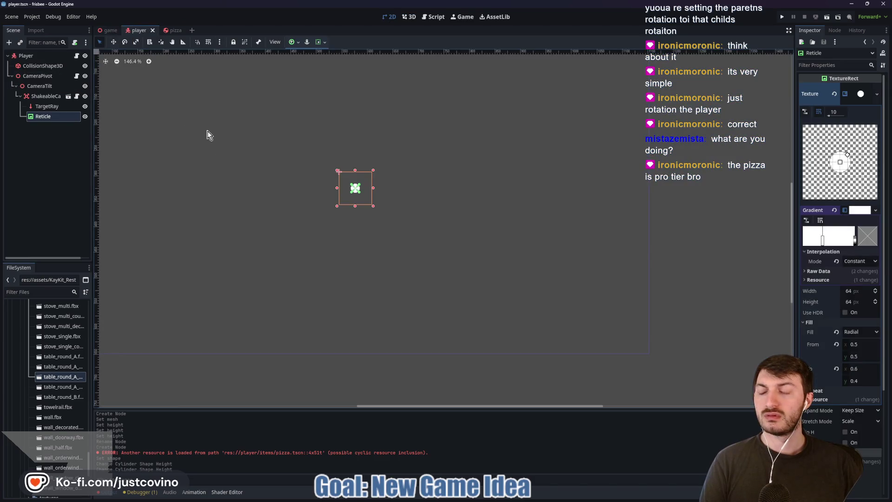
{"action": "left_click", "coordinate": [65, 57]}
{"action": "scroll", "coordinate": [60, 314], "scroll_direction": "up", "scroll_amount": 15}
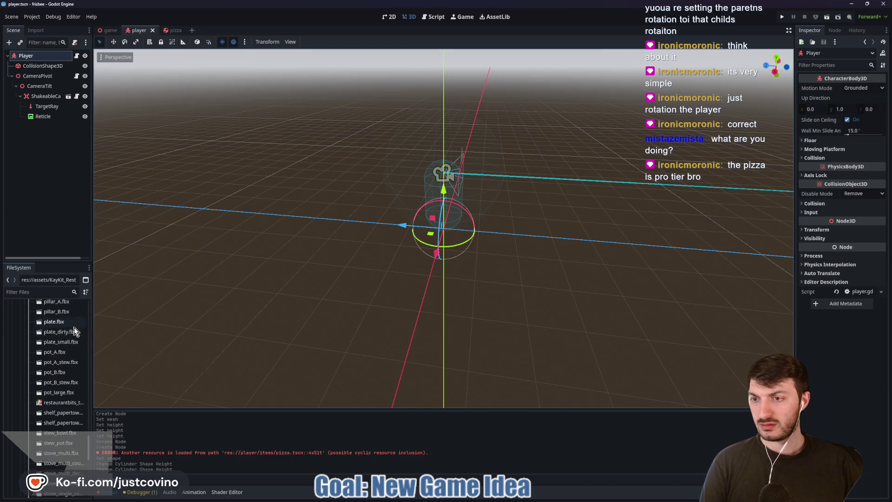
{"action": "scroll", "coordinate": [65, 337], "scroll_direction": "up", "scroll_amount": 5}
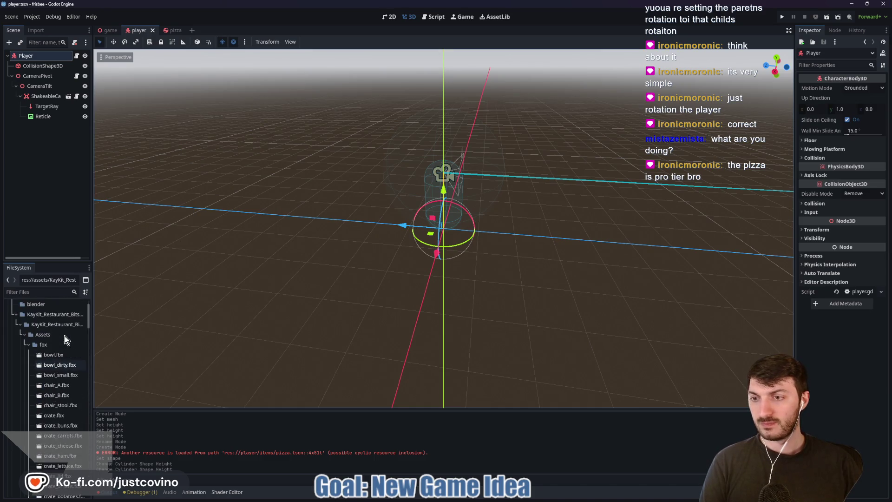
{"action": "left_click", "coordinate": [16, 319]}
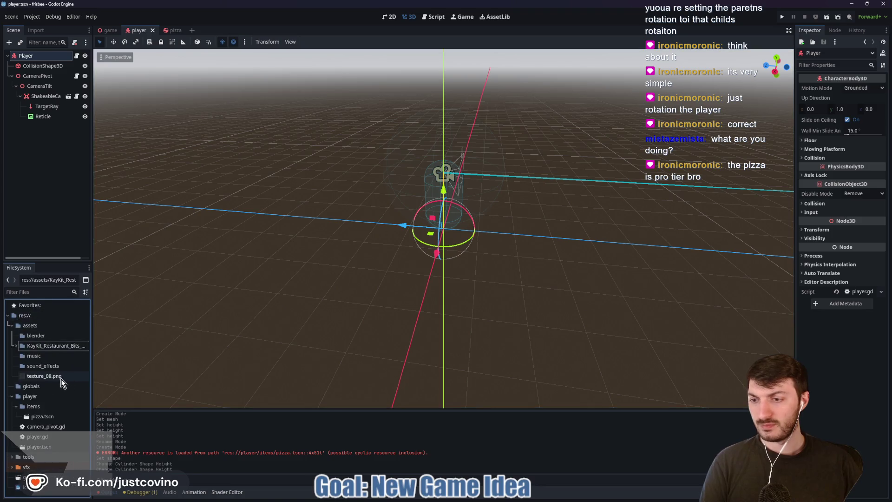
{"action": "scroll", "coordinate": [47, 399], "scroll_direction": "down", "scroll_amount": 1}
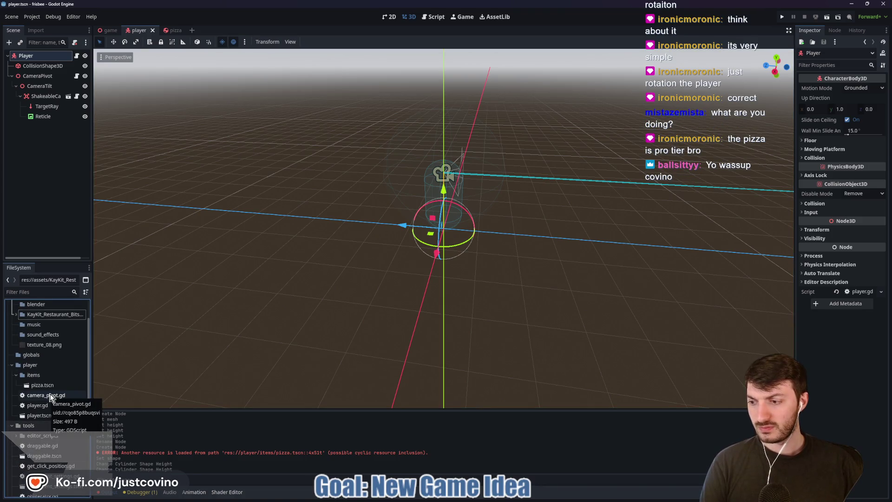
{"action": "scroll", "coordinate": [50, 396], "scroll_direction": "down", "scroll_amount": 2}
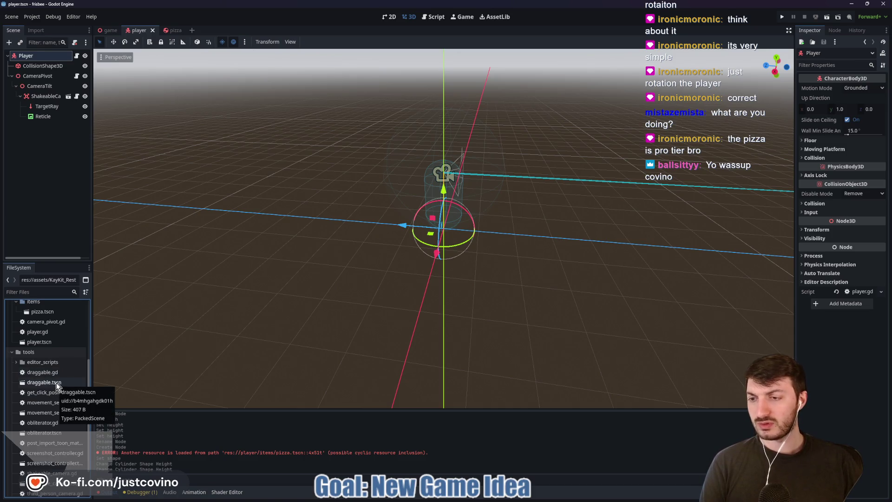
{"action": "double_click", "coordinate": [56, 383]}
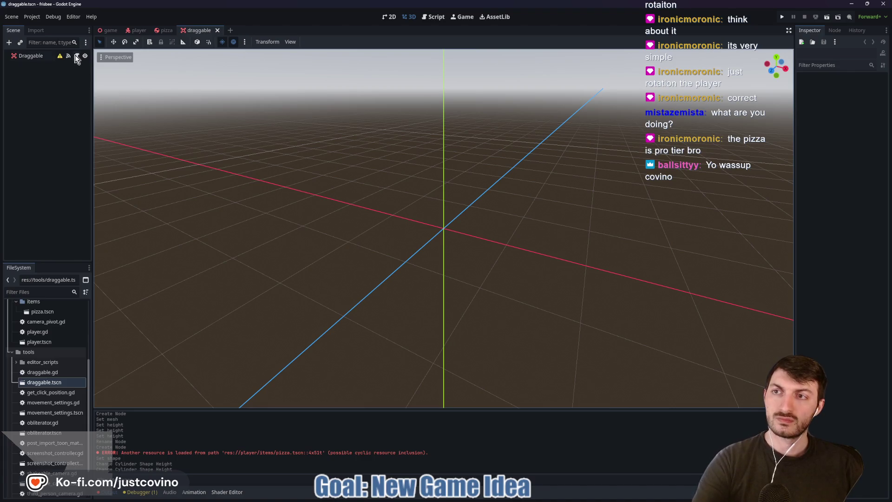
Step: Open draggable.gd from the Draggable node's script icon
{"action": "left_click", "coordinate": [76, 56]}
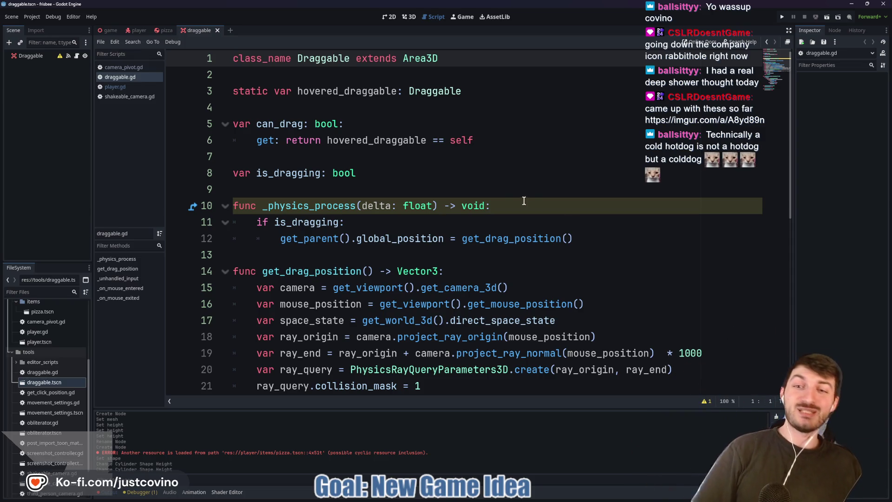
{"action": "scroll", "coordinate": [529, 202], "scroll_direction": "down", "scroll_amount": 6}
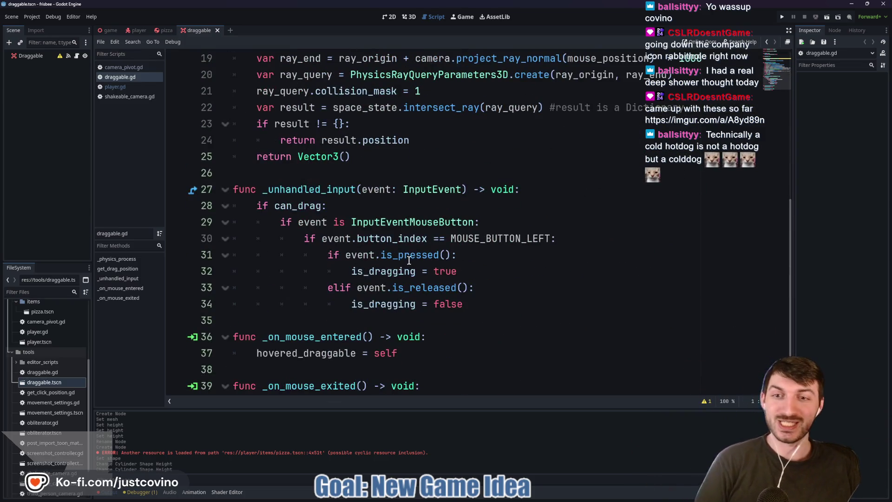
{"action": "left_click", "coordinate": [329, 169]}
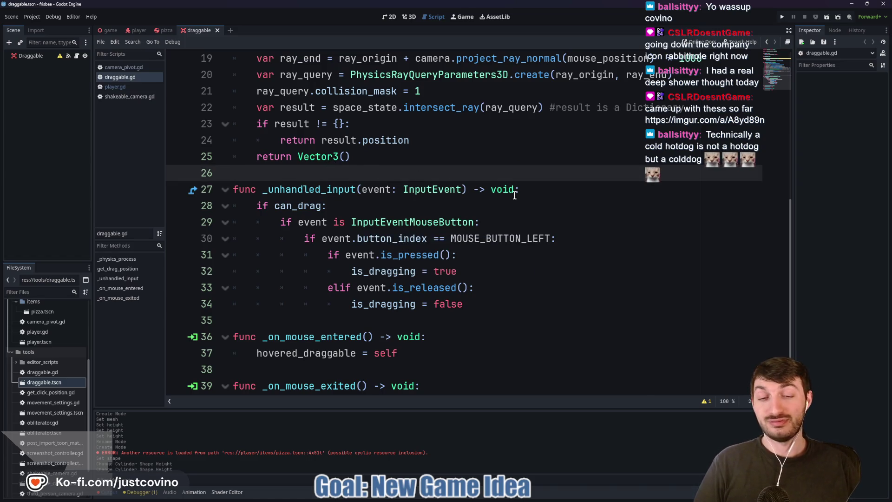
{"action": "scroll", "coordinate": [506, 192], "scroll_direction": "down", "scroll_amount": 1}
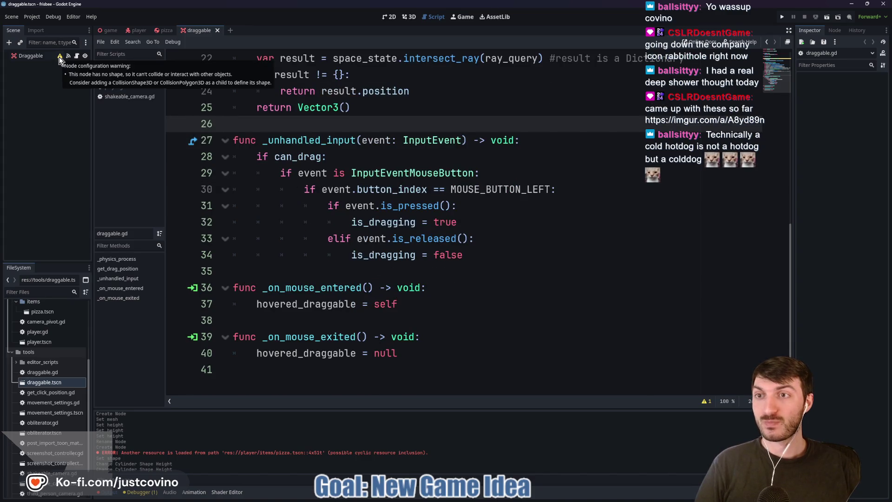
{"action": "left_click", "coordinate": [117, 259]}
{"action": "scroll", "coordinate": [392, 205], "scroll_direction": "up", "scroll_amount": 1}
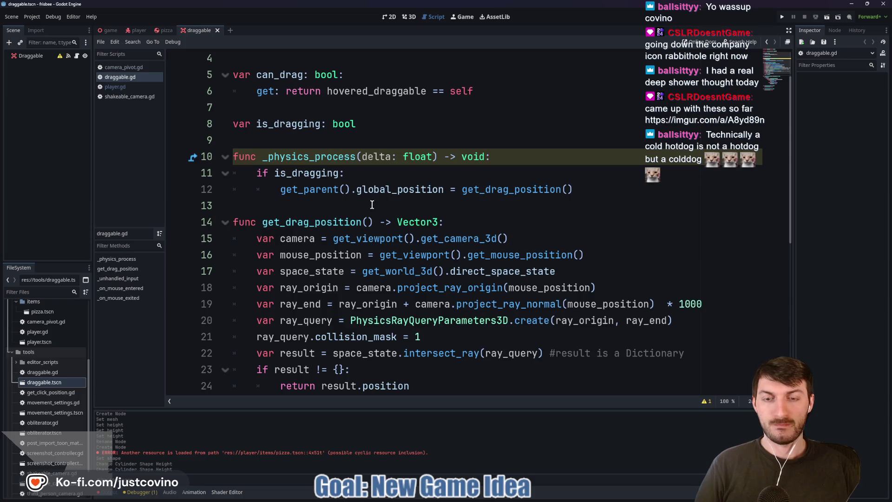
{"action": "scroll", "coordinate": [372, 199], "scroll_direction": "up", "scroll_amount": 3}
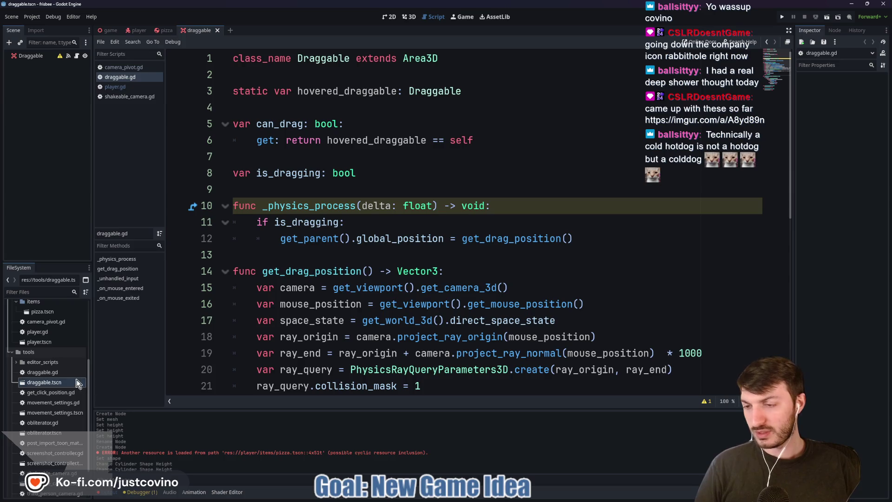
{"action": "scroll", "coordinate": [71, 392], "scroll_direction": "down", "scroll_amount": 1}
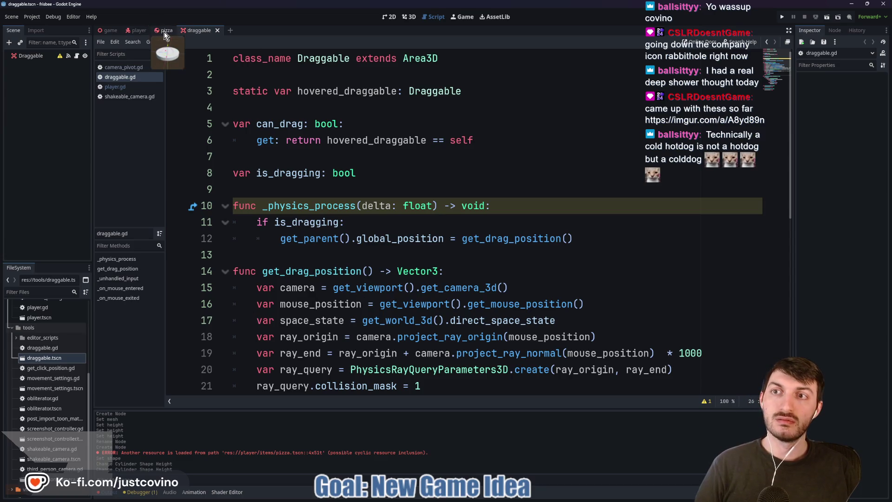
Step: Close the draggable scene and open player.gd from the Player node's script icon
{"action": "left_click", "coordinate": [217, 31]}
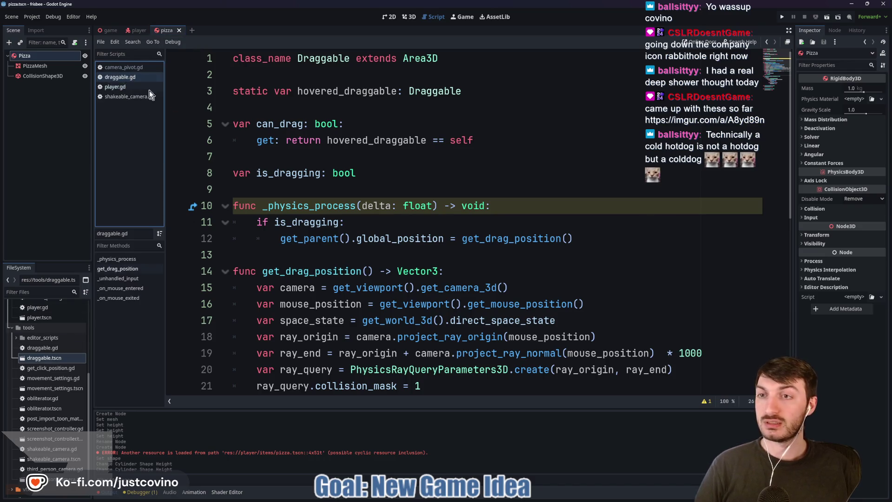
{"action": "left_click", "coordinate": [327, 163]}
{"action": "left_click", "coordinate": [133, 30]}
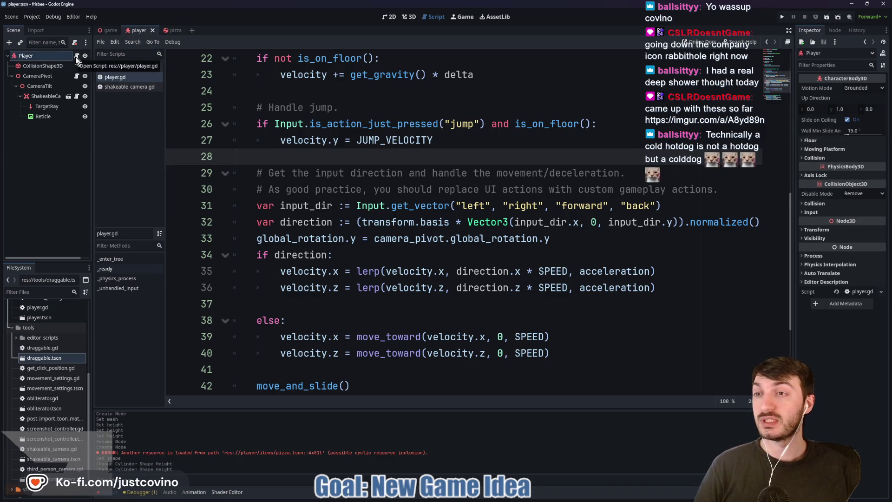
{"action": "left_click", "coordinate": [75, 57]}
{"action": "scroll", "coordinate": [374, 208], "scroll_direction": "down", "scroll_amount": 3}
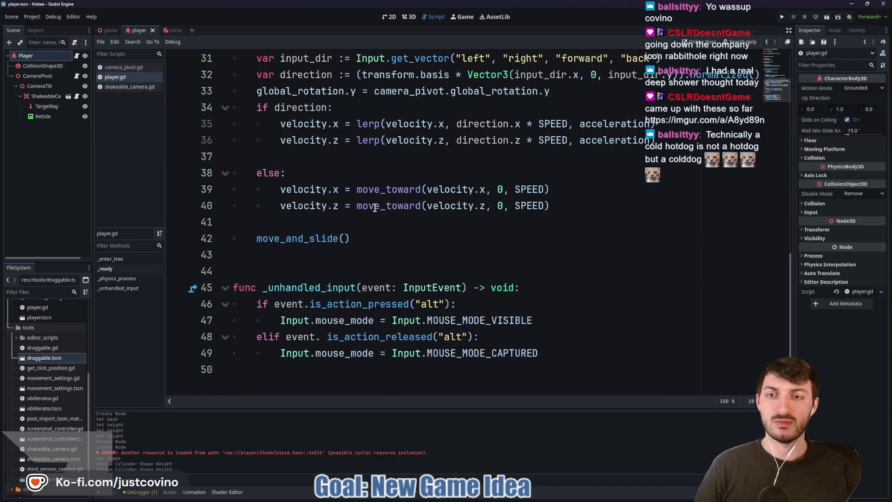
{"action": "scroll", "coordinate": [362, 248], "scroll_direction": "up", "scroll_amount": 5}
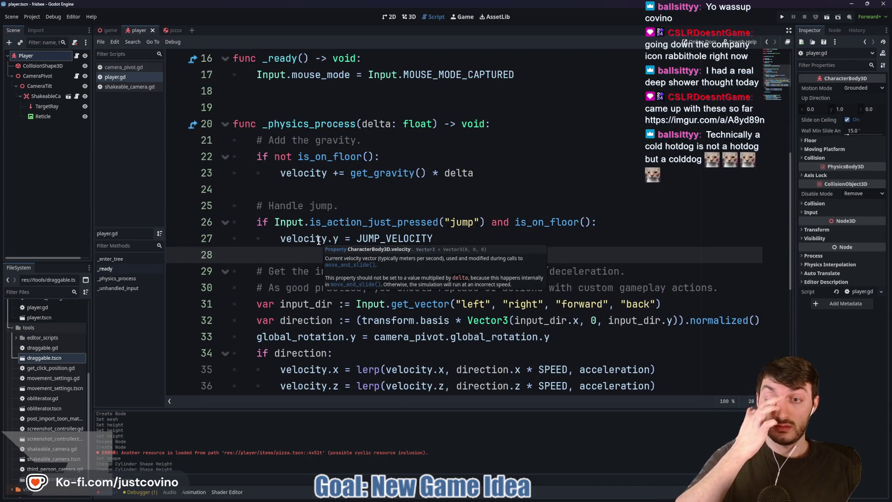
{"action": "scroll", "coordinate": [541, 260], "scroll_direction": "down", "scroll_amount": 5}
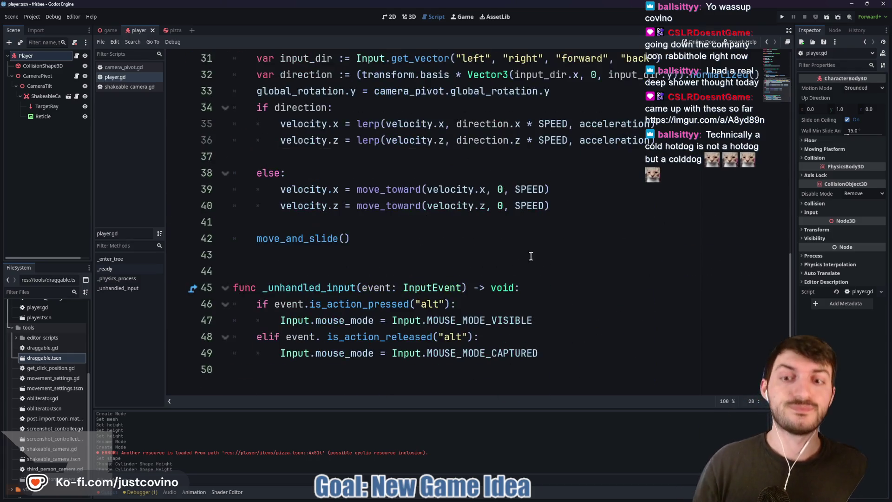
Step: Add indented blank lines after move_and_slide() at the end of _physics_process
{"action": "left_click", "coordinate": [294, 258]}
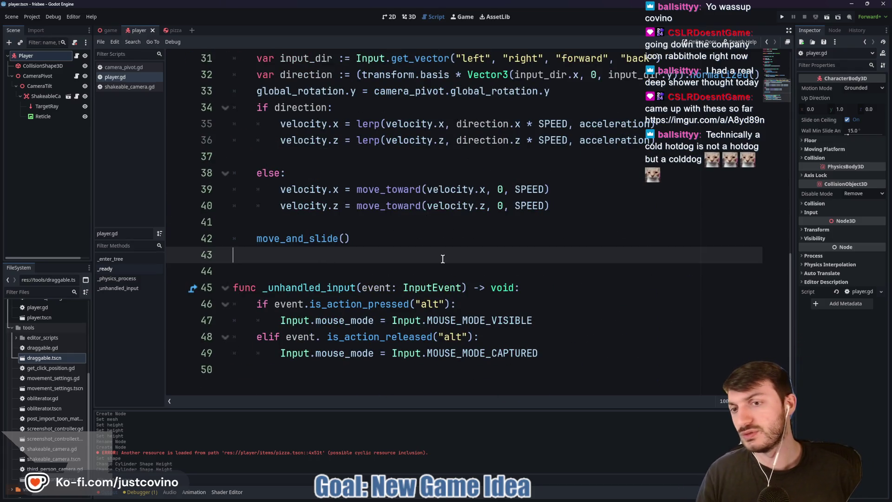
{"action": "key", "text": "Tab"}
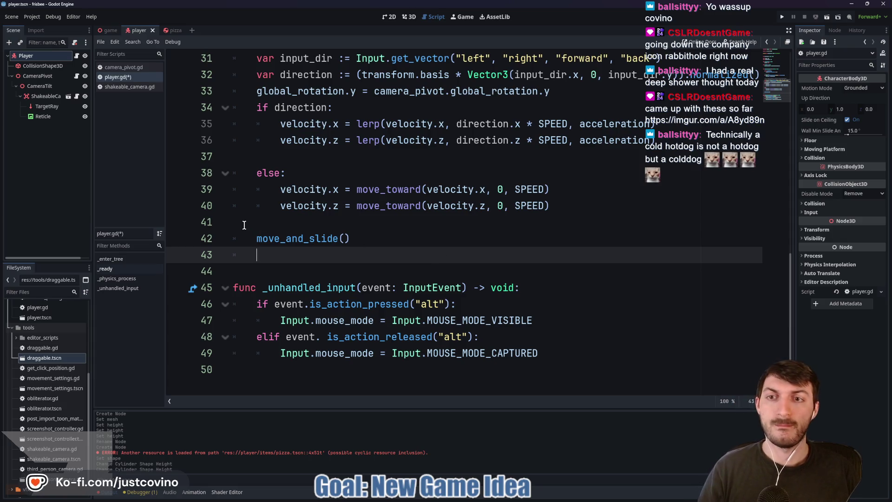
{"action": "left_click", "coordinate": [244, 225]}
{"action": "key", "text": "Up"}
{"action": "key", "text": "Up"}
{"action": "key", "text": "Up"}
{"action": "scroll", "coordinate": [312, 227], "scroll_direction": "up", "scroll_amount": 5}
{"action": "left_click", "coordinate": [263, 252]}
{"action": "key", "text": "Up"}
{"action": "key", "text": "Up"}
{"action": "key", "text": "Up"}
{"action": "scroll", "coordinate": [296, 260], "scroll_direction": "down", "scroll_amount": 5}
{"action": "left_click", "coordinate": [297, 260]}
{"action": "key", "text": "Return"}
{"action": "key", "text": "Return"}
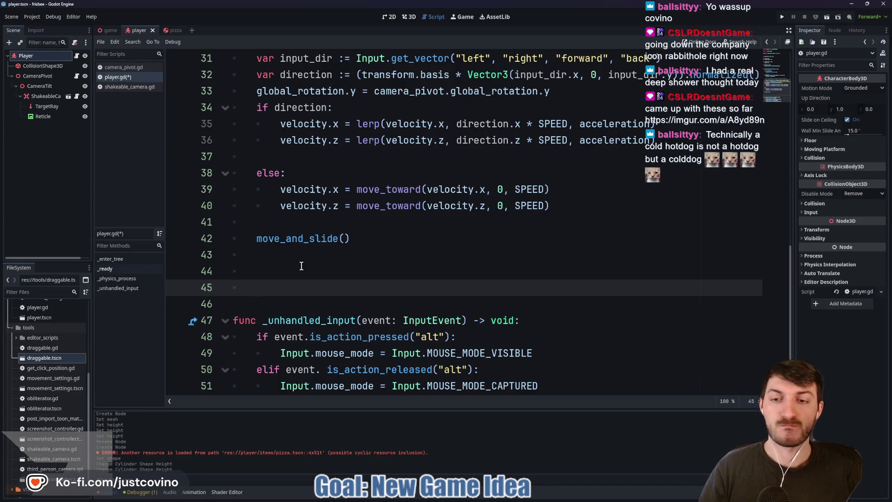
{"action": "scroll", "coordinate": [464, 258], "scroll_direction": "down", "scroll_amount": 1}
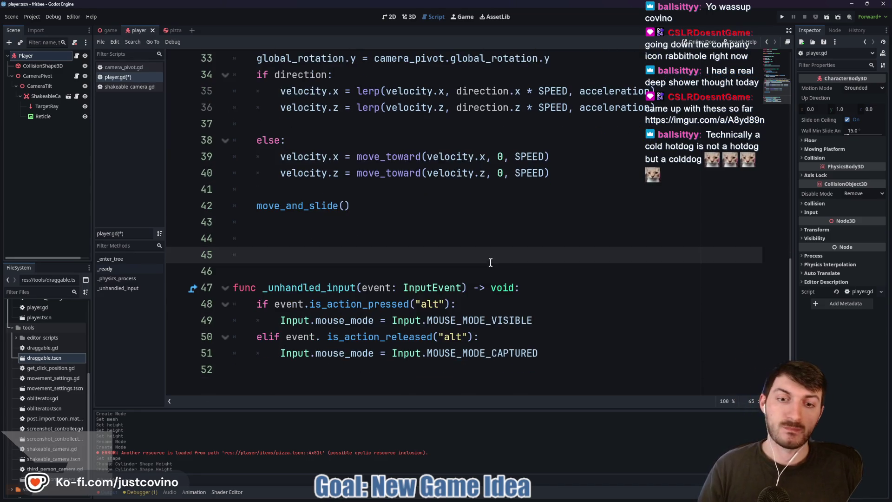
Step: In _unhandled_input, add an 'if event.is_action_pressed(MOUSE_BUTTON_LEFT):' check
{"action": "left_click", "coordinate": [537, 286]}
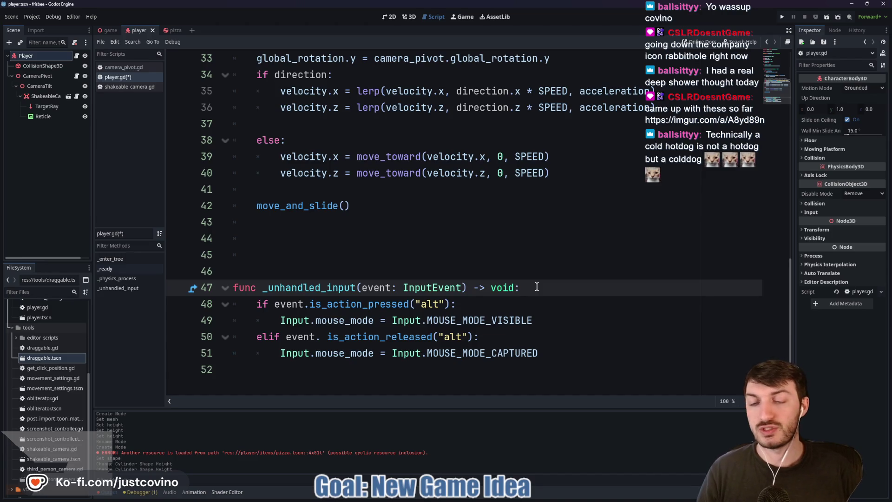
{"action": "left_click", "coordinate": [567, 352]}
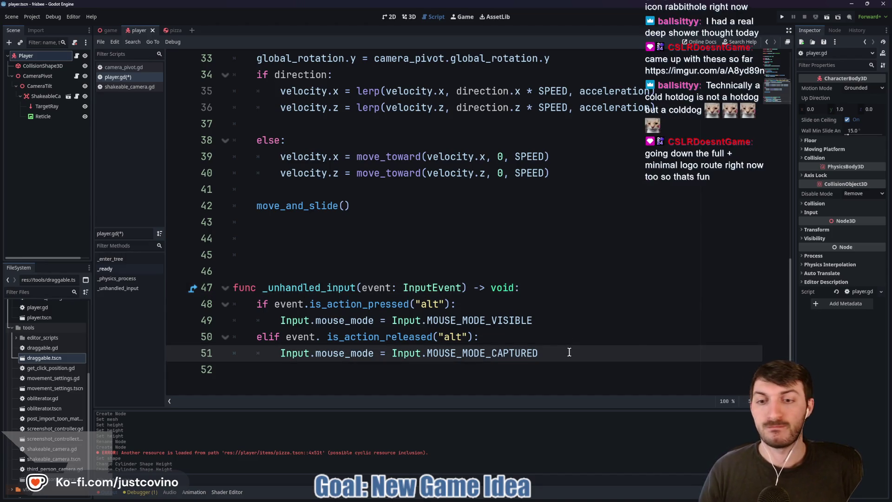
{"action": "key", "text": "Return"}
{"action": "key", "text": "BackSpace"}
{"action": "type", "text": "if event.is"}
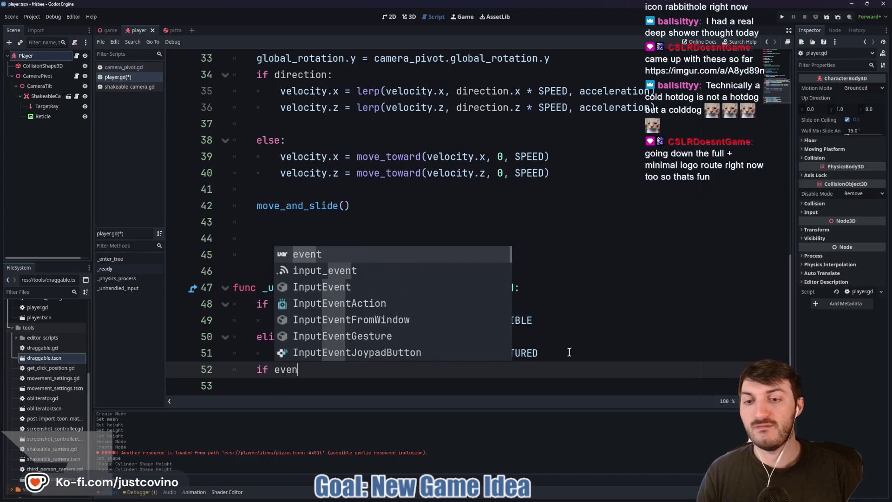
{"action": "key", "text": "Down"}
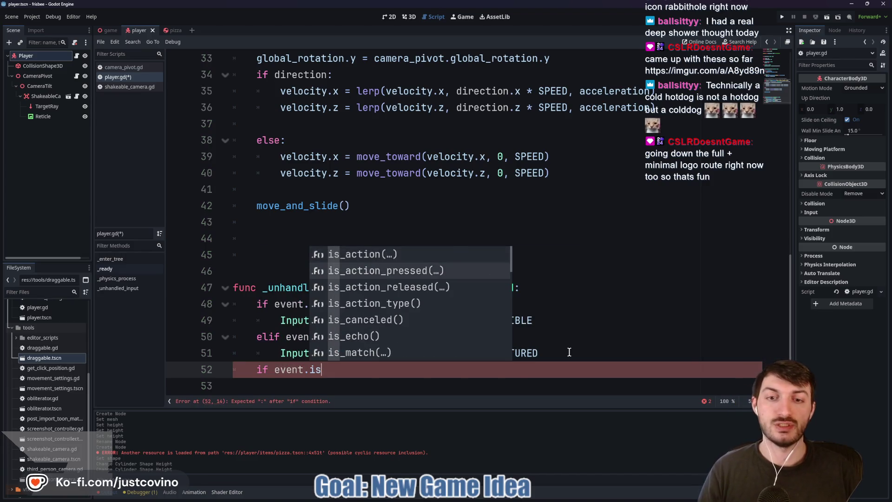
{"action": "key", "text": "Return"}
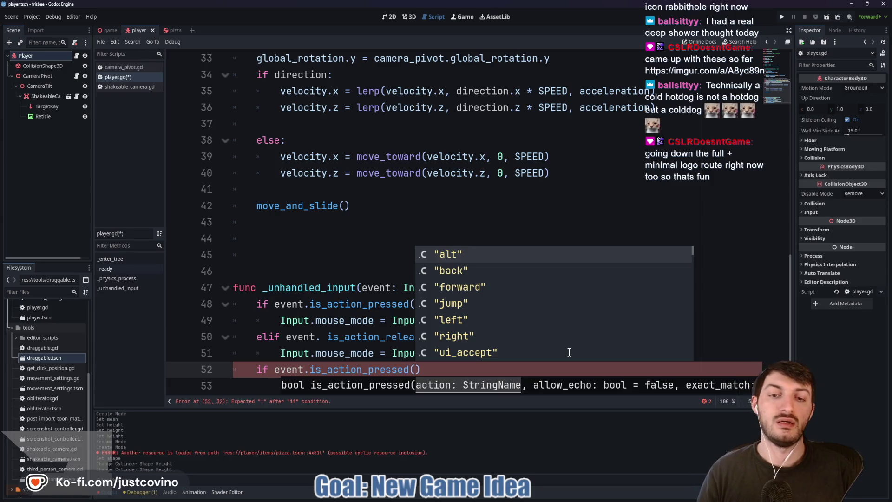
{"action": "type", "text": "left"}
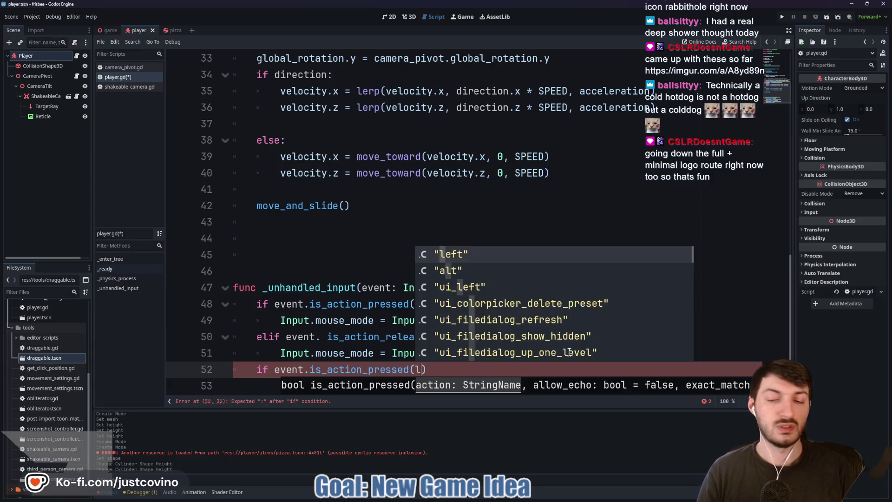
{"action": "type", "text": "_"}
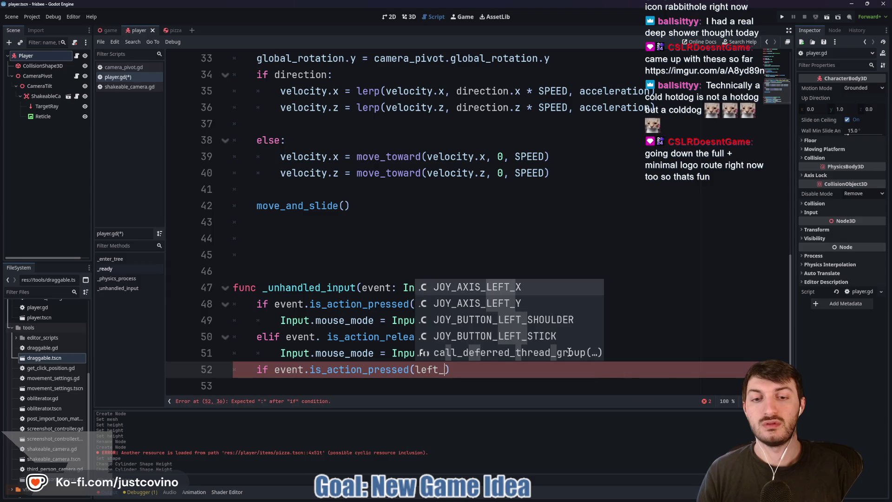
{"action": "type", "text": "mouse"}
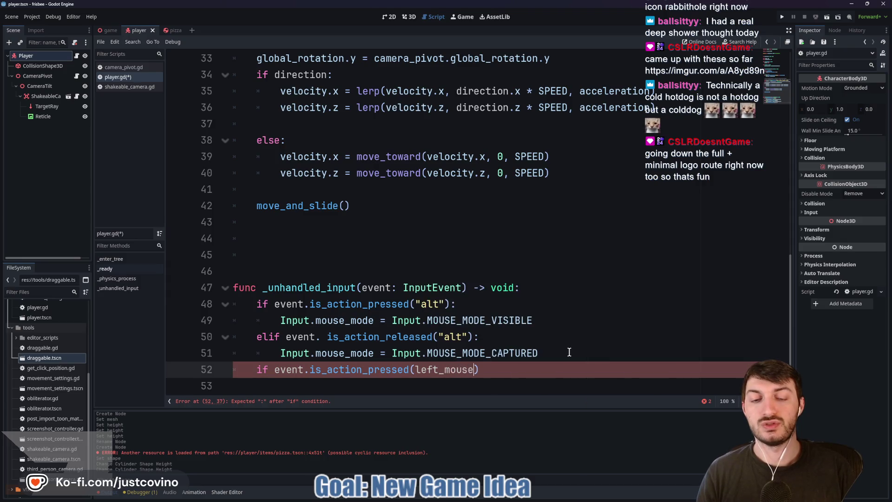
{"action": "key", "text": "BackSpace"}
{"action": "key", "text": "BackSpace"}
{"action": "key", "text": "BackSpace"}
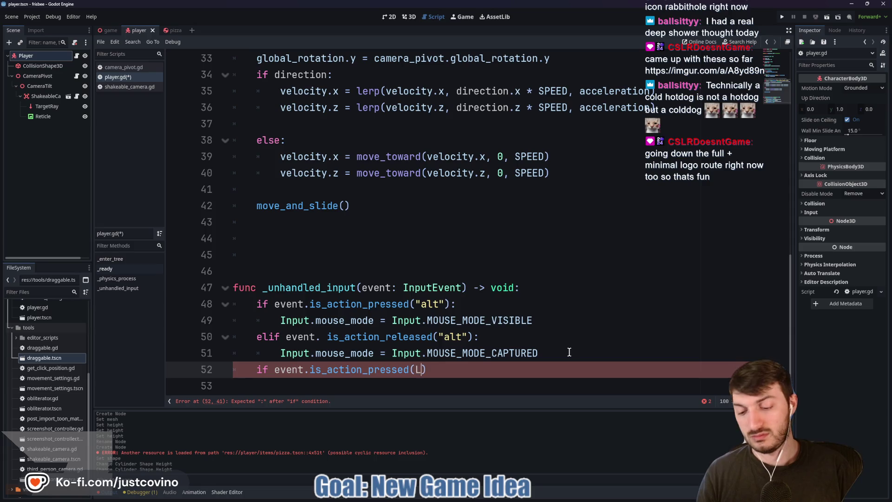
{"action": "type", "text": "LEFT"}
{"action": "key", "text": "BackSpace"}
{"action": "key", "text": "BackSpace"}
{"action": "key", "text": "BackSpace"}
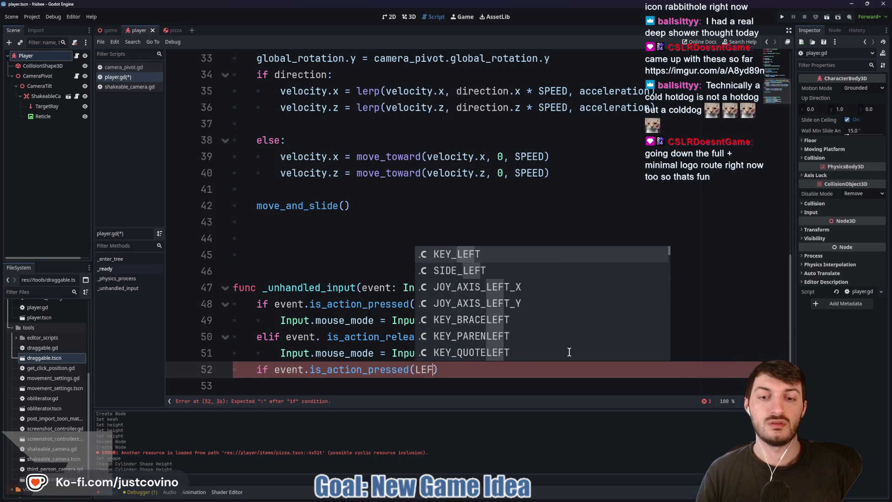
{"action": "type", "text": "MOUSE"}
{"action": "key", "text": "Return"}
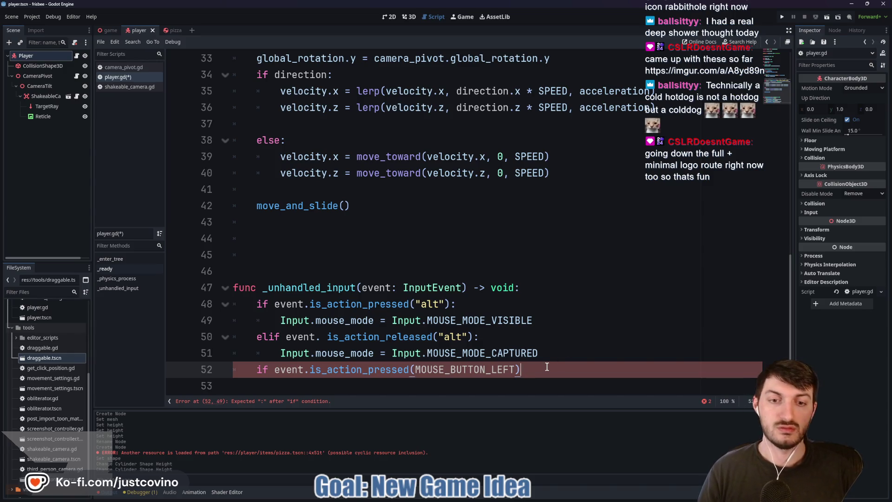
{"action": "type", "text": ":"}
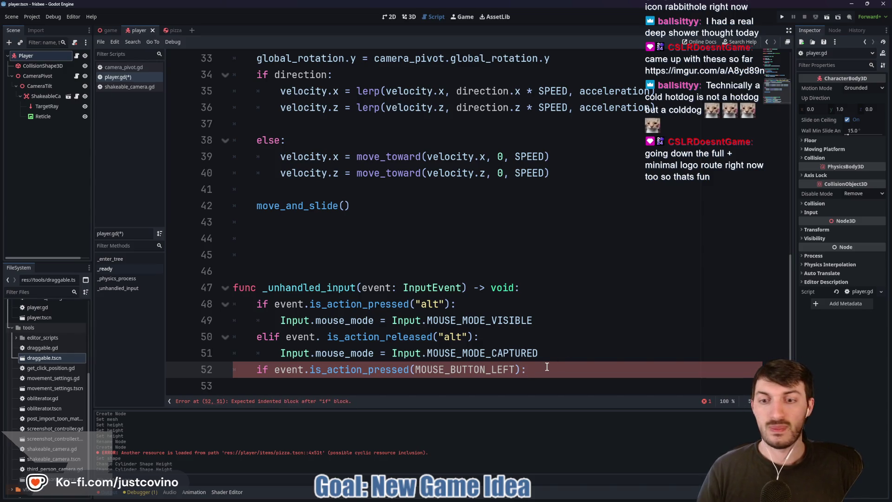
{"action": "key", "text": "Return"}
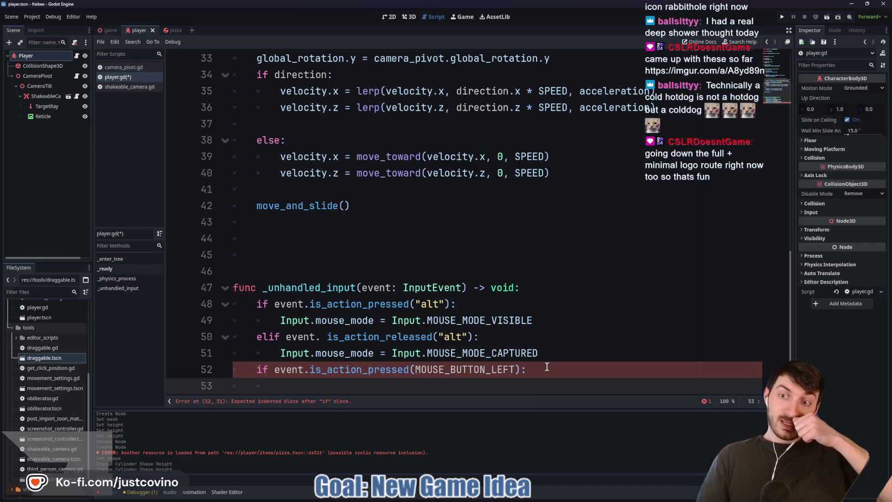
Step: Call pick_up_item() inside the left-button press branch
{"action": "scroll", "coordinate": [479, 303], "scroll_direction": "down", "scroll_amount": 1}
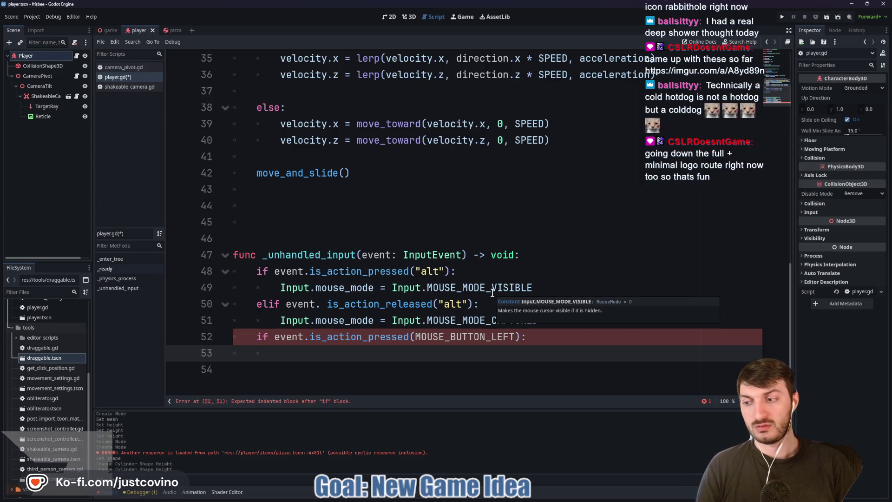
{"action": "type", "text": "chec"}
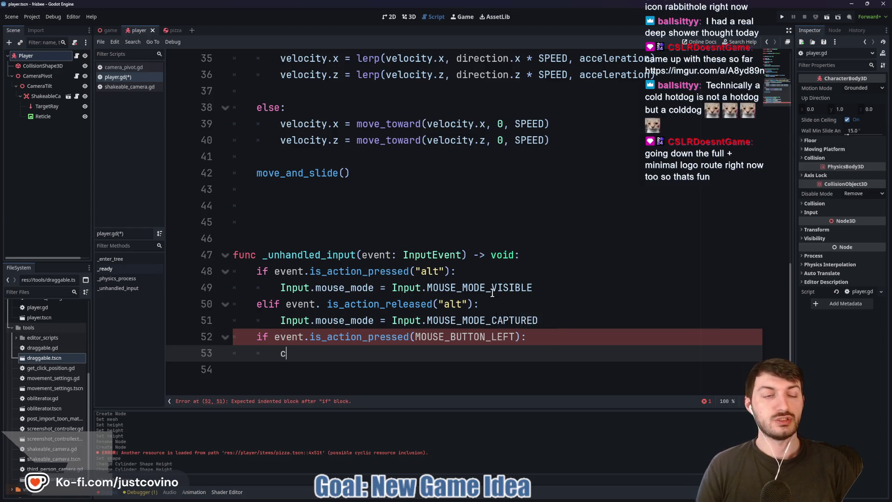
{"action": "type", "text": "k_"}
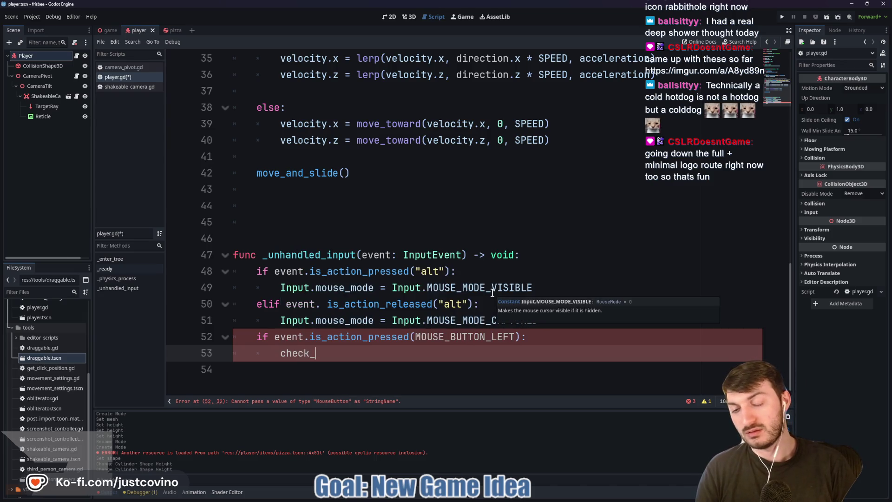
{"action": "key", "text": "BackSpace"}
{"action": "key", "text": "BackSpace"}
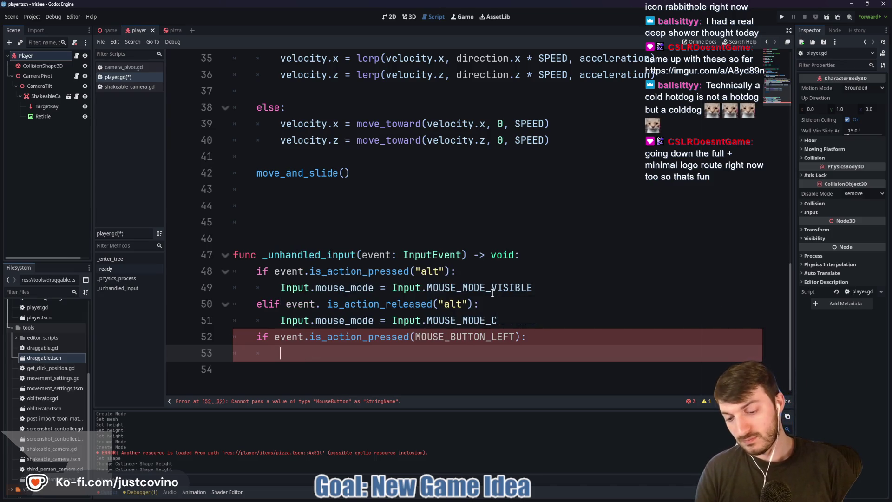
{"action": "type", "text": "pick_up_item("}
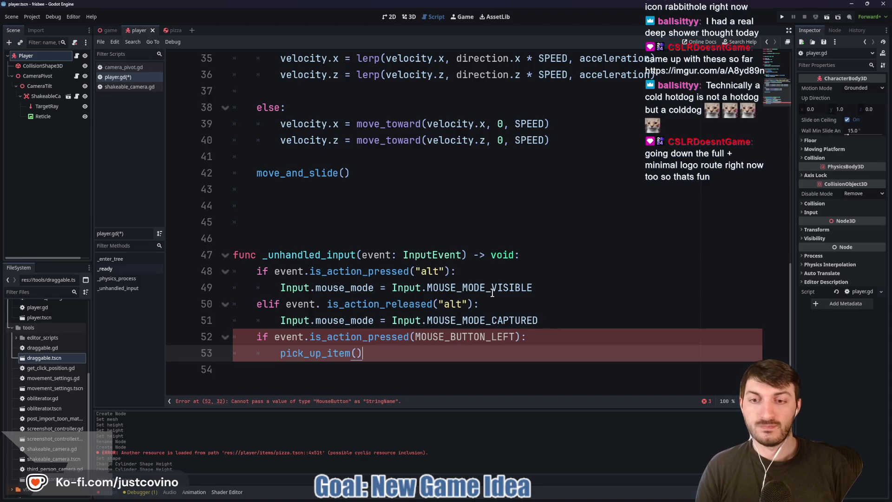
{"action": "key", "text": "Return"}
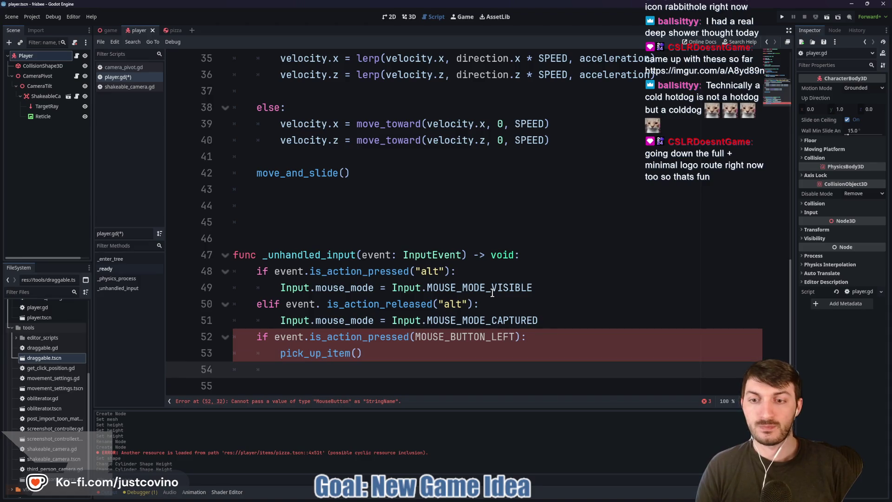
Step: Add 'elif event.is_action_released(MOUSE_BUTTON_LEFT):' that calls drop_item()
{"action": "type", "text": "elif event"}
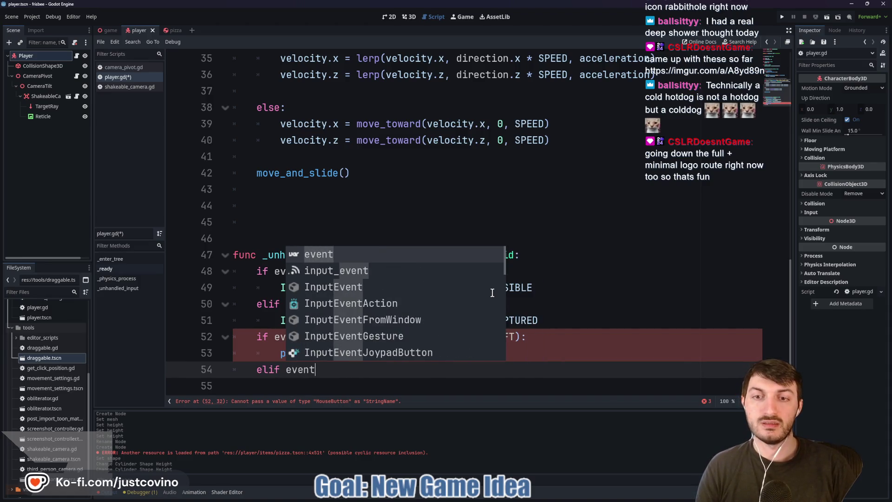
{"action": "type", "text": ".is_a"}
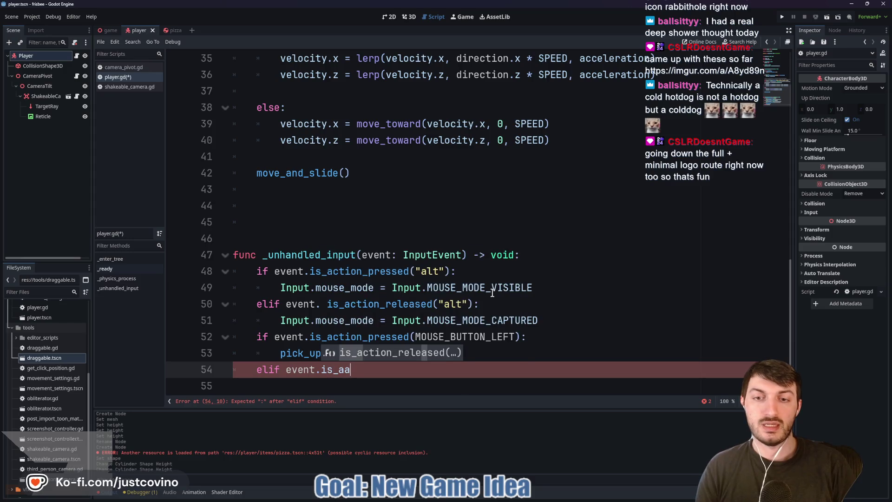
{"action": "type", "text": "ction"}
{"action": "key", "text": "Down"}
{"action": "key", "text": "Down"}
{"action": "key", "text": "Return"}
{"action": "type", "text": "MOUSE"}
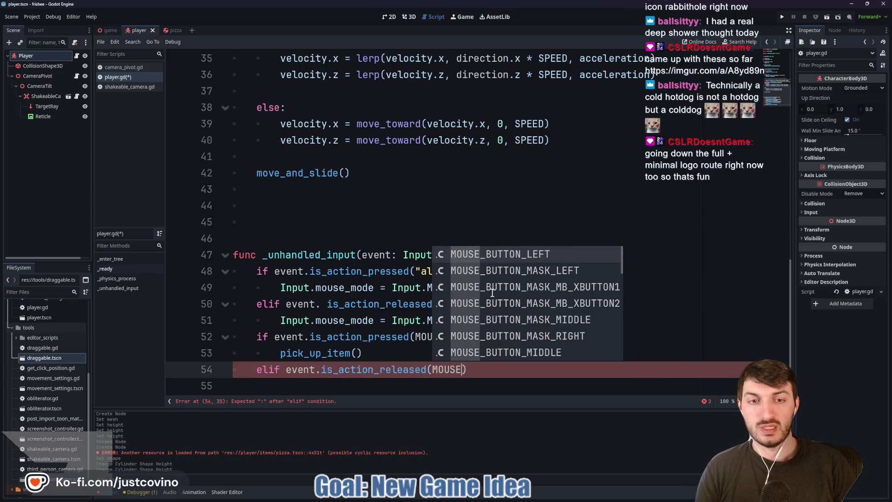
{"action": "key", "text": "Return"}
{"action": "key", "text": "End"}
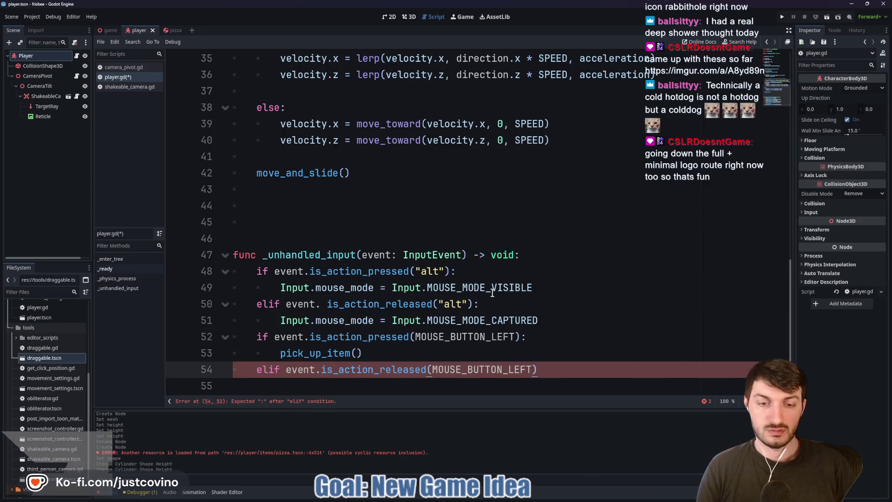
{"action": "key", "text": "Return"}
{"action": "type", "text": "drop_"}
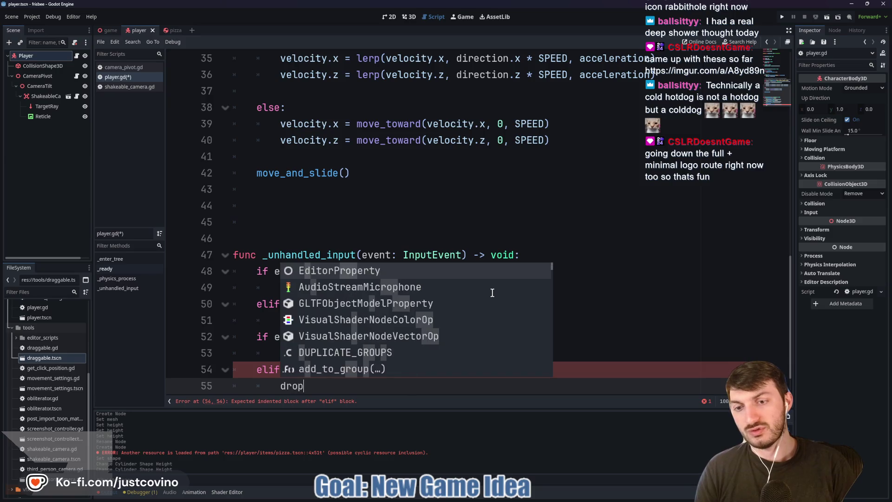
{"action": "type", "text": "item()"}
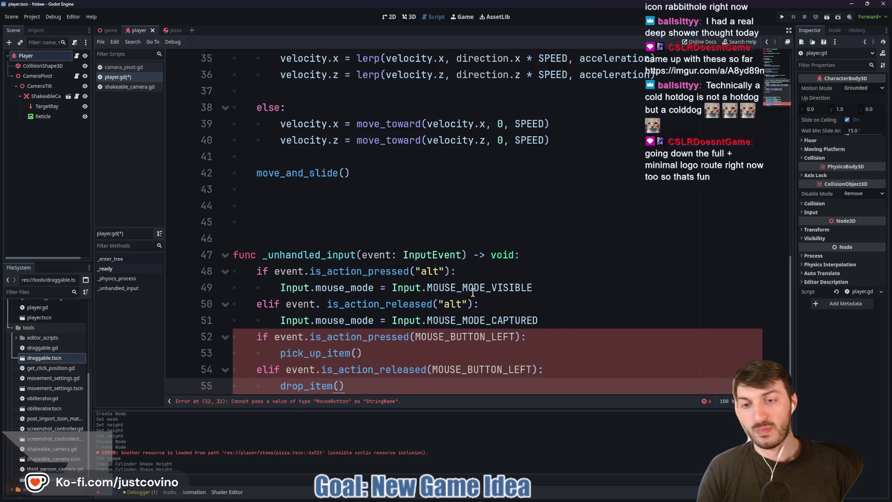
{"action": "scroll", "coordinate": [296, 352], "scroll_direction": "down", "scroll_amount": 1}
{"action": "left_click", "coordinate": [297, 172]}
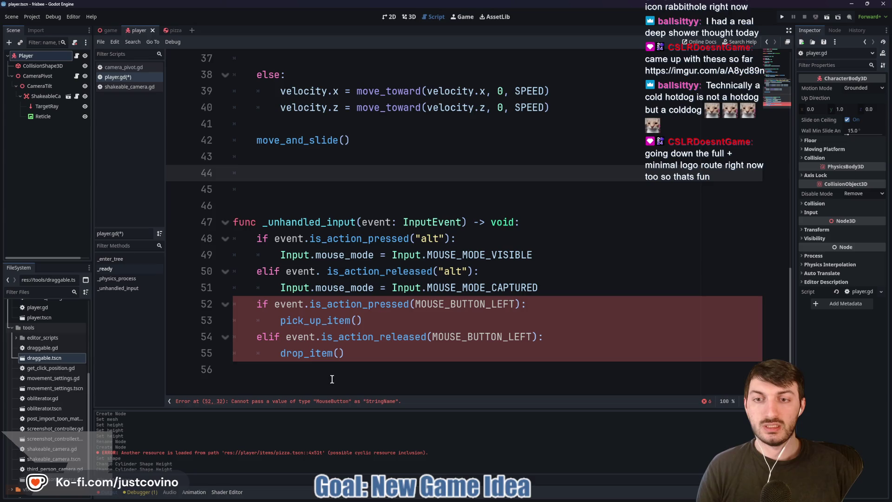
Step: Above the input handler, write the stub 'func pick_up_item() -> void: pass'
{"action": "left_click", "coordinate": [304, 203]}
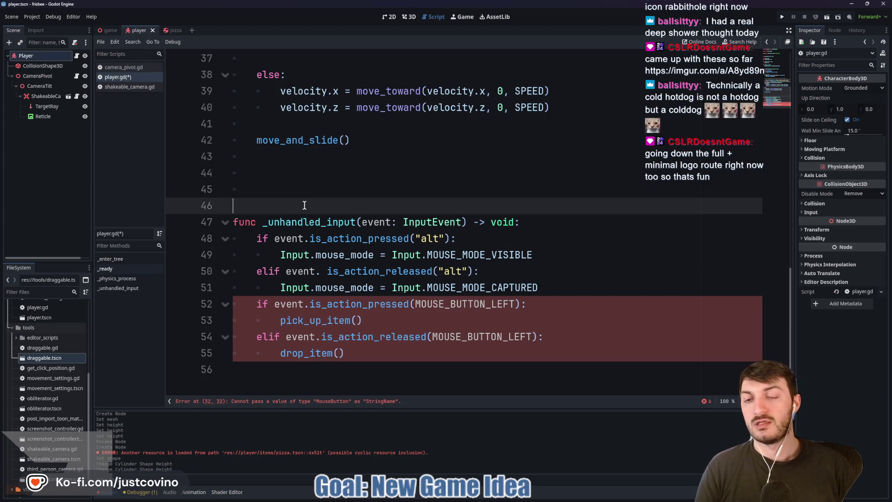
{"action": "key", "text": "Return"}
{"action": "key", "text": "Return"}
{"action": "key", "text": "Return"}
{"action": "key", "text": "Up"}
{"action": "key", "text": "Up"}
{"action": "key", "text": "Up"}
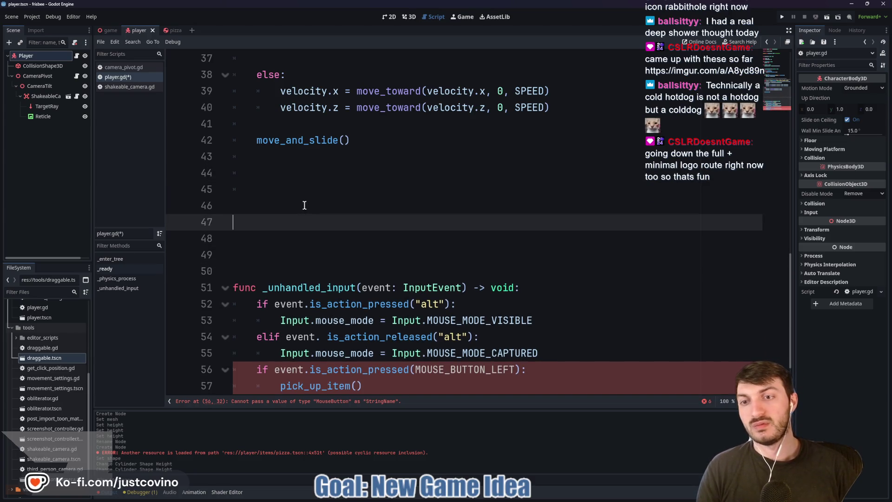
{"action": "type", "text": "func pic"}
{"action": "type", "text": "k_up_item() "}
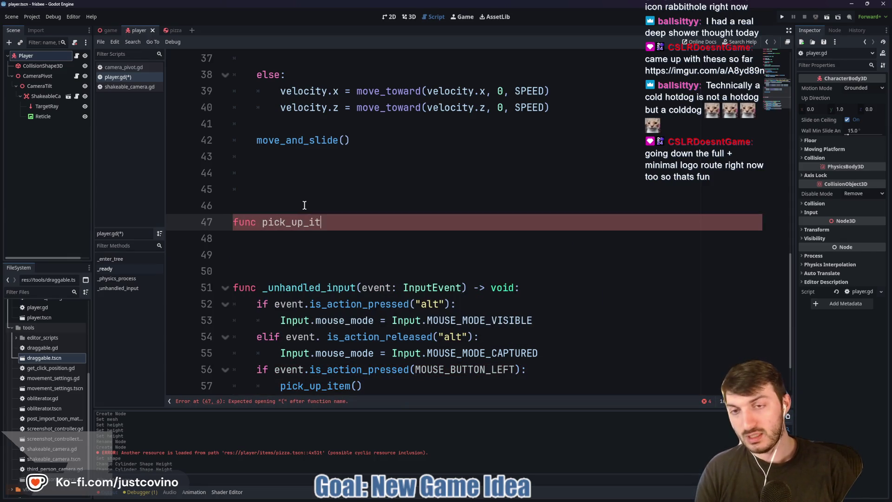
{"action": "type", "text": "-> void"}
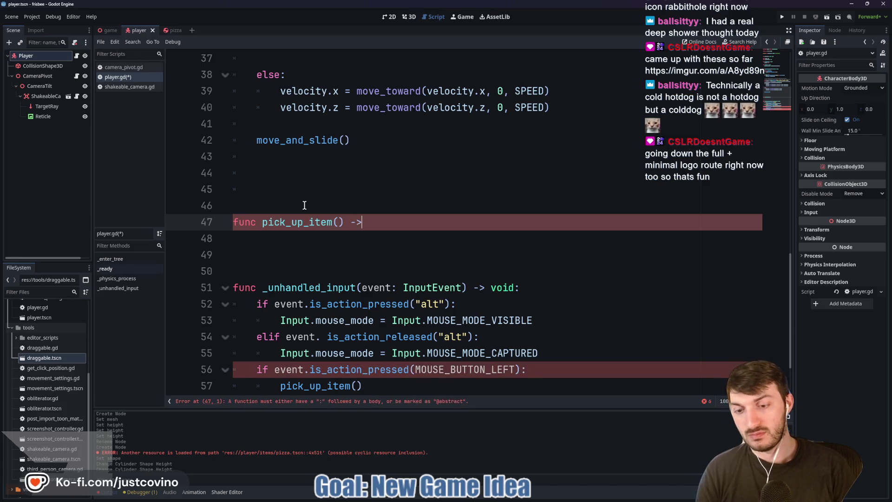
{"action": "type", "text": ":"}
{"action": "key", "text": "Return"}
{"action": "type", "text": "pass"}
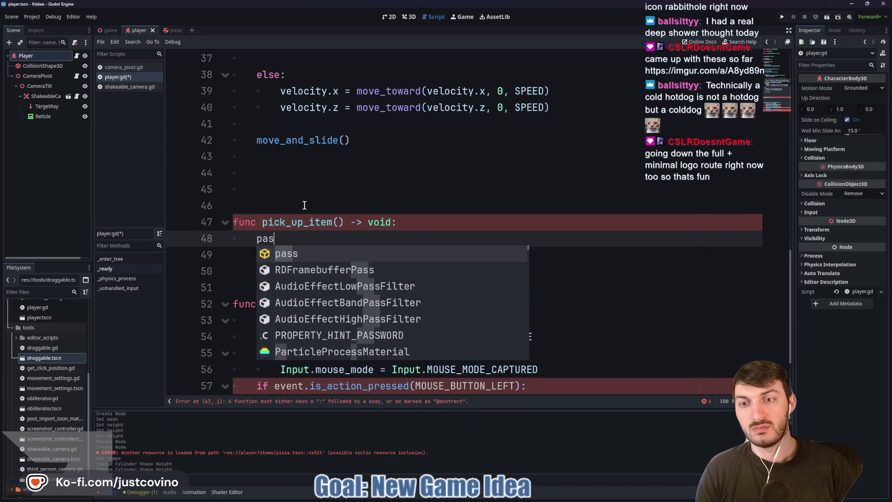
{"action": "key", "text": "Return"}
{"action": "key", "text": "Return"}
{"action": "key", "text": "Return"}
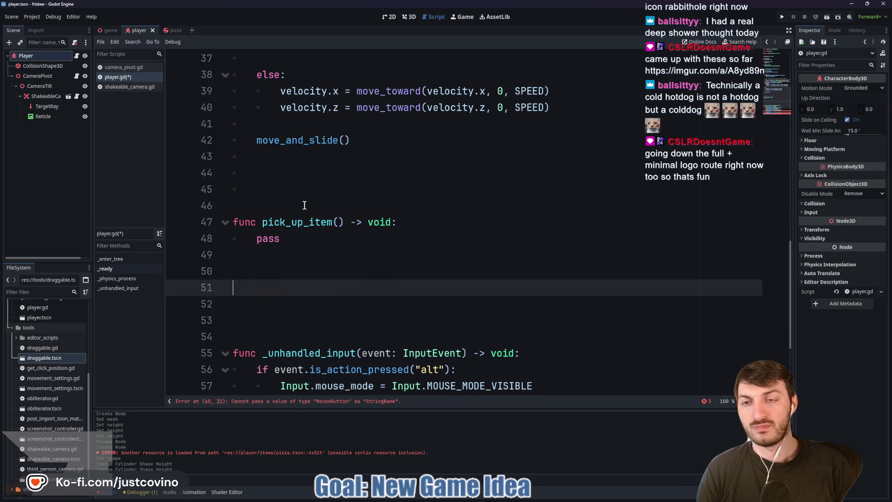
Step: Write the stub 'func drop_item() -> void: pass' below it
{"action": "type", "text": "drop_item"}
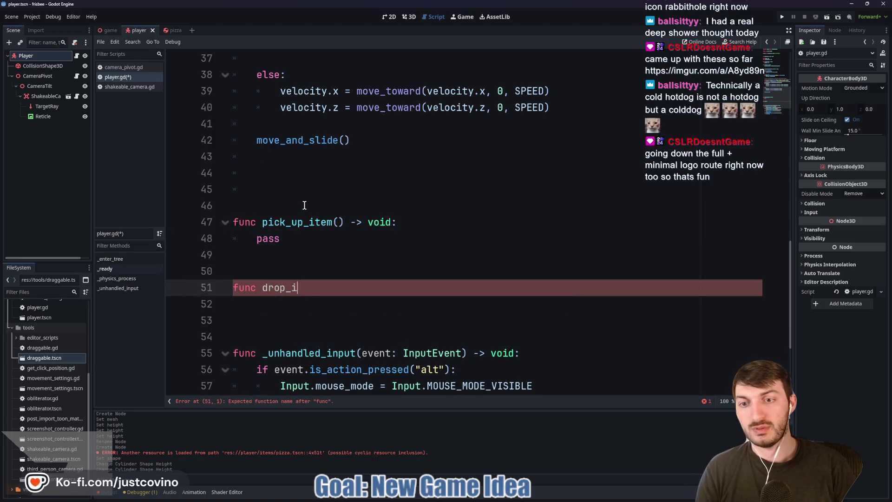
{"action": "type", "text": "() -> void:"}
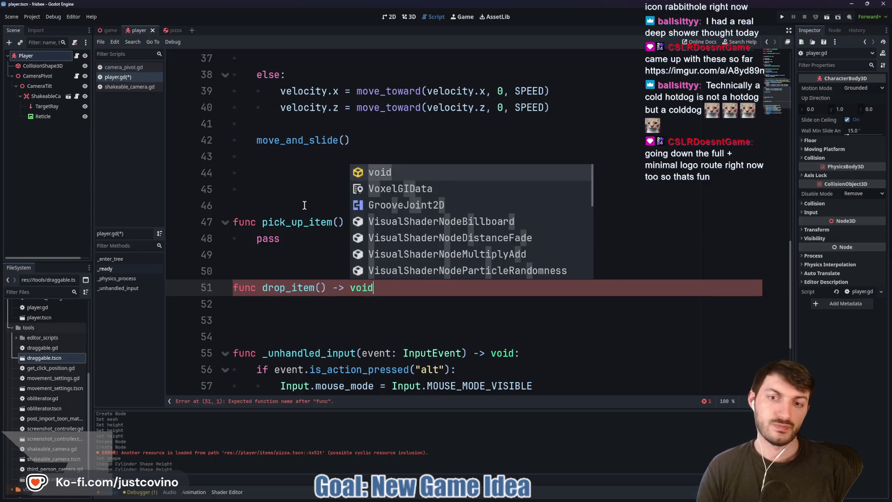
{"action": "key", "text": "Return"}
{"action": "type", "text": "pass"}
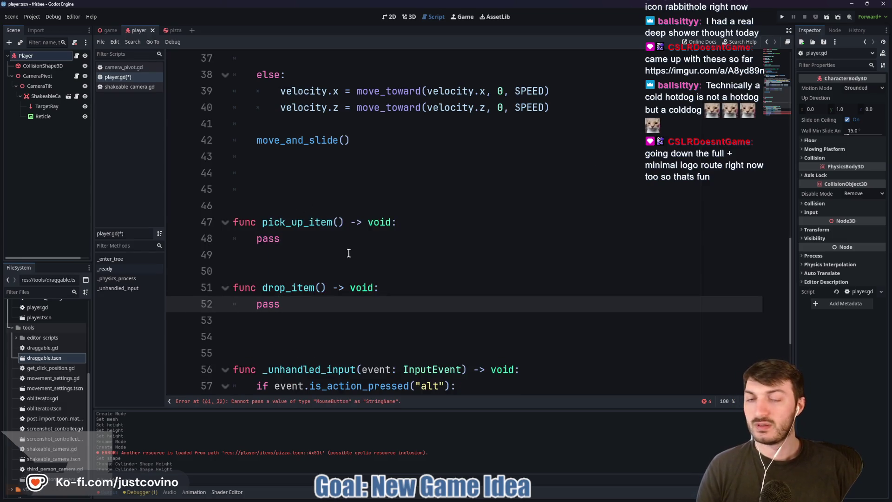
{"action": "scroll", "coordinate": [363, 246], "scroll_direction": "up", "scroll_amount": 5}
{"action": "scroll", "coordinate": [363, 245], "scroll_direction": "up", "scroll_amount": 7}
{"action": "left_click", "coordinate": [549, 125]}
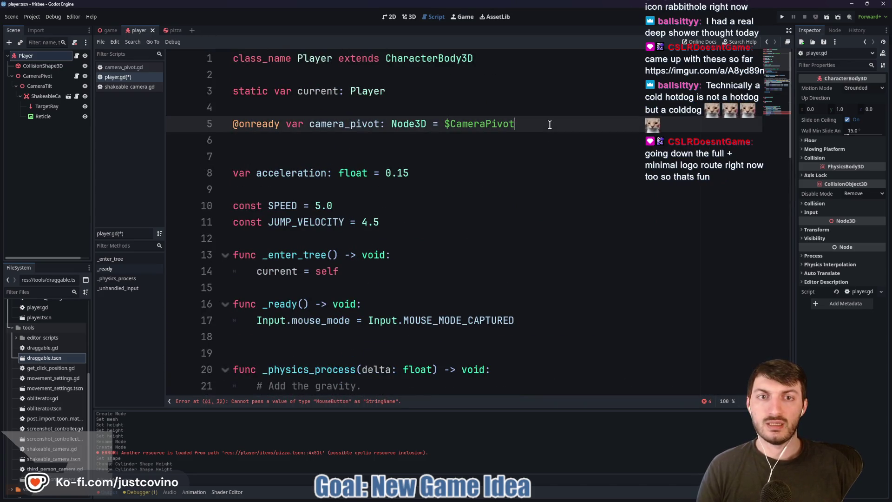
{"action": "key", "text": "Down"}
{"action": "type", "text": "@onready var target_ray"}
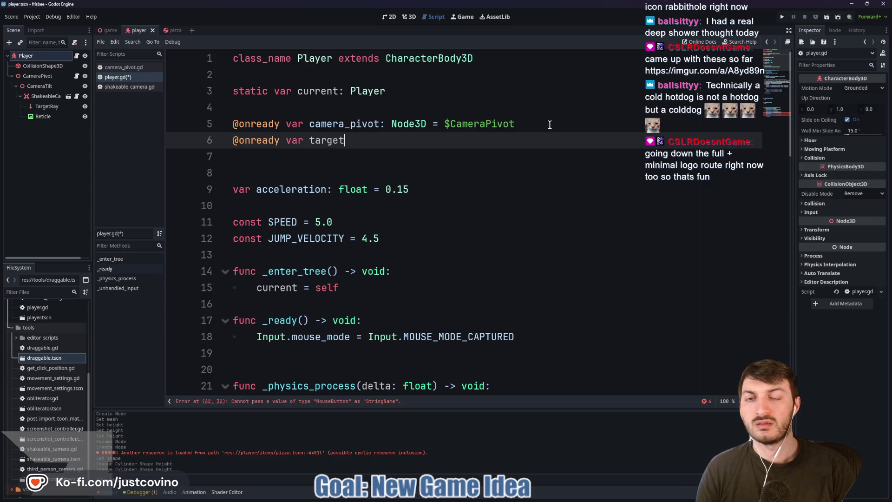
{"action": "type", "text": ": Raycast"}
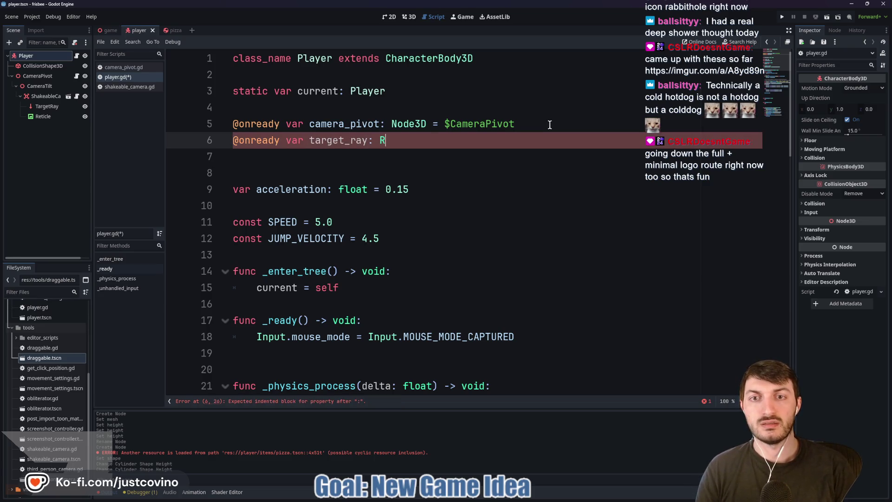
{"action": "key", "text": "Down"}
{"action": "key", "text": "Return"}
{"action": "type", "text": "= $"}
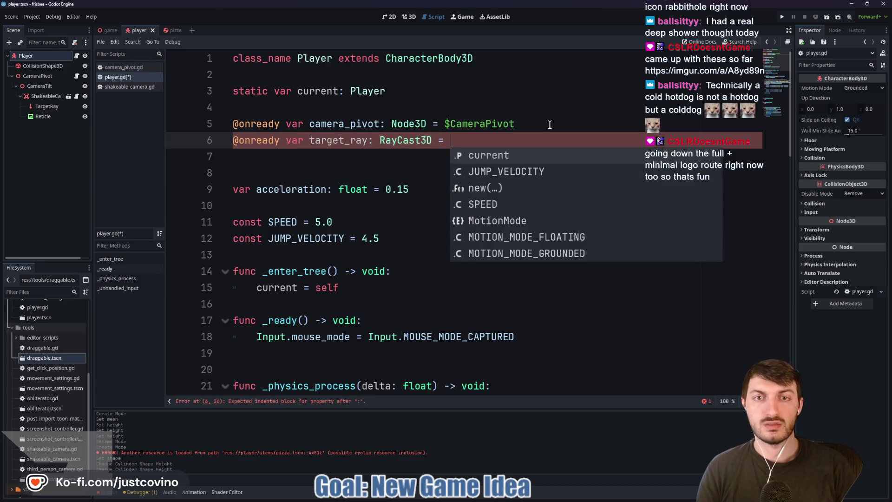
{"action": "type", "text": "Tar"}
{"action": "key", "text": "Return"}
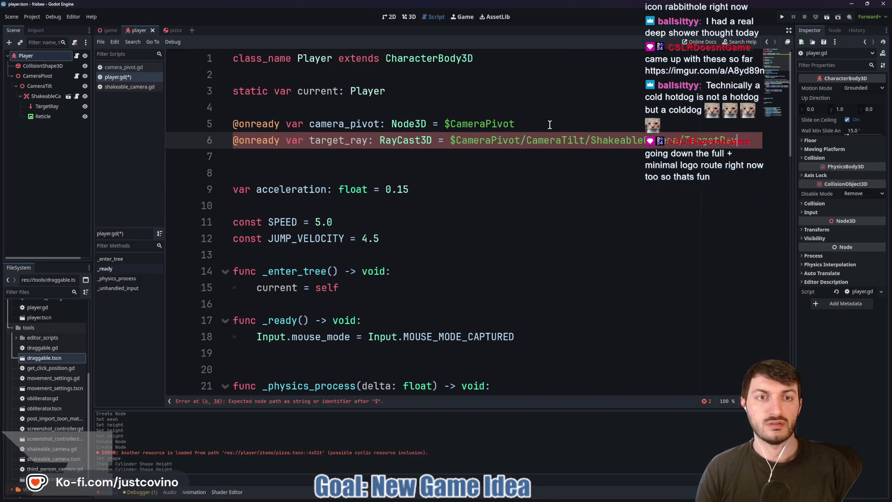
Step: Declare 'func can_pick_up() -> bool:' after the drop_item stub
{"action": "scroll", "coordinate": [500, 265], "scroll_direction": "down", "scroll_amount": 13}
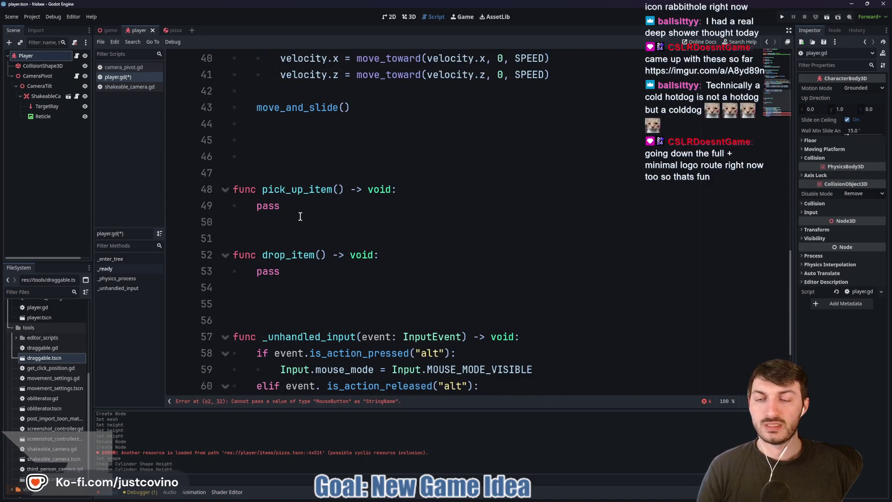
{"action": "left_click", "coordinate": [278, 233]}
{"action": "left_click", "coordinate": [288, 307]}
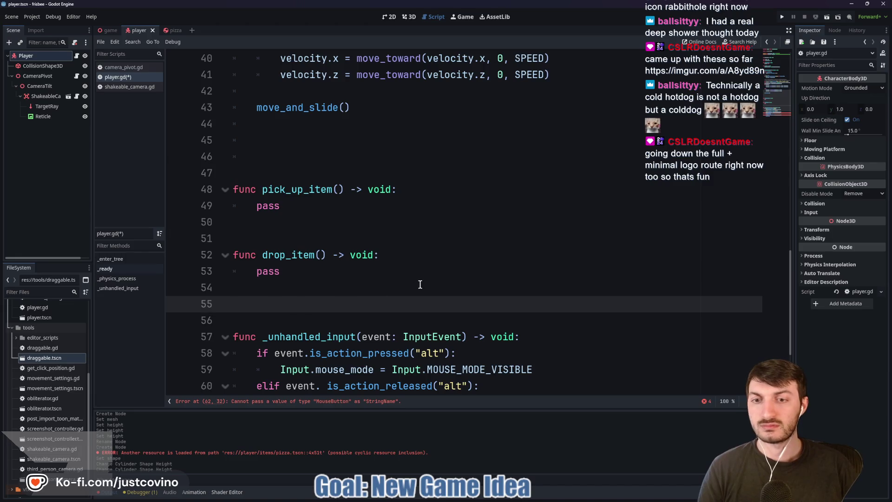
{"action": "type", "text": "func check_item_type"}
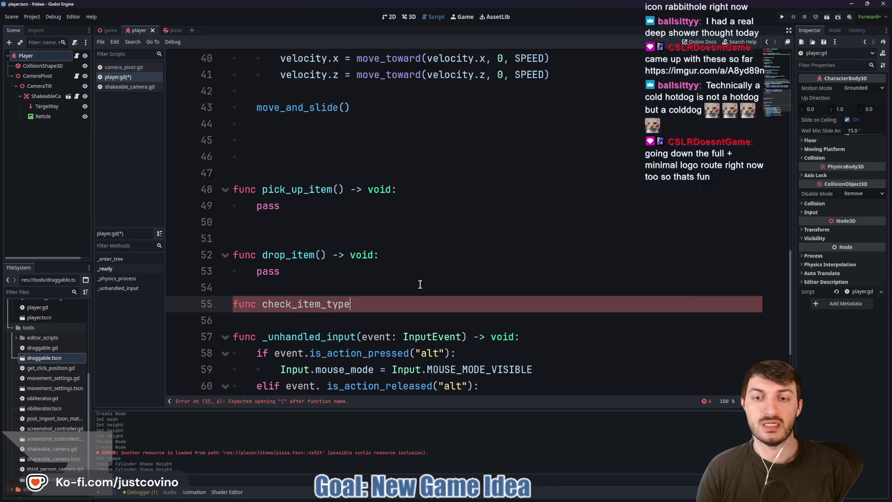
{"action": "type", "text": ">"}
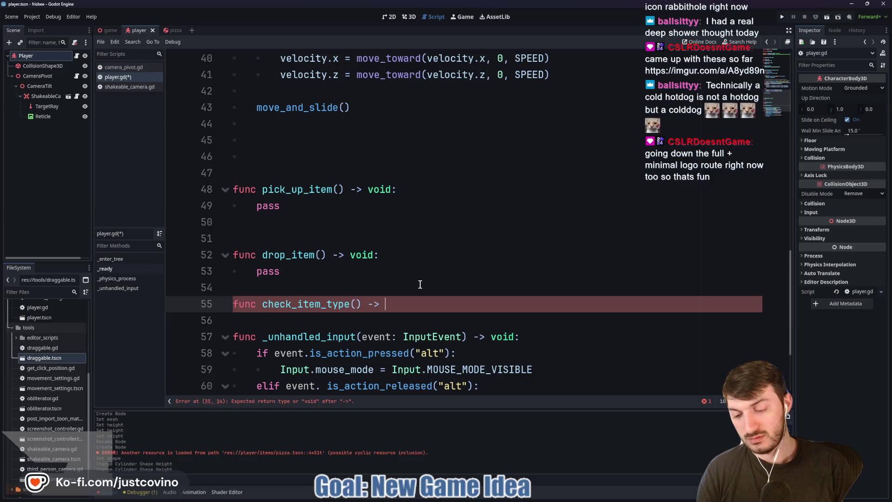
{"action": "key", "text": "BackSpace"}
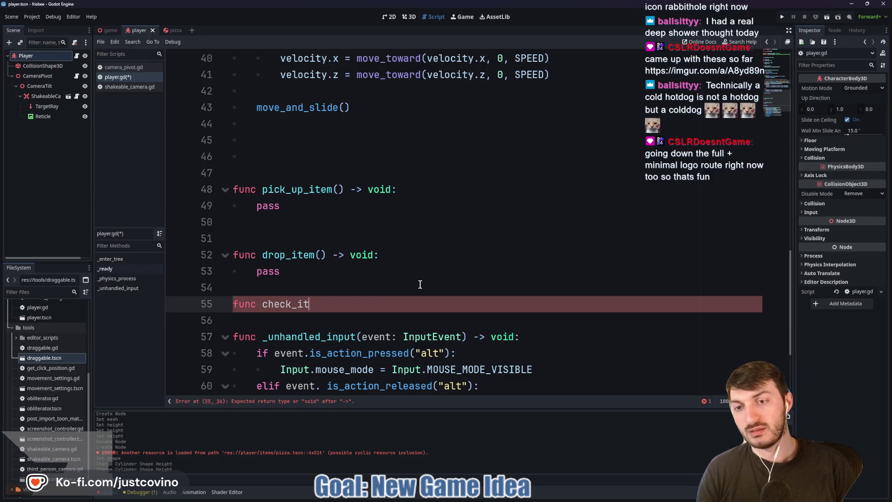
{"action": "type", "text": "an_pick_up"}
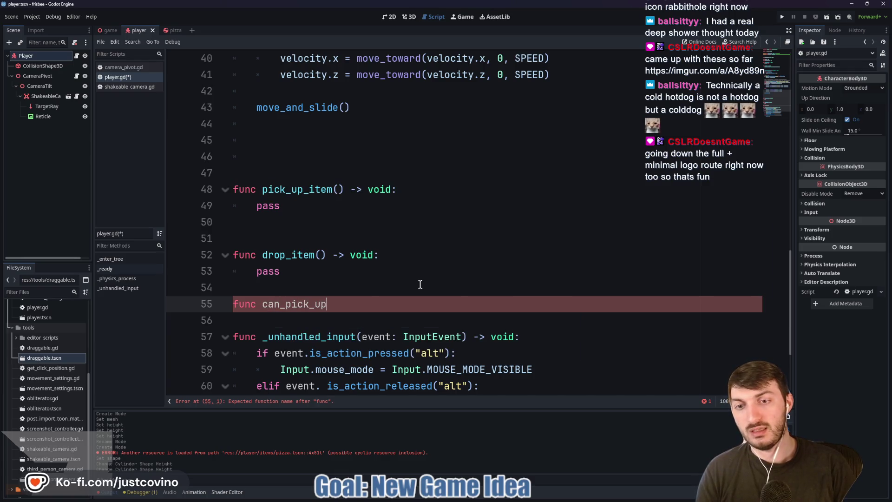
{"action": "type", "text": "() -> "}
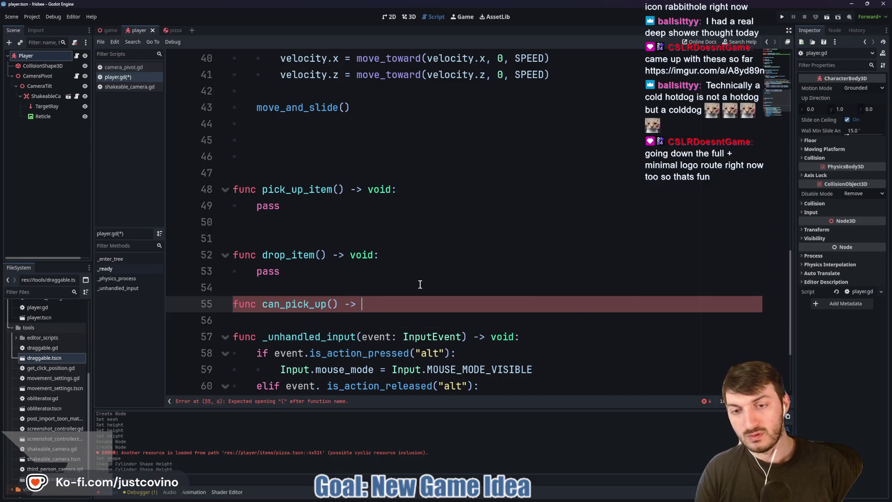
{"action": "type", "text": "bool:"}
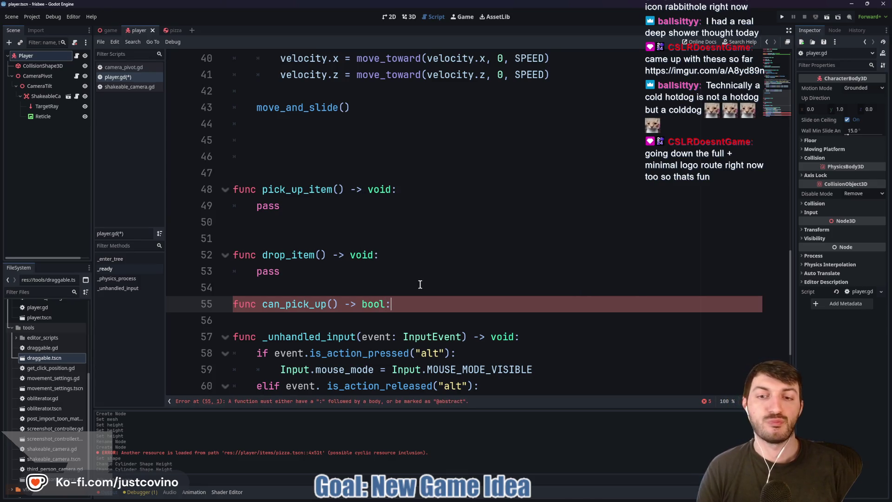
{"action": "key", "text": "Return"}
Step: Make can_pick_up return target_ray.is_colliding(), with a blank line above the function
{"action": "type", "text": "return tar"}
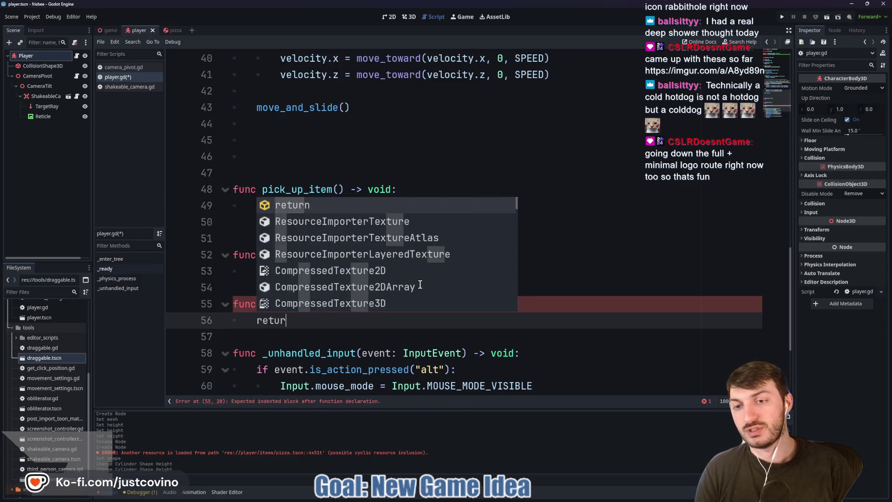
{"action": "type", "text": "get_ray.get_"}
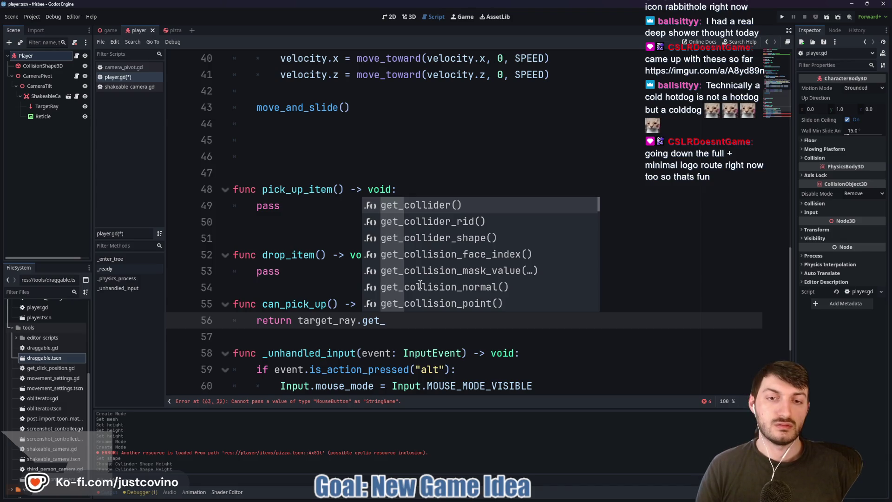
{"action": "key", "text": "Return"}
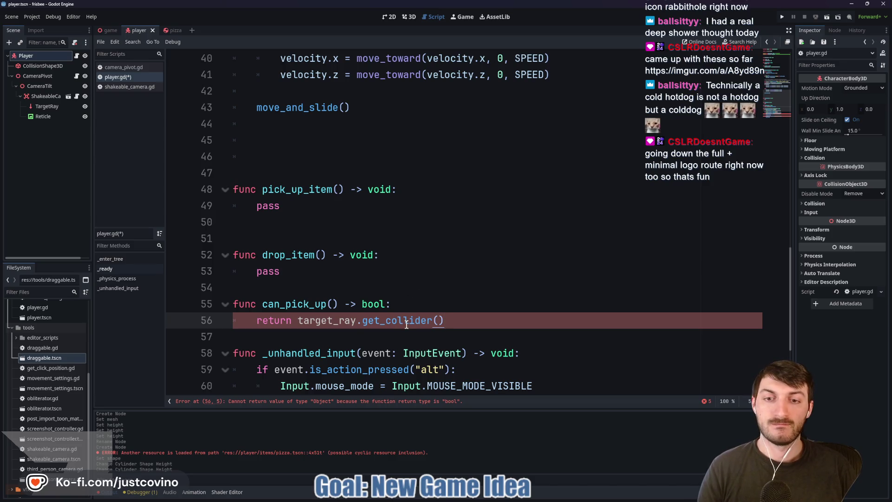
{"action": "mouse_move", "coordinate": [406, 324]}
{"action": "key", "text": "BackSpace"}
{"action": "key", "text": "BackSpace"}
{"action": "key", "text": "BackSpace"}
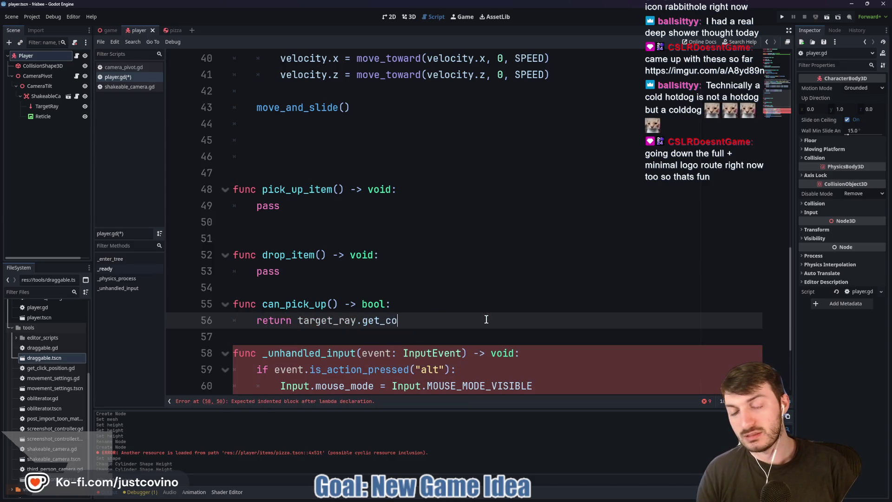
{"action": "type", "text": "is"}
{"action": "key", "text": "Return"}
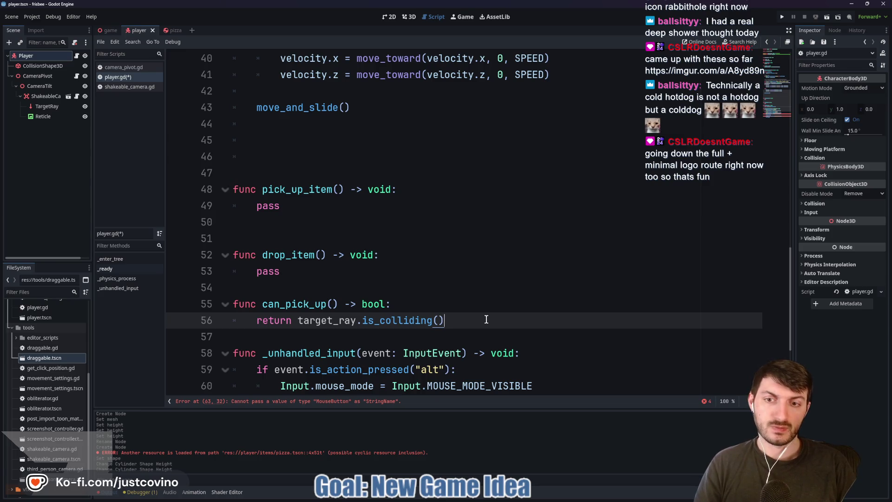
{"action": "left_click", "coordinate": [258, 293]}
{"action": "key", "text": "Return"}
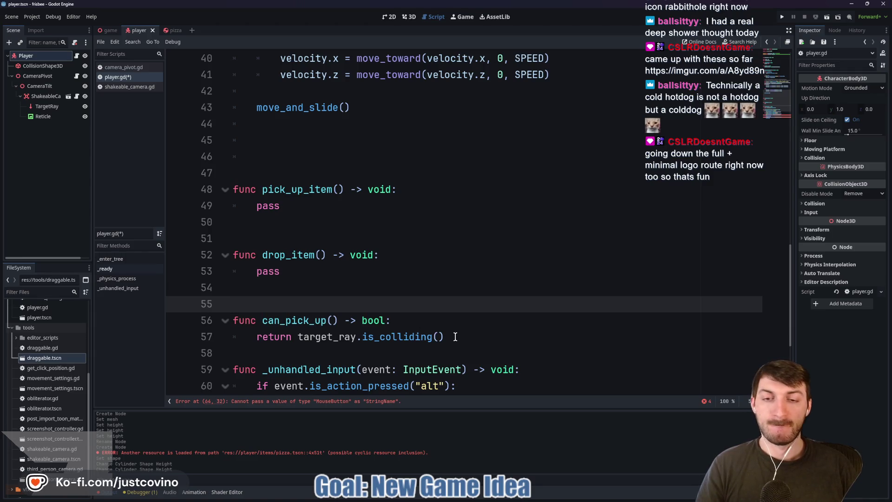
{"action": "left_click", "coordinate": [430, 322]}
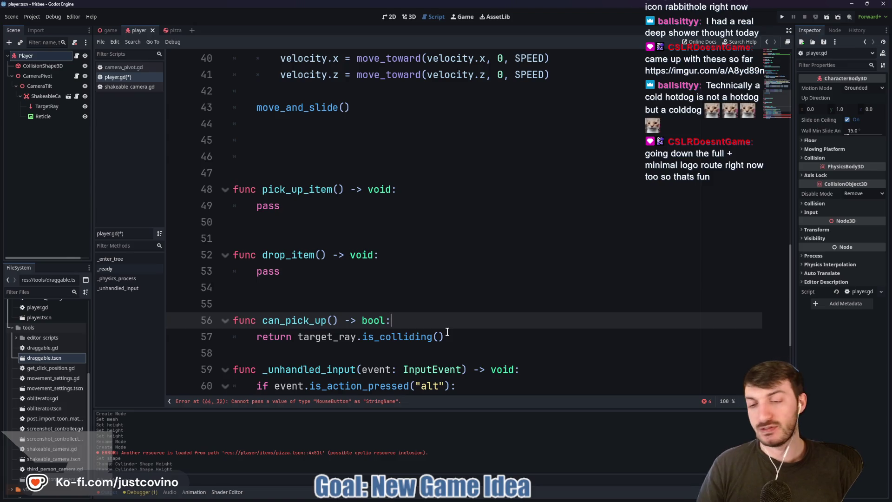
Step: Start can_pick_up with 'if target_ray.get_collider() is Pizza:'
{"action": "key", "text": "Return"}
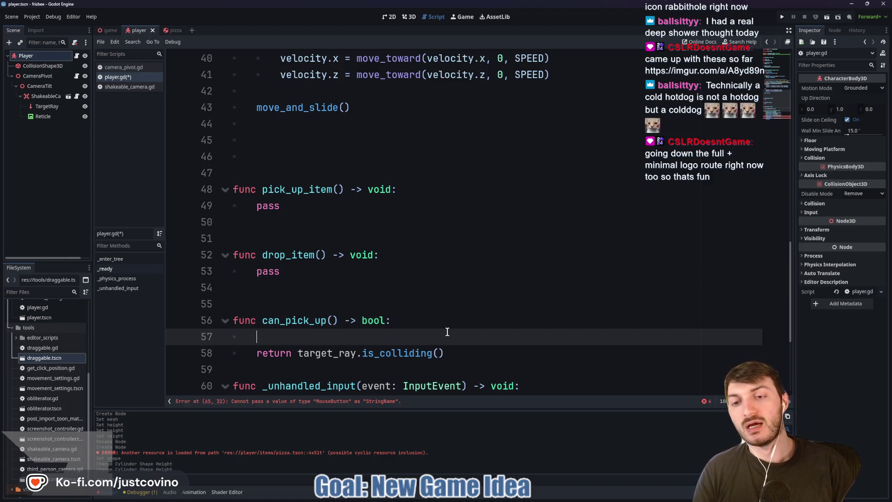
{"action": "type", "text": "if tagrt"}
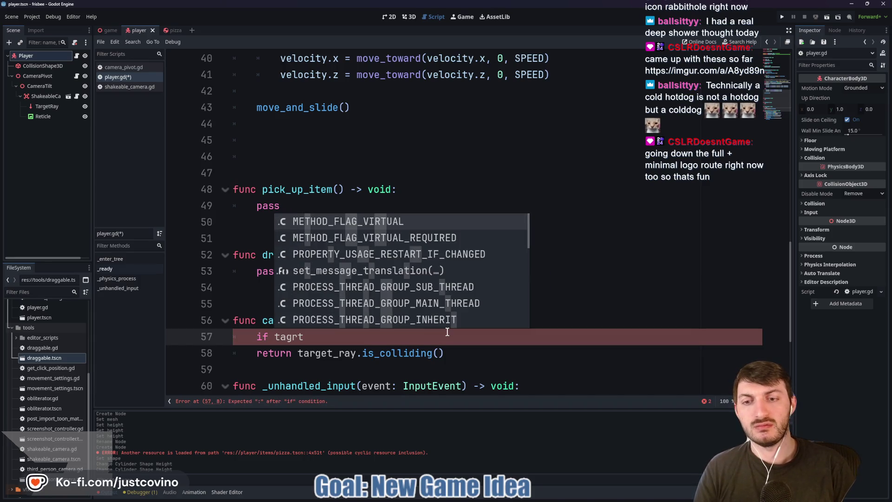
{"action": "key", "text": "BackSpace"}
{"action": "key", "text": "BackSpace"}
{"action": "type", "text": "rget_ray.is"}
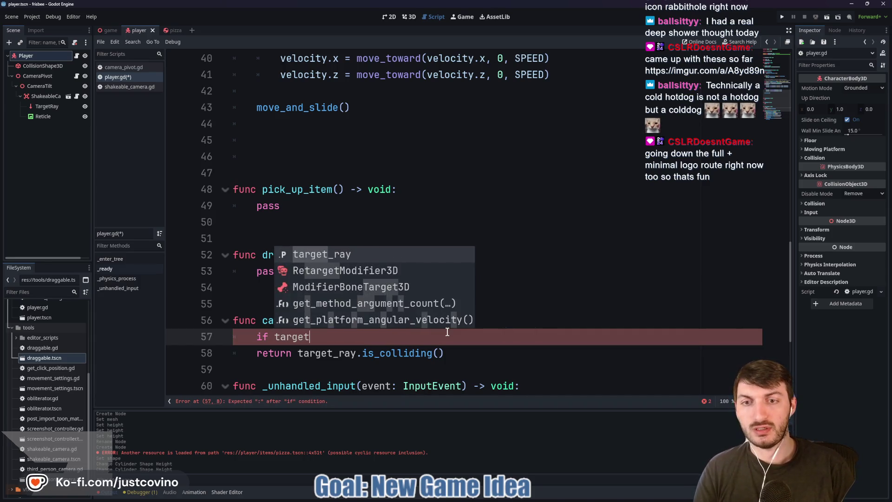
{"action": "key", "text": "Return"}
{"action": "type", "text": ":"}
{"action": "key", "text": "Return"}
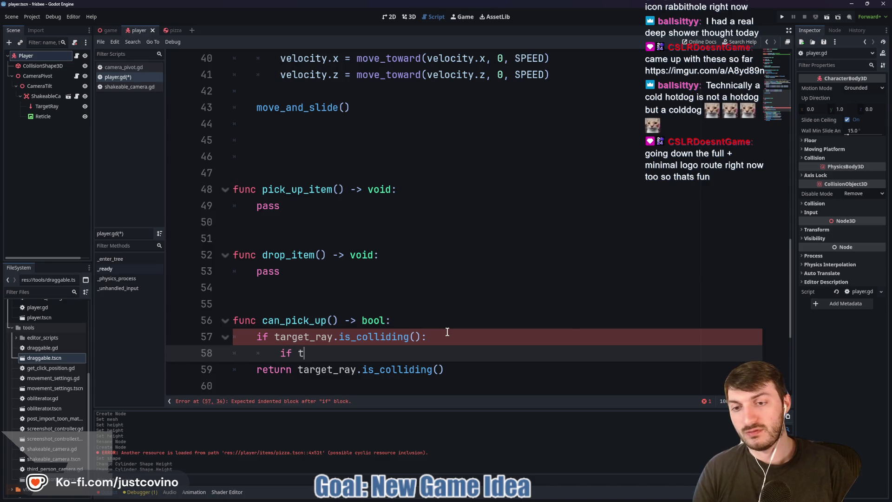
{"action": "type", "text": "arget"}
{"action": "key", "text": "Return"}
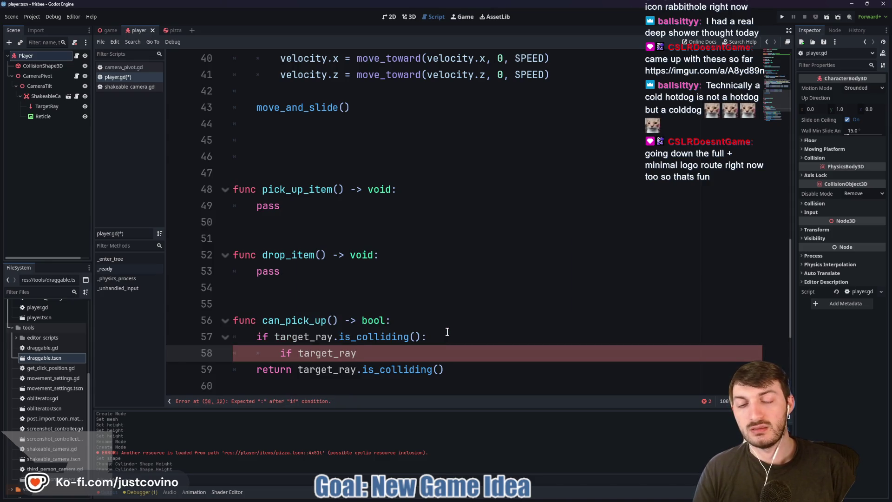
{"action": "type", "text": "."}
{"action": "type", "text": "get"}
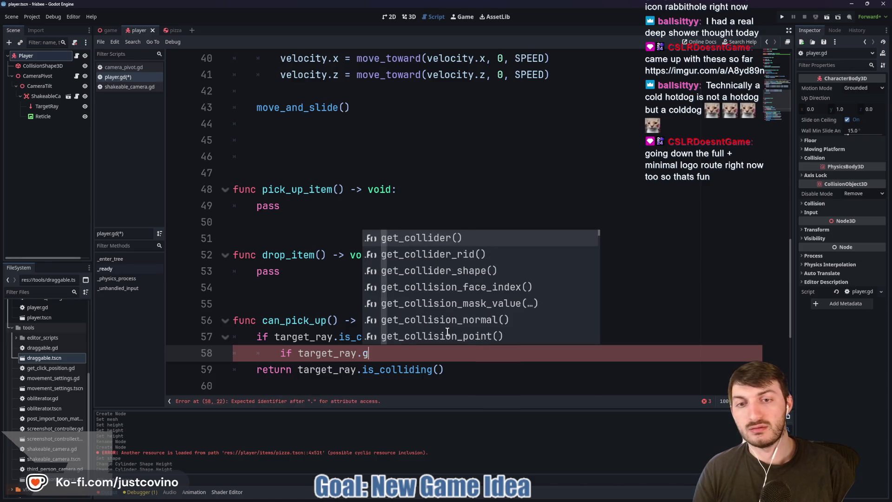
{"action": "key", "text": "Return"}
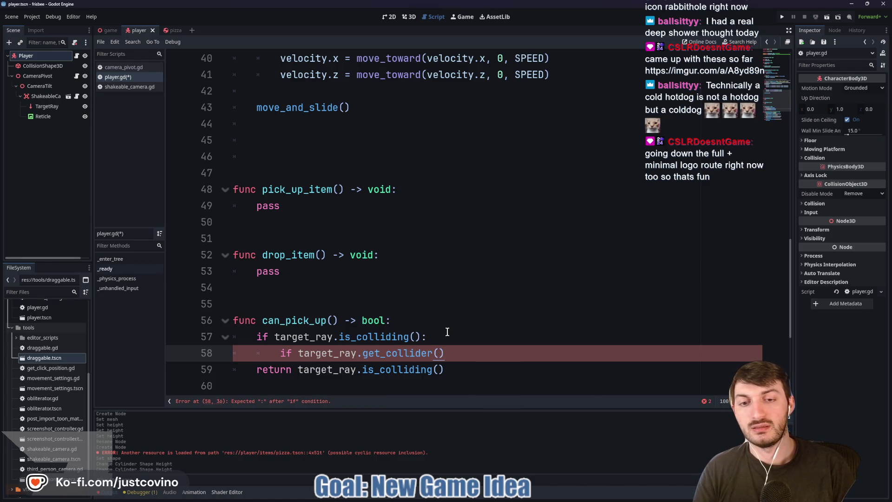
{"action": "type", "text": "is Pizza"}
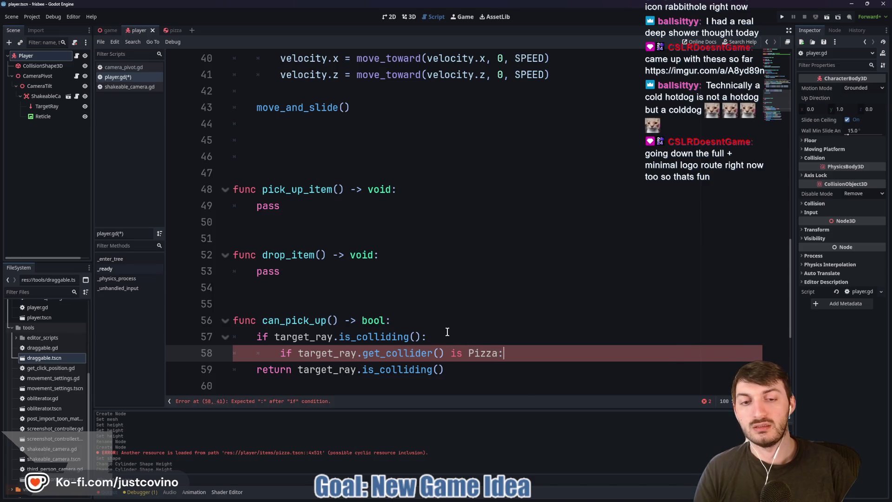
{"action": "type", "text": ":"}
Step: Return true inside the Pizza check and change the final return to false
{"action": "key", "text": "Return"}
{"action": "type", "text": "return tru"}
{"action": "key", "text": "Return"}
{"action": "scroll", "coordinate": [450, 307], "scroll_direction": "down", "scroll_amount": 3}
{"action": "left_click_drag", "start_coordinate": [450, 239], "coordinate": [299, 238]}
{"action": "type", "text": "false"}
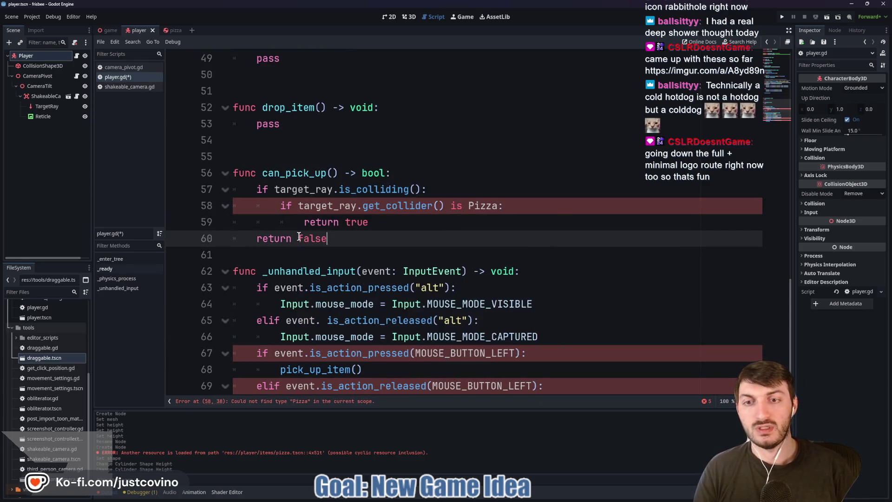
Step: Attach a new pizza.gd script declaring 'class_name Pizza' to the Pizza node, and save it
{"action": "left_click", "coordinate": [172, 31]}
{"action": "left_click", "coordinate": [75, 44]}
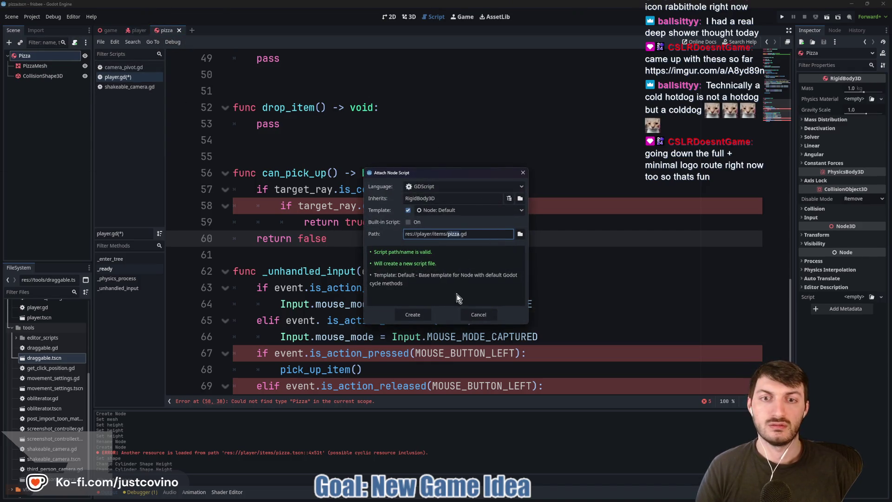
{"action": "left_click", "coordinate": [412, 314]}
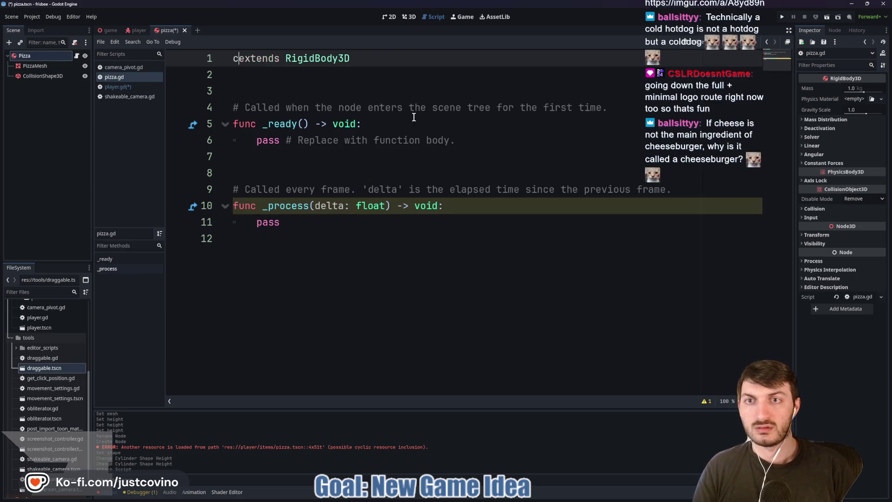
{"action": "type", "text": "class_name Pizza"}
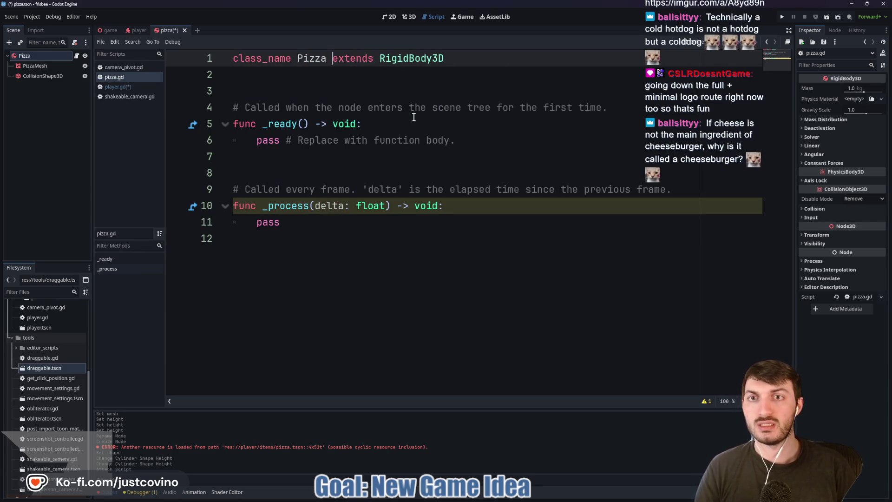
{"action": "left_click", "coordinate": [353, 103]}
{"action": "key", "text": "ctrl+s"}
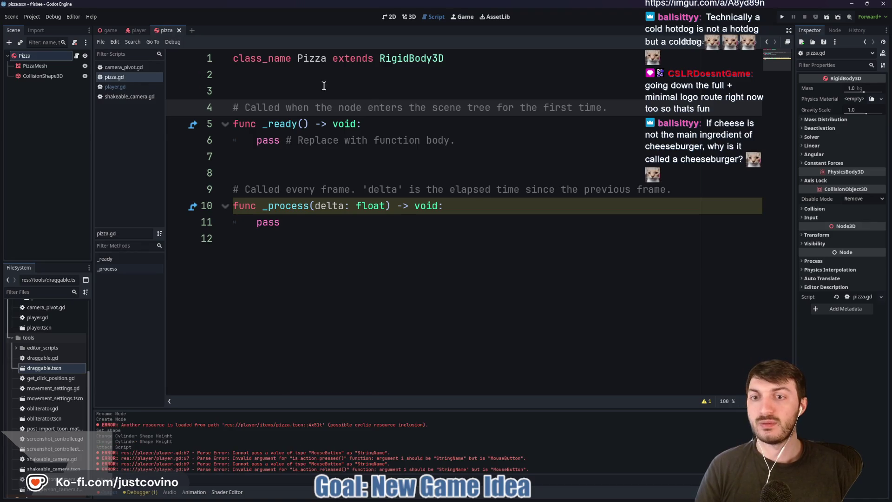
{"action": "left_click", "coordinate": [133, 33]}
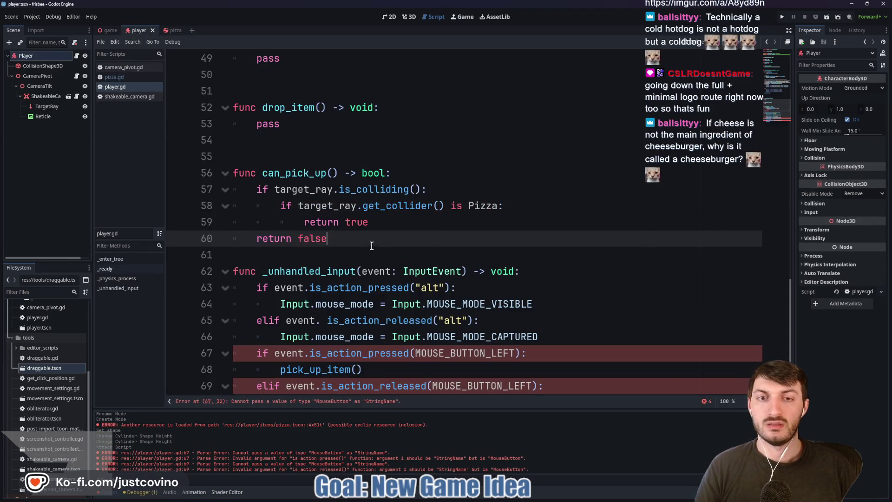
Step: In Project Settings' Input Map, add the actions mouse_button_left and mouse_button_right
{"action": "scroll", "coordinate": [404, 232], "scroll_direction": "down", "scroll_amount": 1}
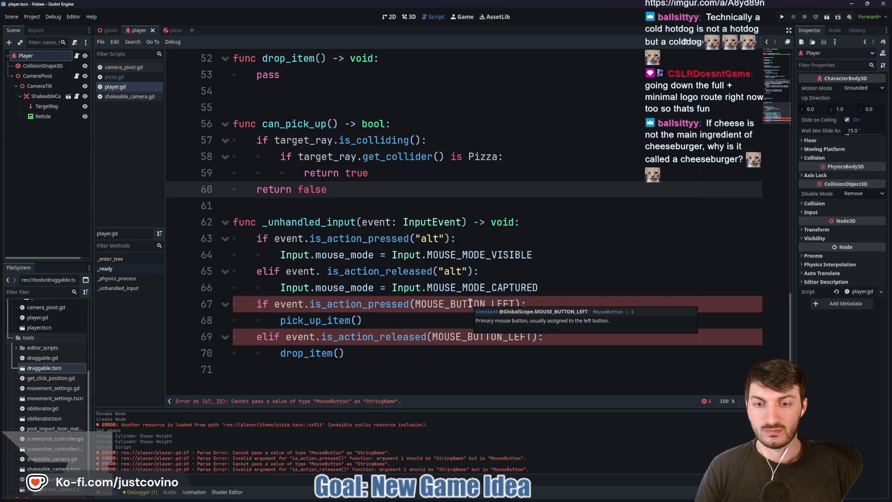
{"action": "double_click", "coordinate": [470, 303]}
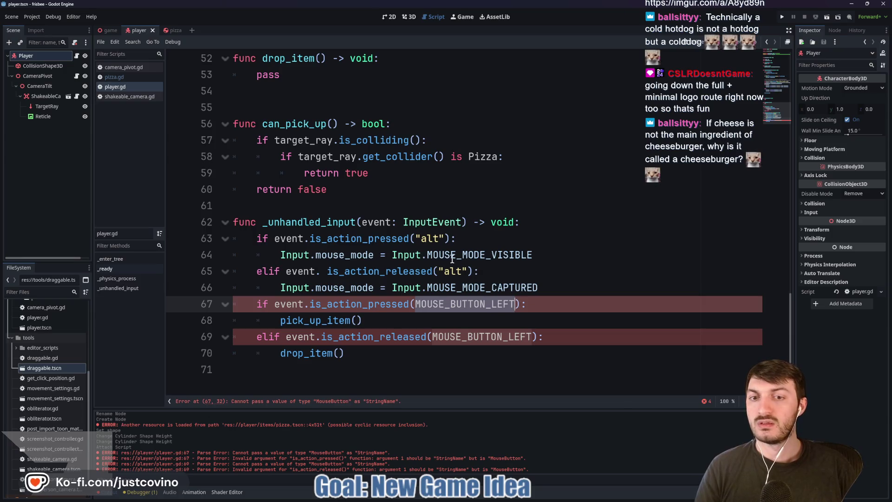
{"action": "left_click", "coordinate": [36, 17]}
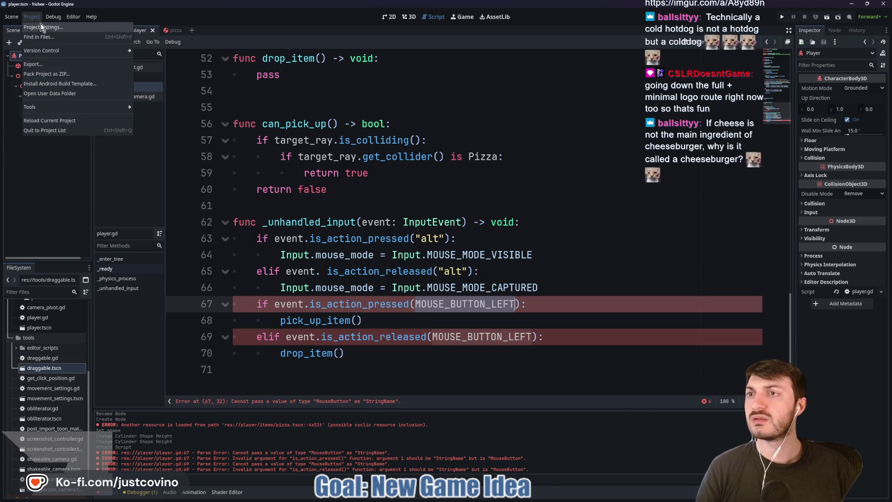
{"action": "left_click", "coordinate": [41, 27]}
{"action": "left_click", "coordinate": [293, 163]}
{"action": "type", "text": "mouse_bu"}
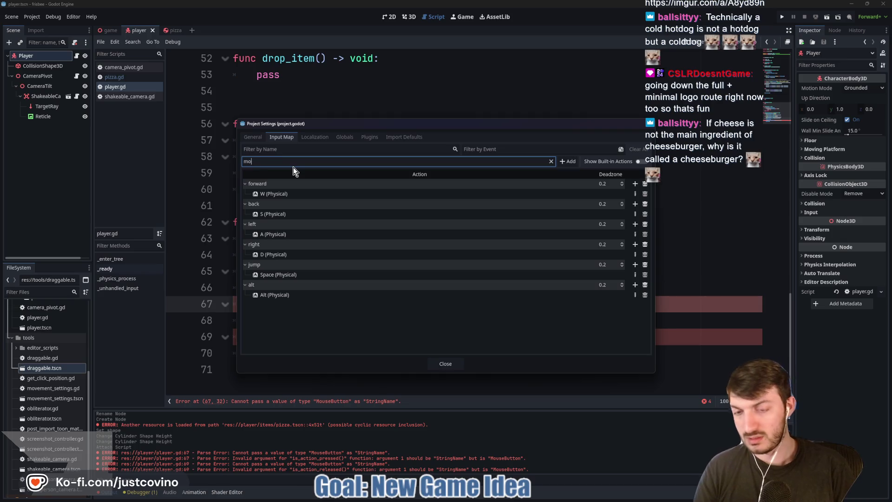
{"action": "type", "text": "tton_left"}
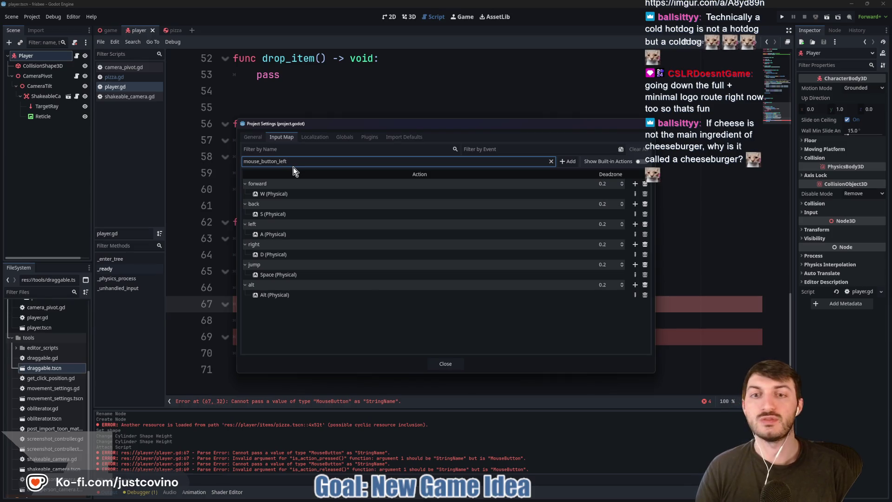
{"action": "key", "text": "Return"}
{"action": "type", "text": "mouse_button_right"}
{"action": "key", "text": "Return"}
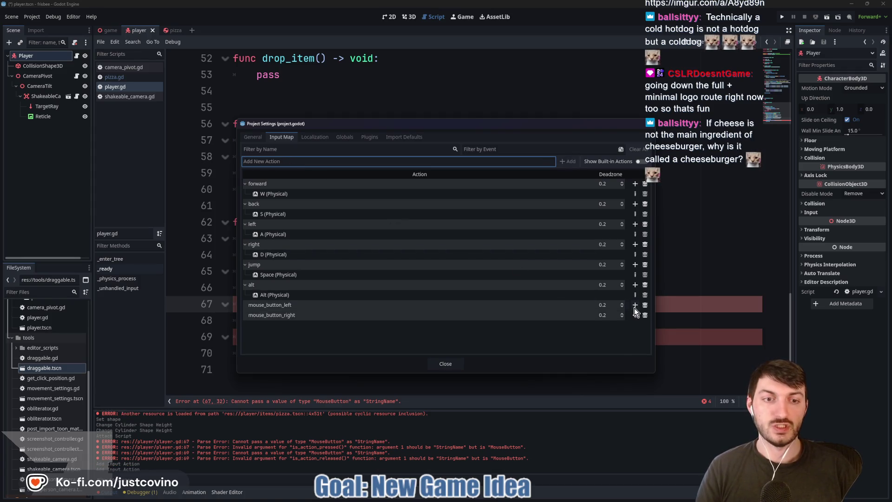
Step: Bind mouse_button_left to the left and mouse_button_right to the right mouse button
{"action": "left_click", "coordinate": [635, 306]}
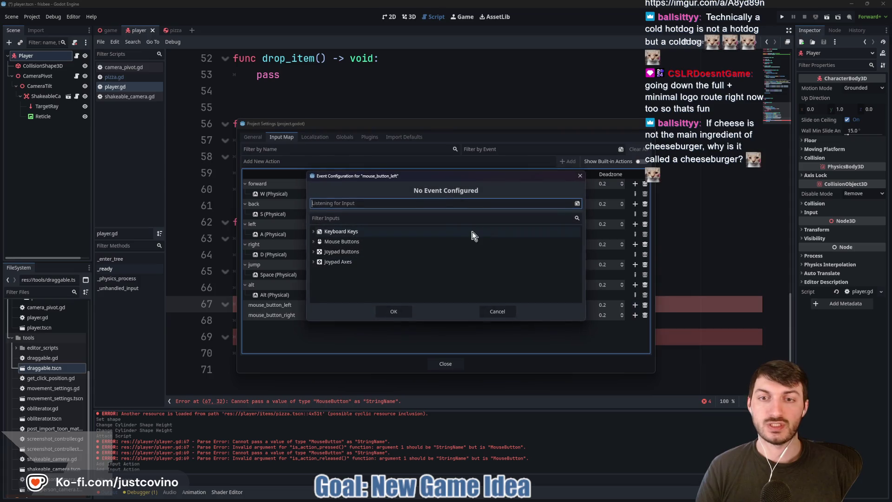
{"action": "left_click", "coordinate": [406, 205]}
{"action": "left_click", "coordinate": [397, 311]}
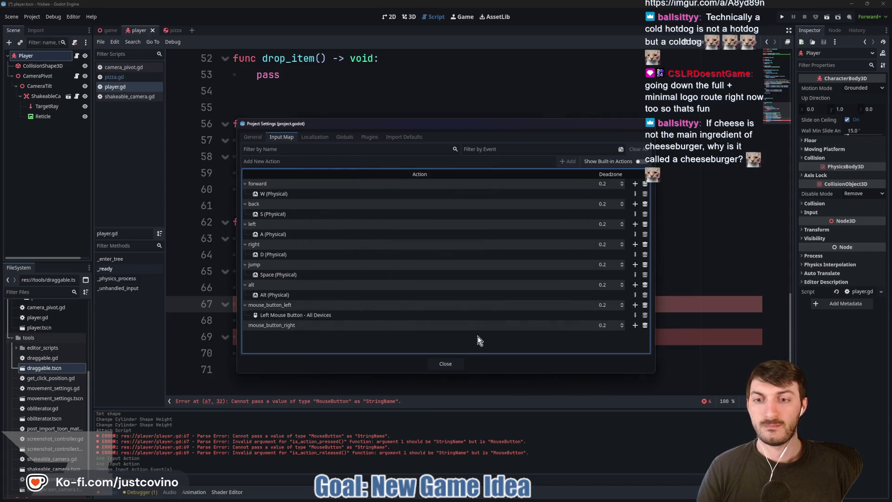
{"action": "left_click", "coordinate": [635, 325]}
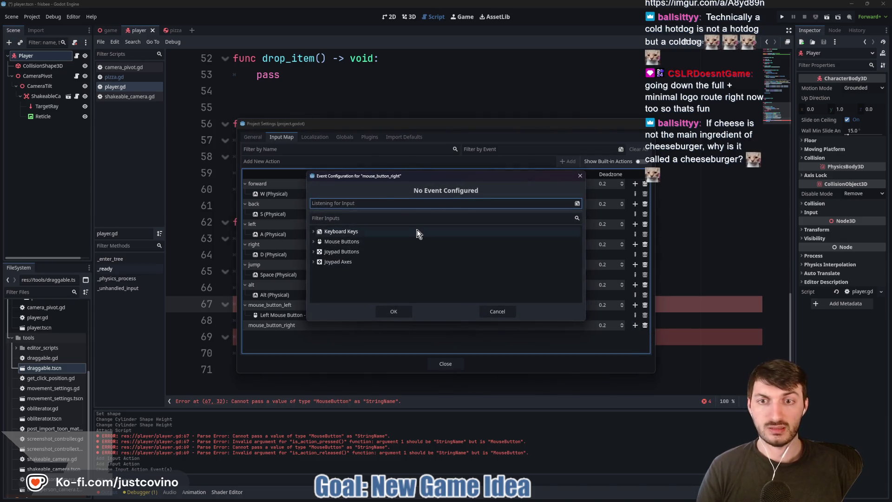
{"action": "right_click", "coordinate": [384, 203]}
{"action": "left_click", "coordinate": [393, 311]}
{"action": "left_click", "coordinate": [445, 364]}
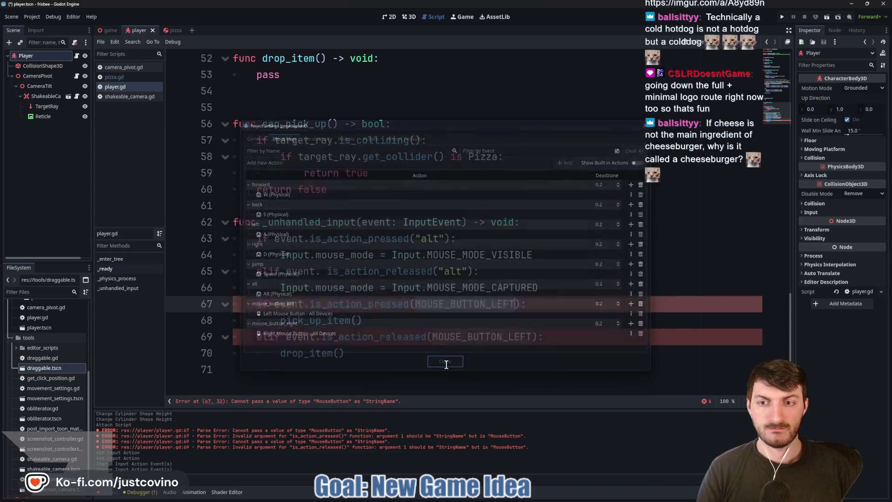
{"action": "double_click", "coordinate": [511, 304]}
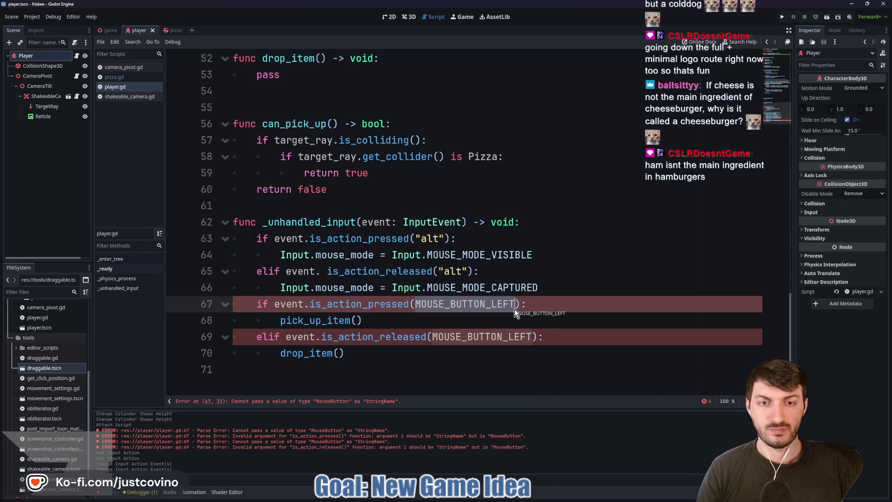
Step: Replace MOUSE_BUTTON_LEFT on line 67 with "mouse_button_left"
{"action": "left_click_drag", "start_coordinate": [515, 304], "coordinate": [413, 303]}
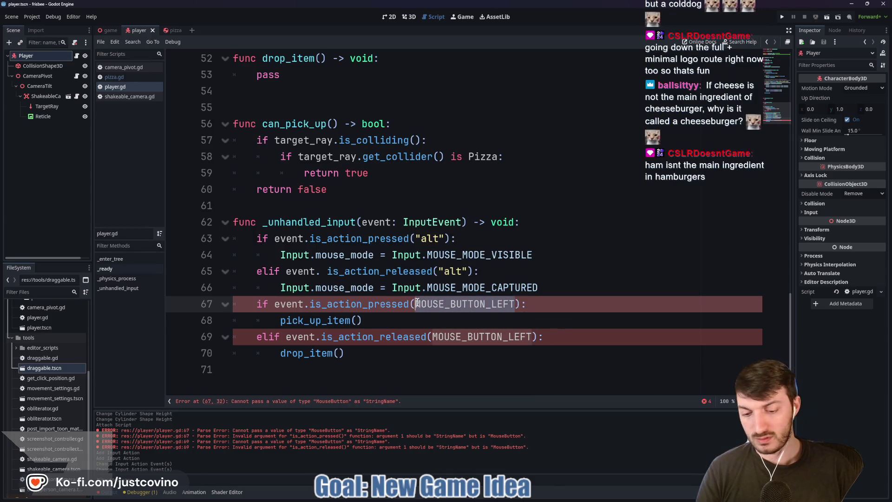
{"action": "type", "text": "\"mouse"}
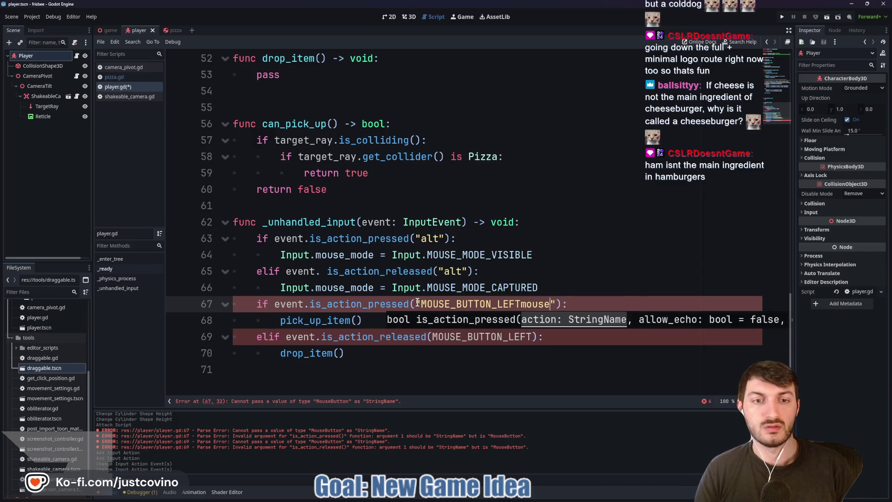
{"action": "key", "text": "BackSpace"}
{"action": "key", "text": "BackSpace"}
{"action": "key", "text": "BackSpace"}
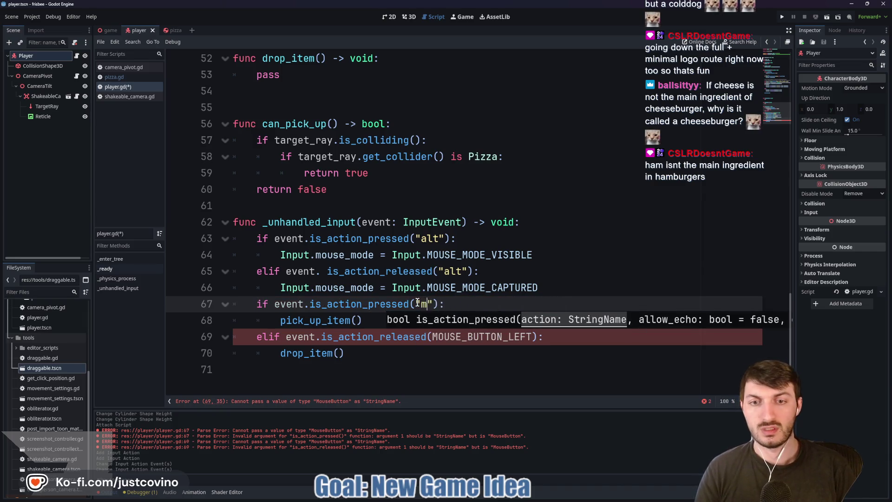
{"action": "type", "text": "ouse"}
{"action": "key", "text": "Return"}
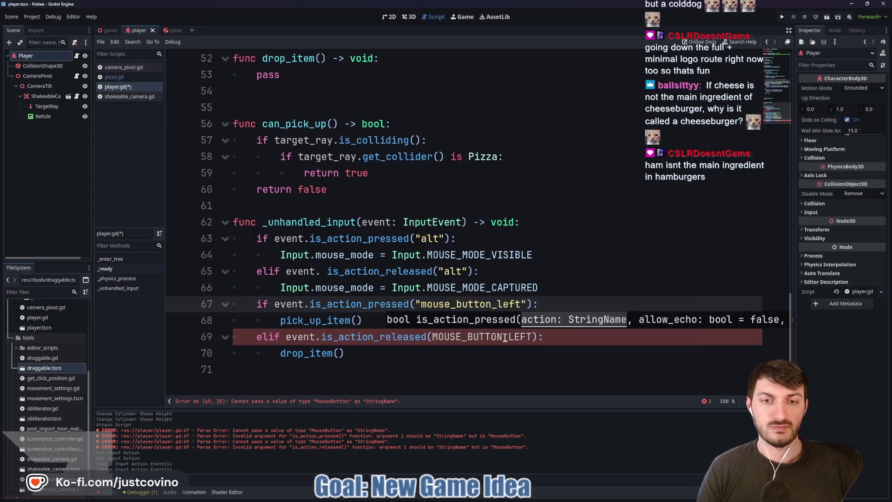
Step: Replace line 69's constant with "mouse_button_right", add a blank line at line 61, and save
{"action": "left_click_drag", "start_coordinate": [533, 338], "coordinate": [433, 338]}
{"action": "key", "text": "BackSpace"}
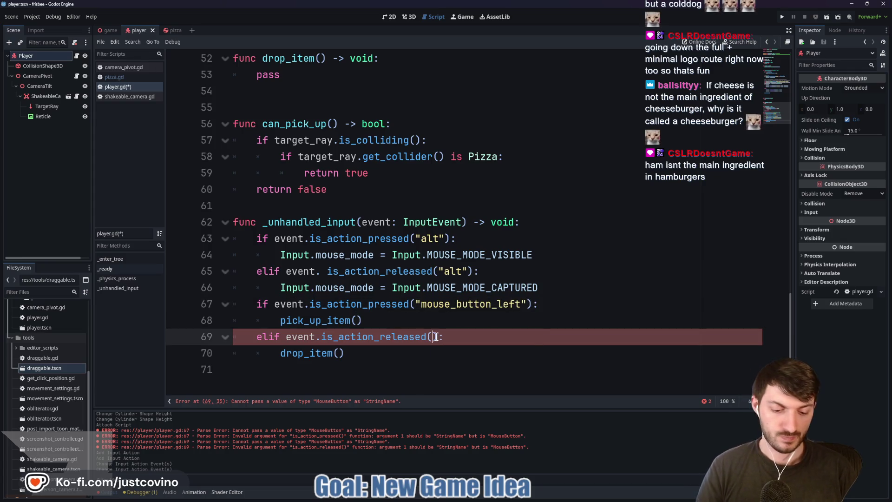
{"action": "type", "text": "\"mouse"}
{"action": "key", "text": "Down"}
{"action": "key", "text": "Return"}
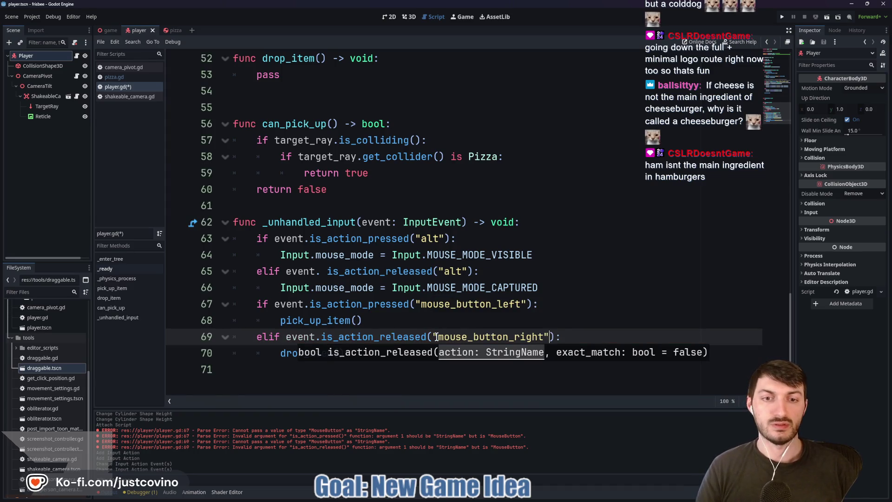
{"action": "key", "text": "ctrl+s"}
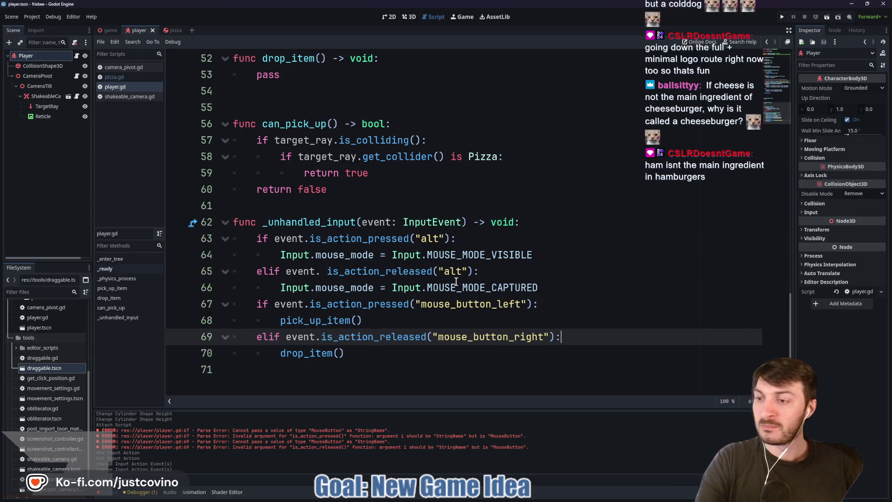
{"action": "left_click", "coordinate": [355, 208]}
{"action": "key", "text": "Return"}
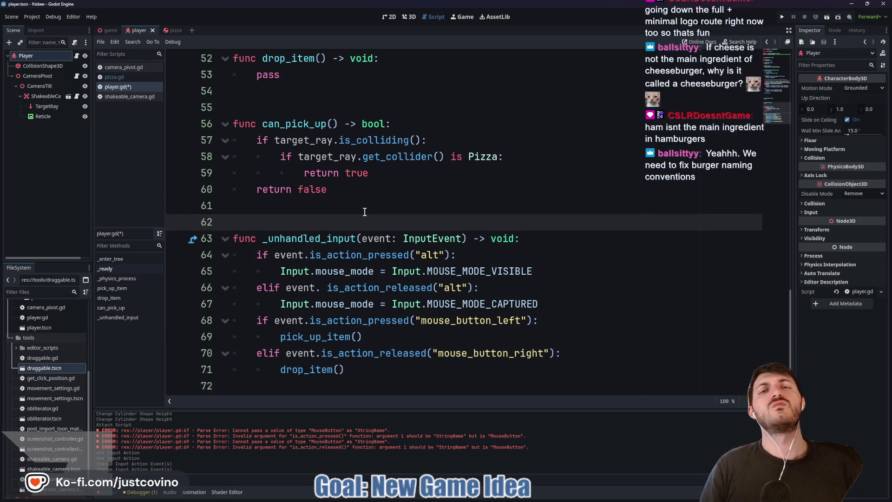
{"action": "key", "text": "ctrl+s"}
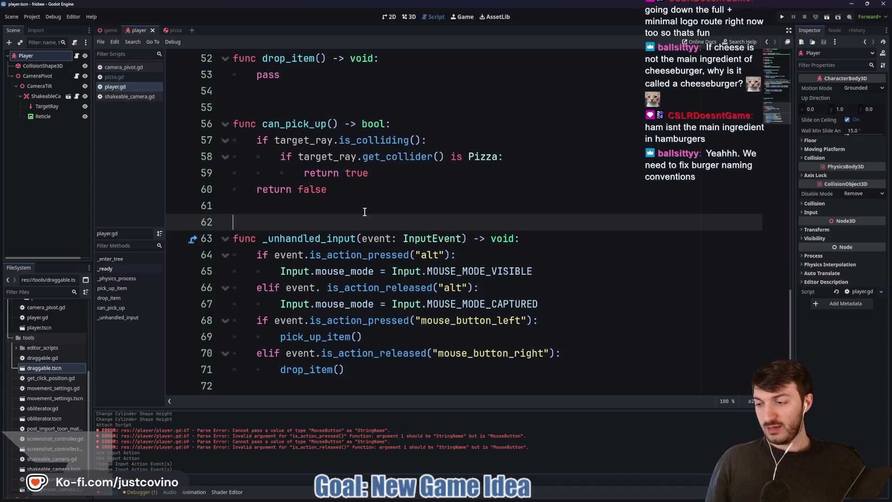
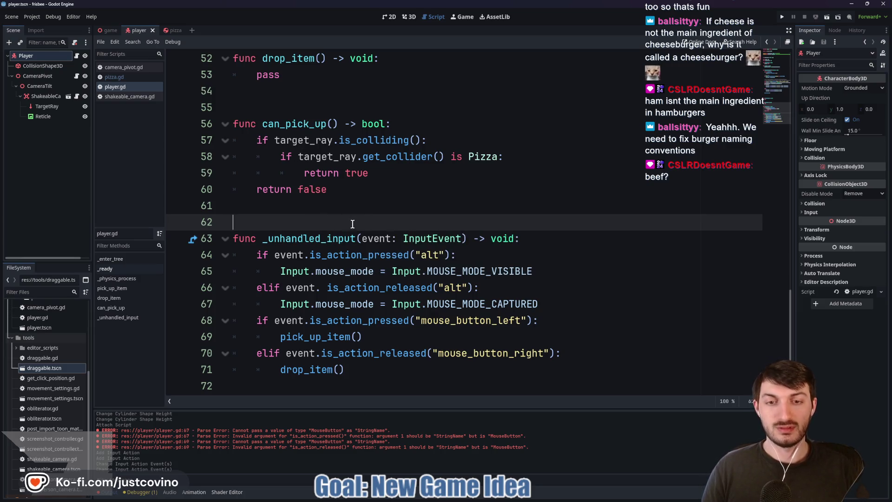
Step: Replace pass in pick_up_item with an 'if can_pick_up():' check
{"action": "scroll", "coordinate": [377, 211], "scroll_direction": "up", "scroll_amount": 3}
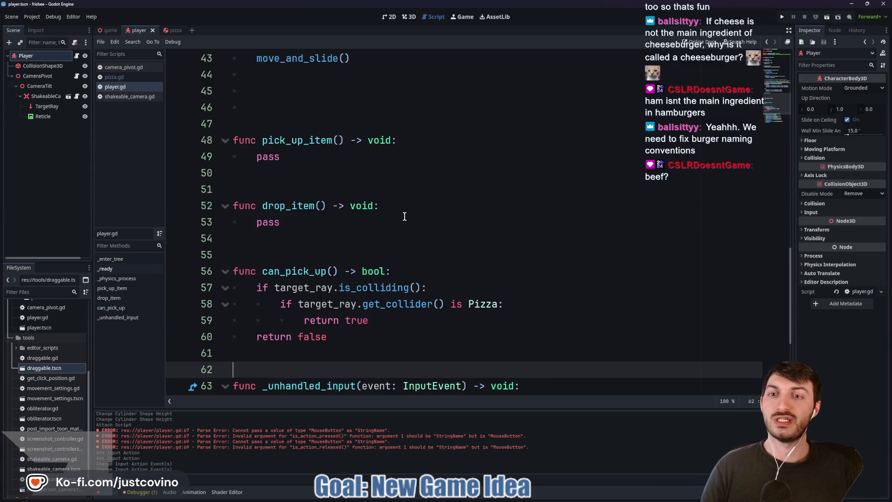
{"action": "left_click", "coordinate": [314, 166]}
{"action": "left_click", "coordinate": [336, 158]}
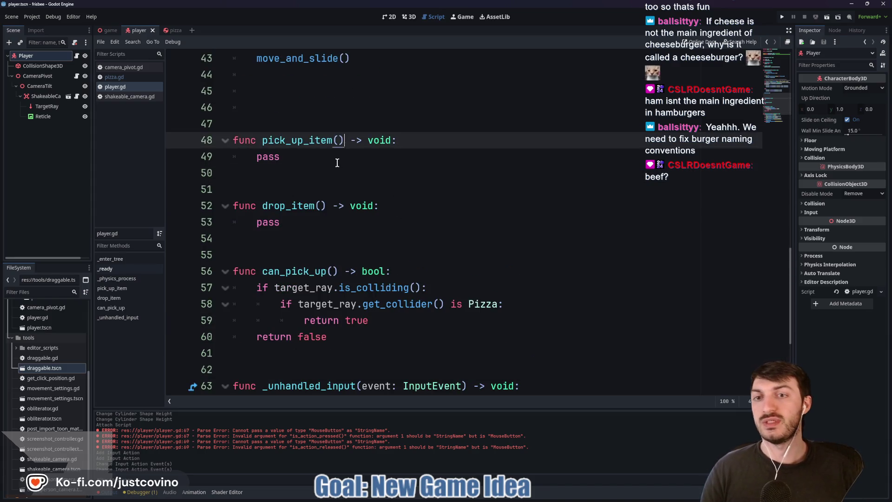
{"action": "key", "text": "BackSpace"}
{"action": "key", "text": "BackSpace"}
{"action": "key", "text": "BackSpace"}
{"action": "key", "text": "BackSpace"}
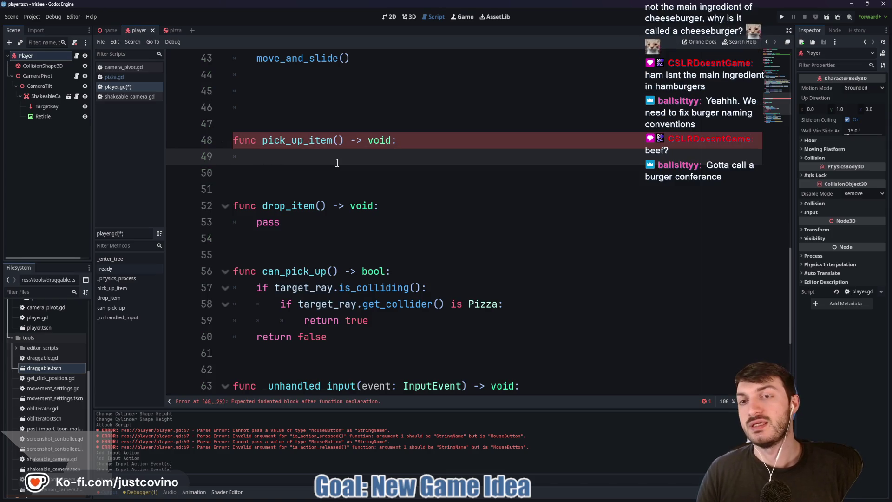
{"action": "type", "text": "if can"}
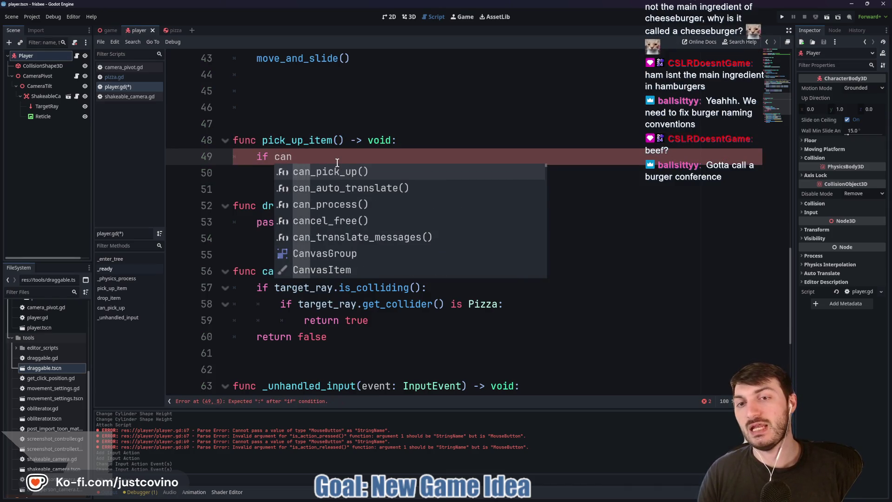
{"action": "key", "text": "Return"}
{"action": "key", "text": "Return"}
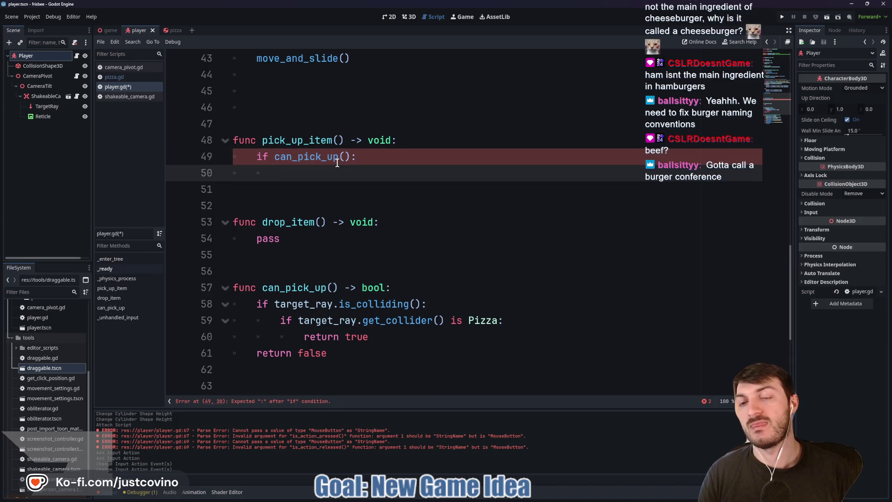
Step: Declare 'var held_item: RigidBody3D' below the acceleration variable and save player.gd
{"action": "scroll", "coordinate": [338, 163], "scroll_direction": "up", "scroll_amount": 15}
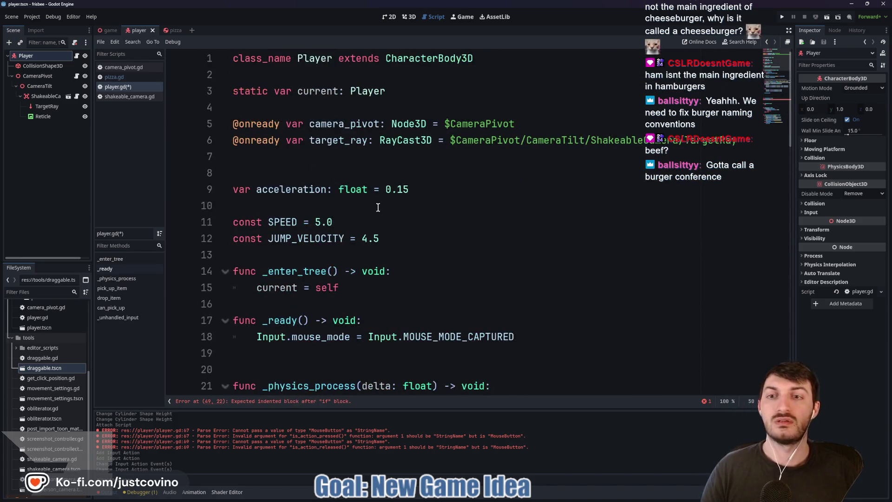
{"action": "left_click", "coordinate": [449, 189]}
{"action": "key", "text": "Return"}
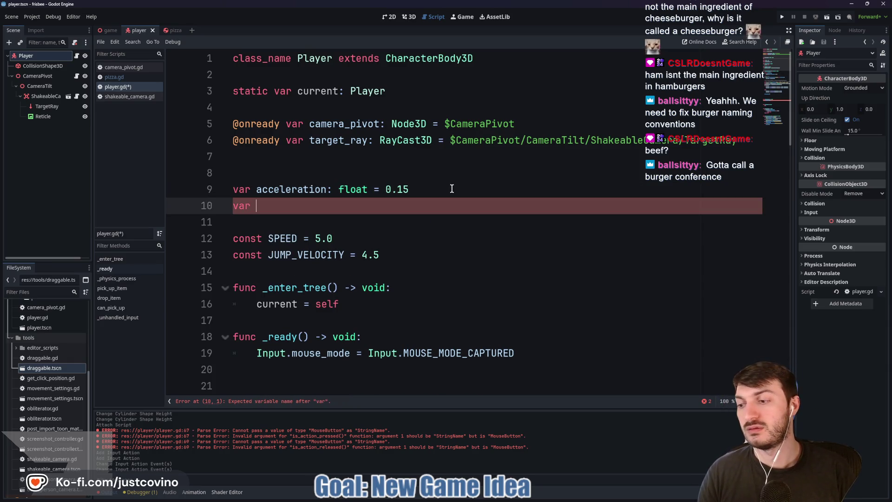
{"action": "type", "text": "d_item: "}
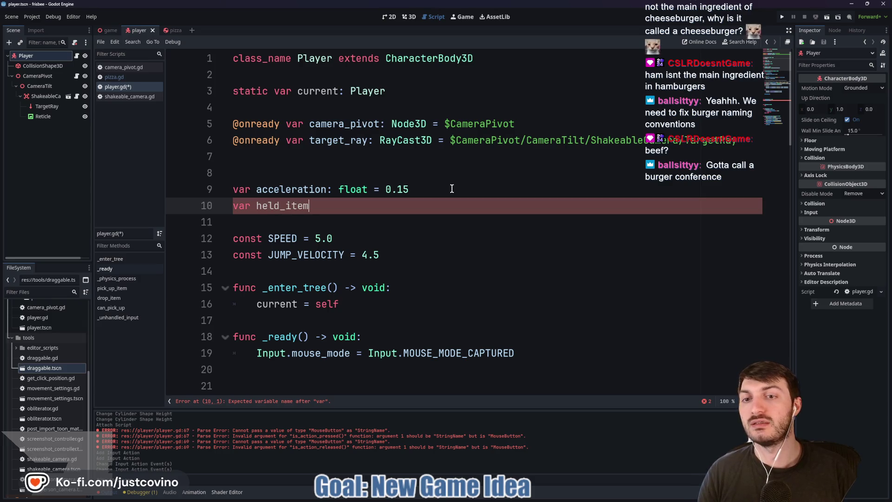
{"action": "type", "text": "Node"}
{"action": "key", "text": "BackSpace"}
{"action": "key", "text": "BackSpace"}
{"action": "key", "text": "BackSpace"}
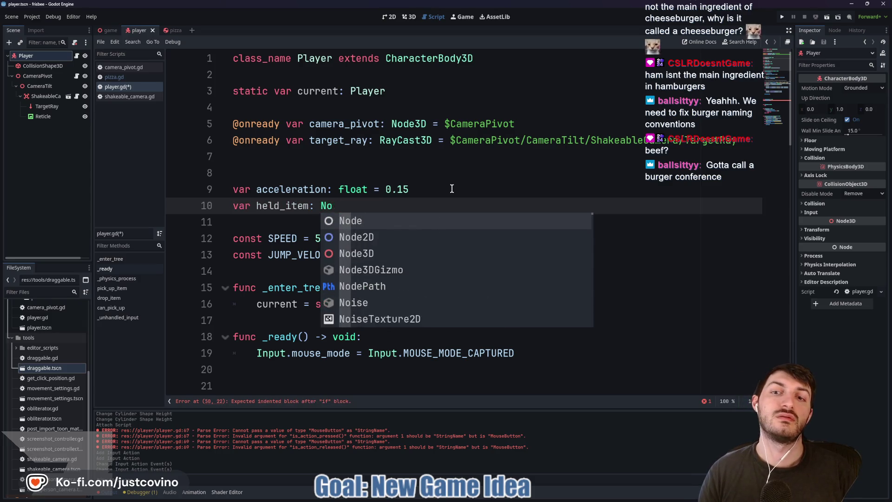
{"action": "type", "text": "Rigid"}
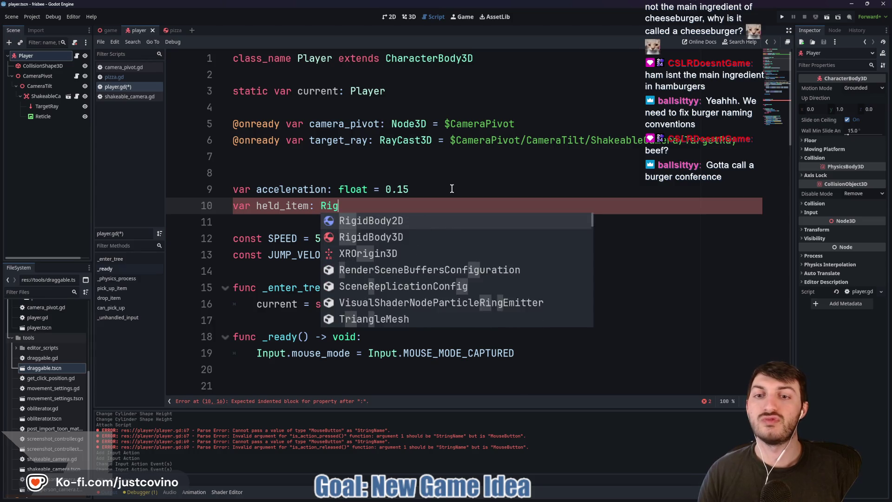
{"action": "key", "text": "Return"}
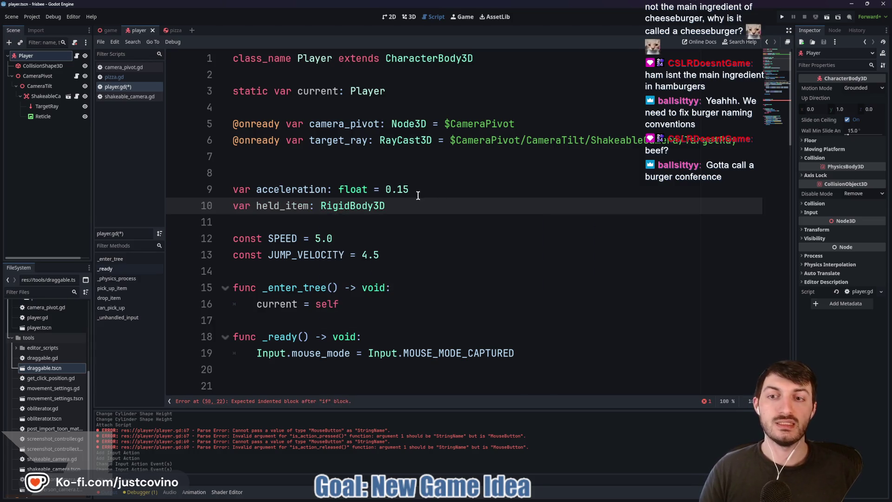
{"action": "key", "text": "ctrl+s"}
{"action": "scroll", "coordinate": [418, 190], "scroll_direction": "down", "scroll_amount": 15}
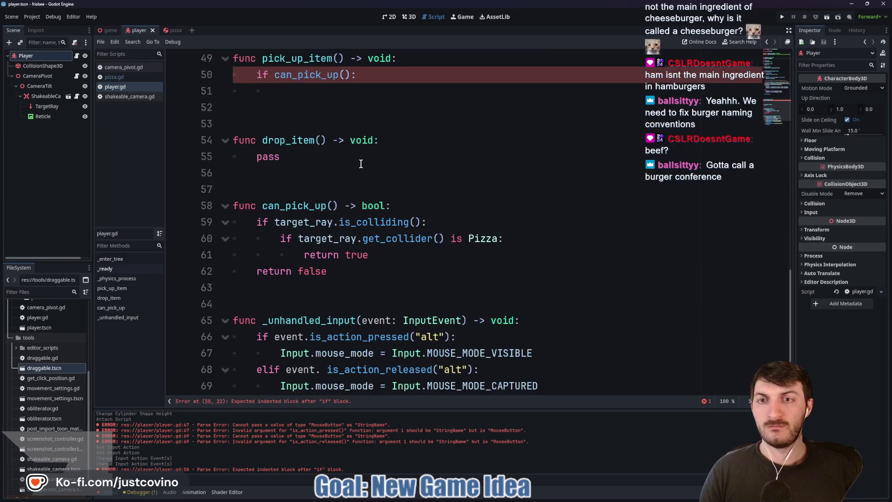
{"action": "scroll", "coordinate": [362, 166], "scroll_direction": "up", "scroll_amount": 2}
{"action": "left_click", "coordinate": [309, 189]}
Step: Inside the can_pick_up check, assign held_item = target_ray.get_collider() and save
{"action": "type", "text": "eld_i"}
{"action": "key", "text": "Return"}
{"action": "type", "text": "= "}
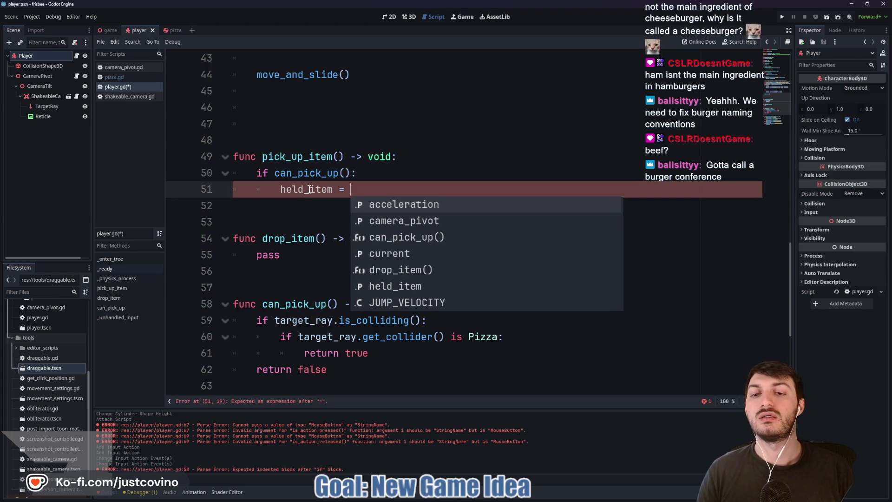
{"action": "type", "text": "targe"}
{"action": "key", "text": "Return"}
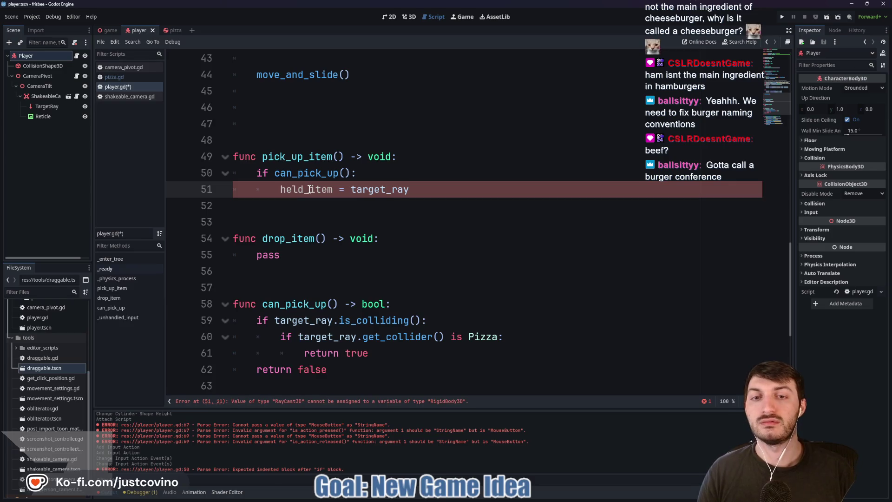
{"action": "type", "text": "."}
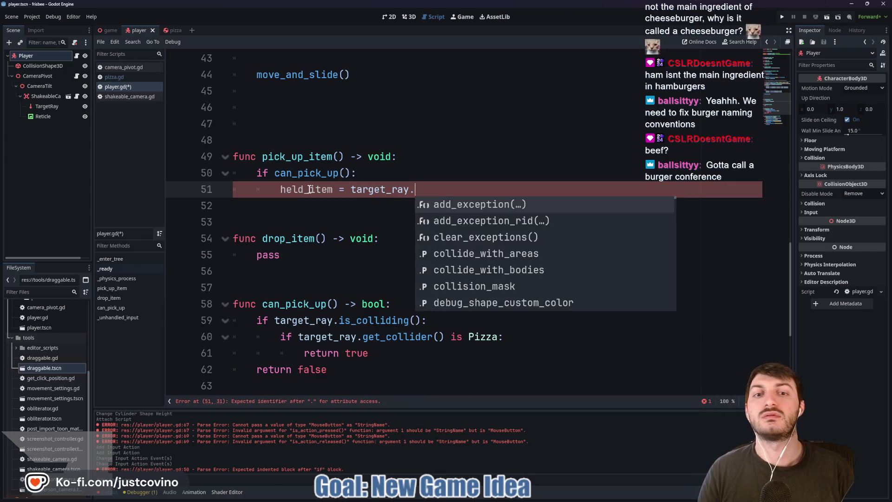
{"action": "type", "text": "get"}
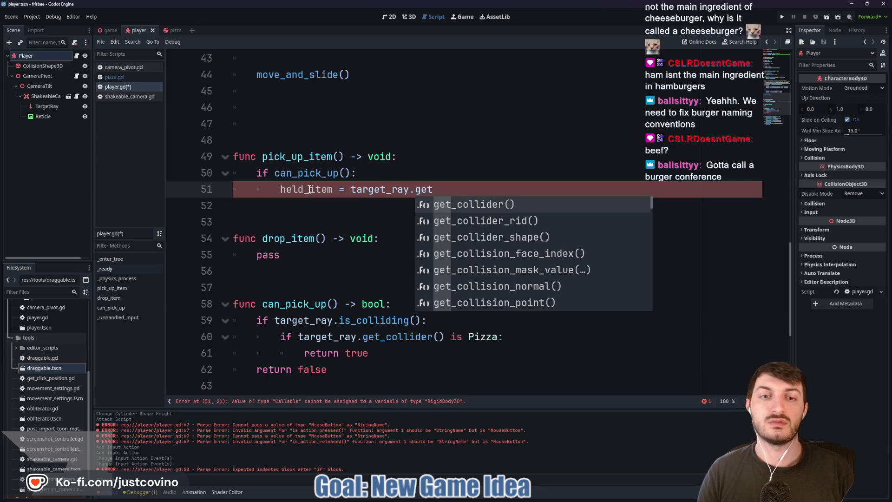
{"action": "key", "text": "Return"}
{"action": "key", "text": "ctrl+s"}
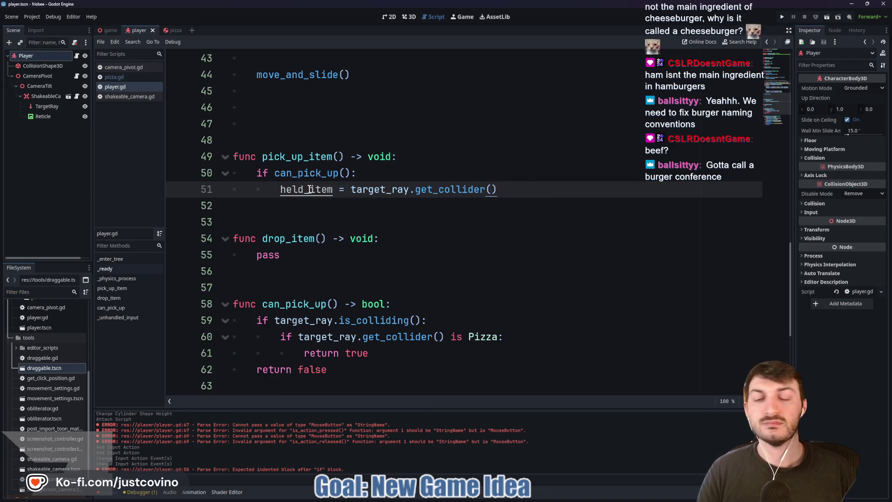
Step: Replace drop_item's pass with 'if held_item != null:' setting held_item = null, and save
{"action": "mouse_move", "coordinate": [316, 192]}
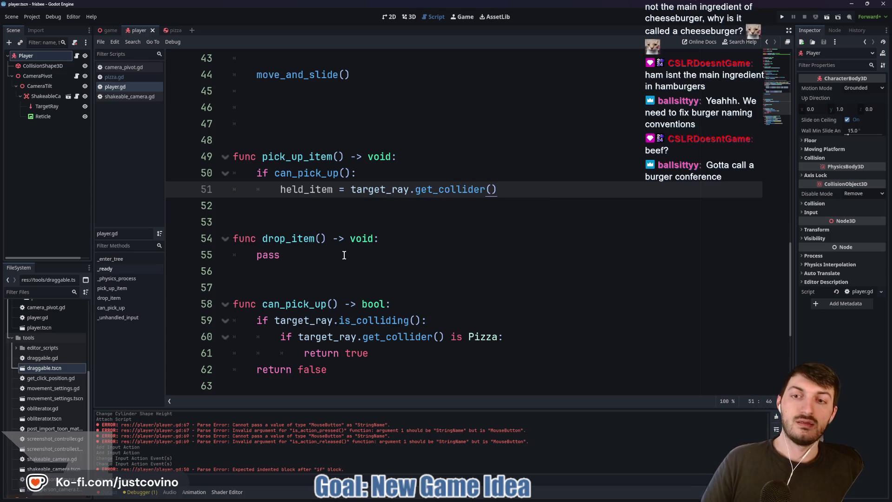
{"action": "left_click", "coordinate": [329, 253]}
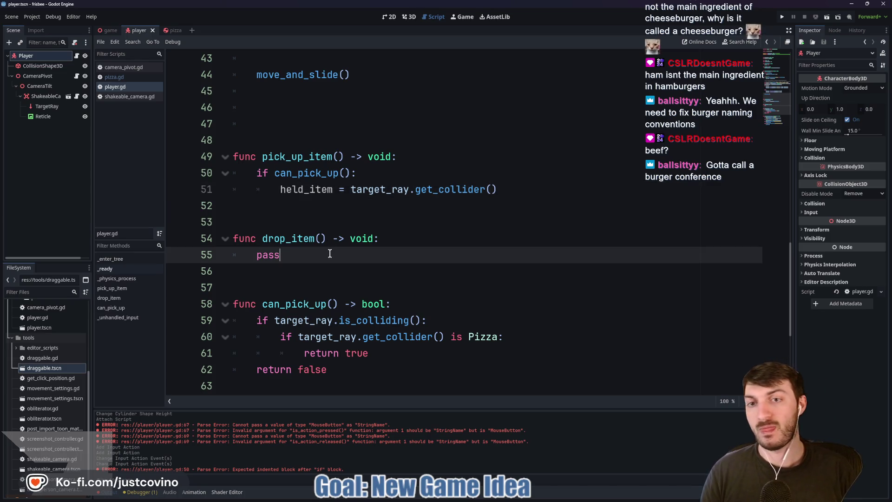
{"action": "type", "text": "if held_item"}
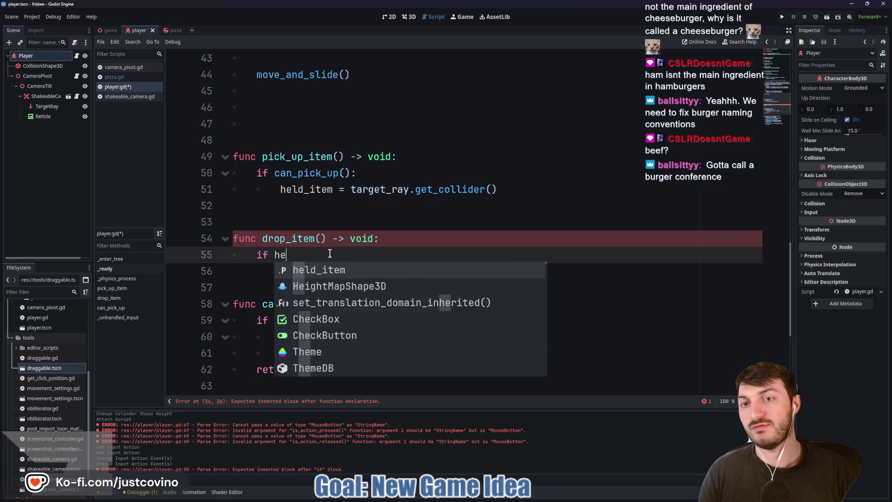
{"action": "type", "text": " != null:"}
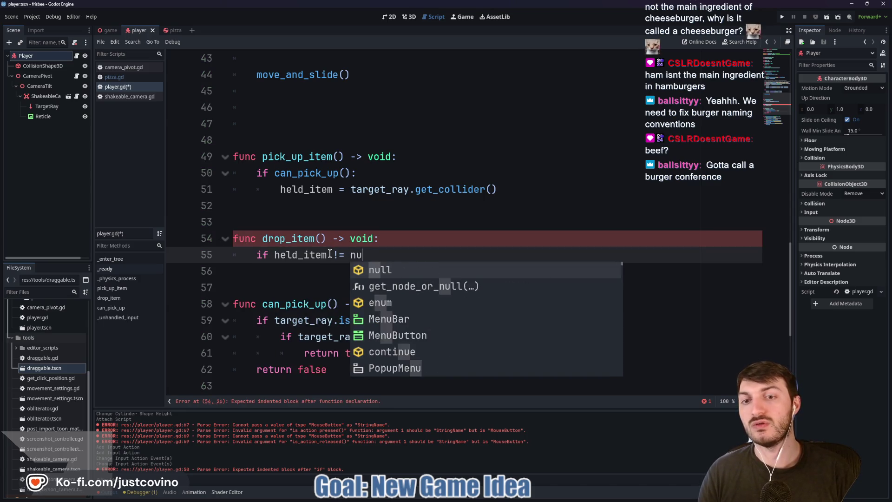
{"action": "key", "text": "Return"}
{"action": "type", "text": "held"}
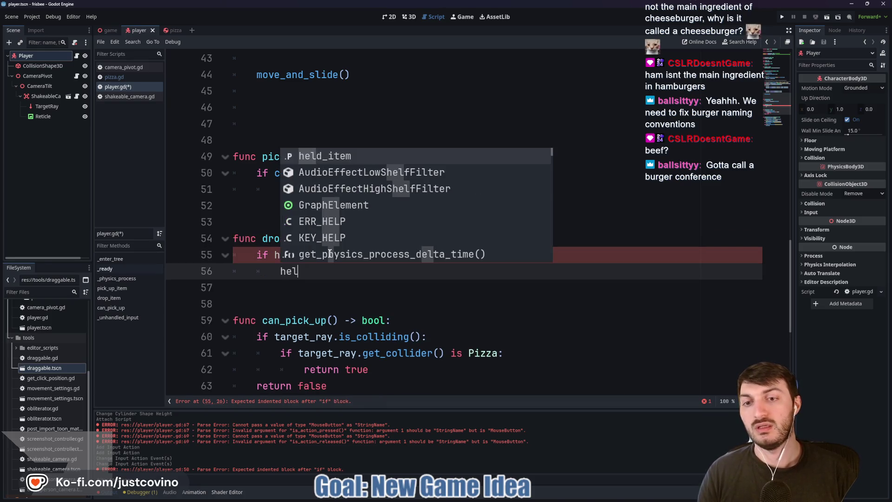
{"action": "key", "text": "Return"}
{"action": "type", "text": "= n"}
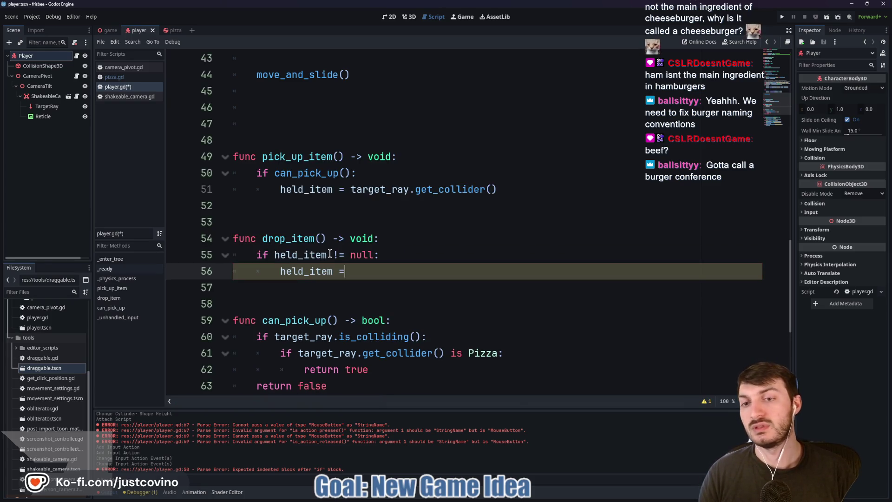
{"action": "type", "text": "ull"}
{"action": "key", "text": "Return"}
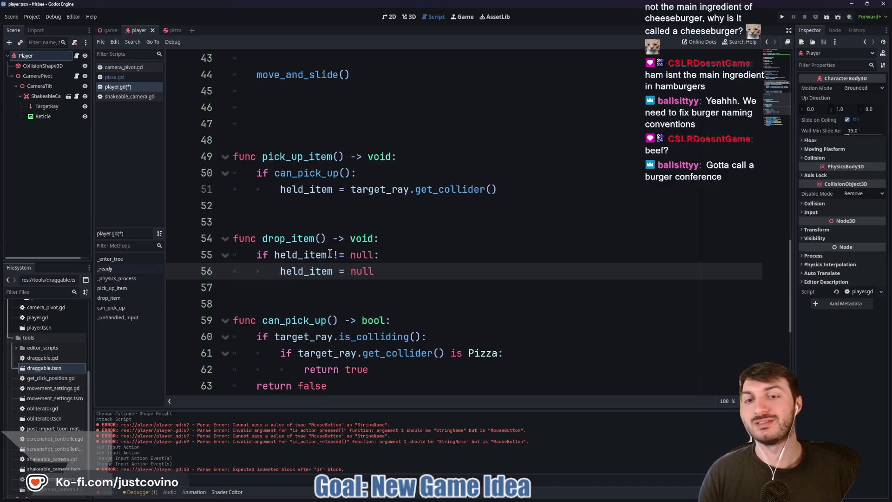
{"action": "key", "text": "ctrl+s"}
{"action": "scroll", "coordinate": [412, 267], "scroll_direction": "up", "scroll_amount": 2}
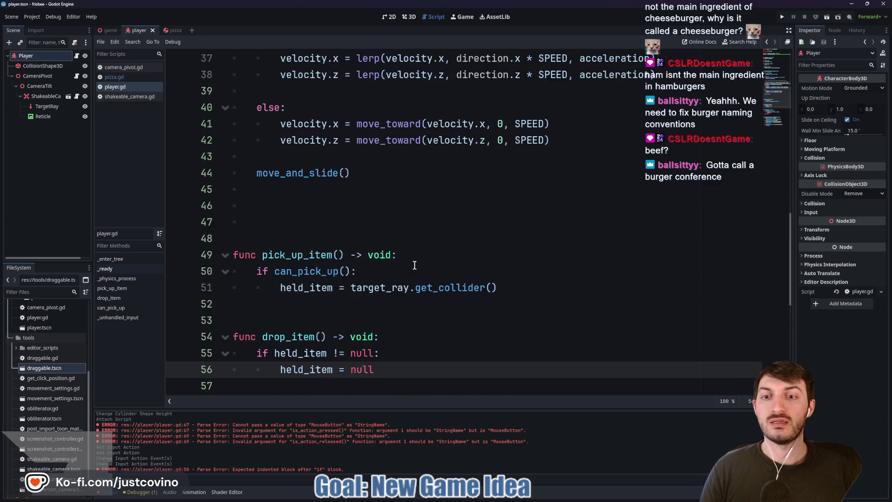
{"action": "scroll", "coordinate": [414, 265], "scroll_direction": "up", "scroll_amount": 12}
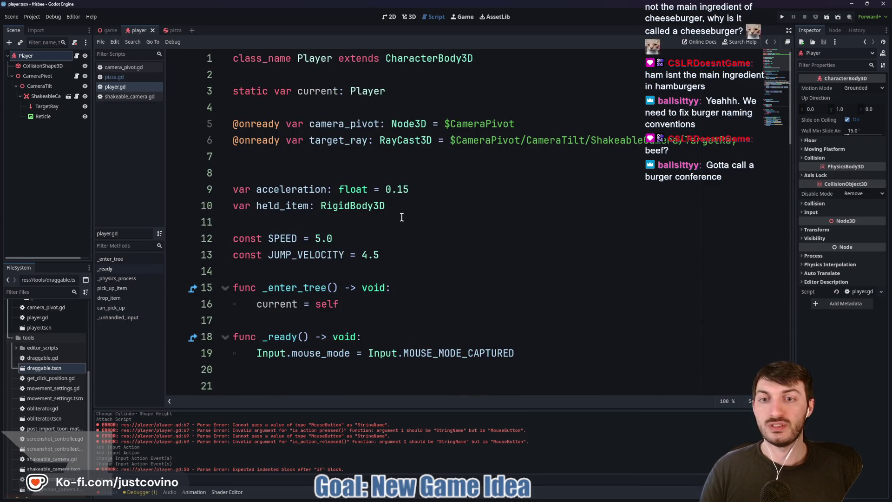
Step: Add a 'var is_holding_item: bool = false' declaration below held_item
{"action": "left_click", "coordinate": [384, 217]}
{"action": "key", "text": "Return"}
{"action": "key", "text": "Return"}
{"action": "key", "text": "Return"}
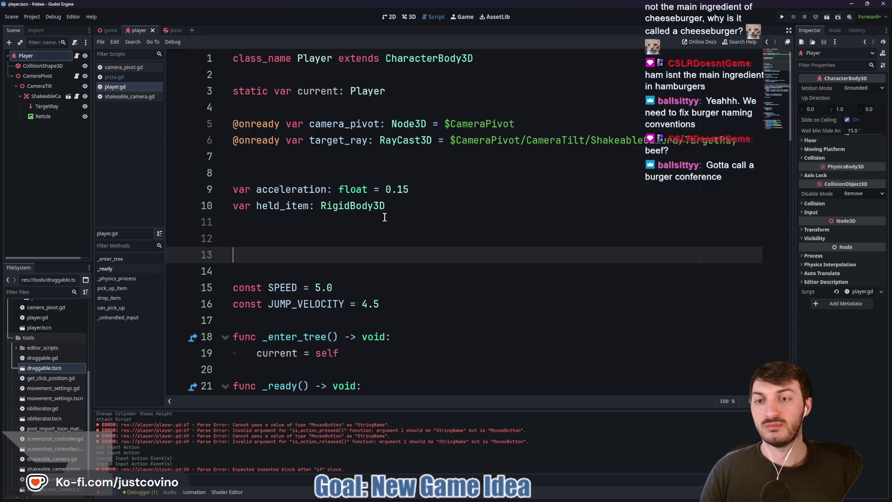
{"action": "key", "text": "Up"}
{"action": "key", "text": "Up"}
{"action": "type", "text": "r is_holding"}
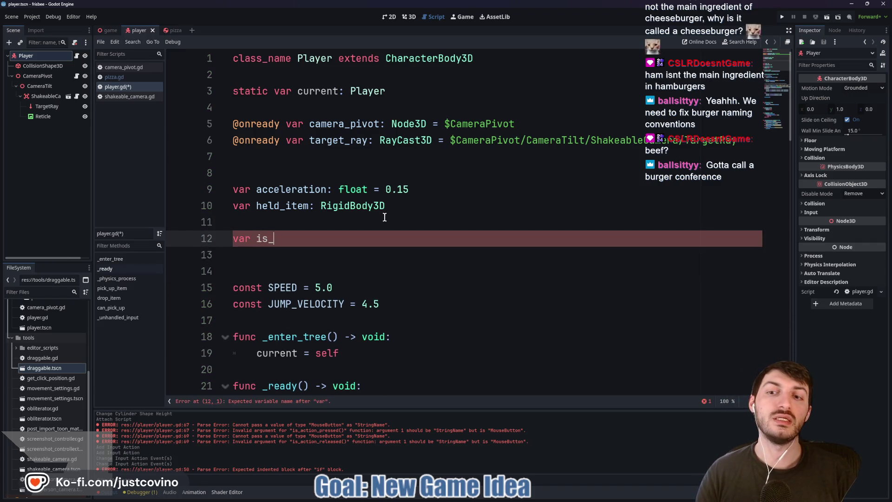
{"action": "type", "text": "_item"}
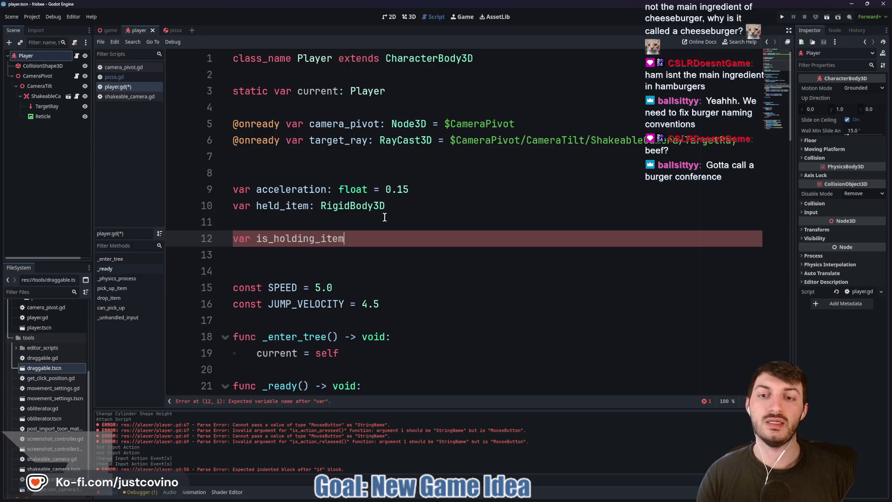
{"action": "type", "text": "ool = false"}
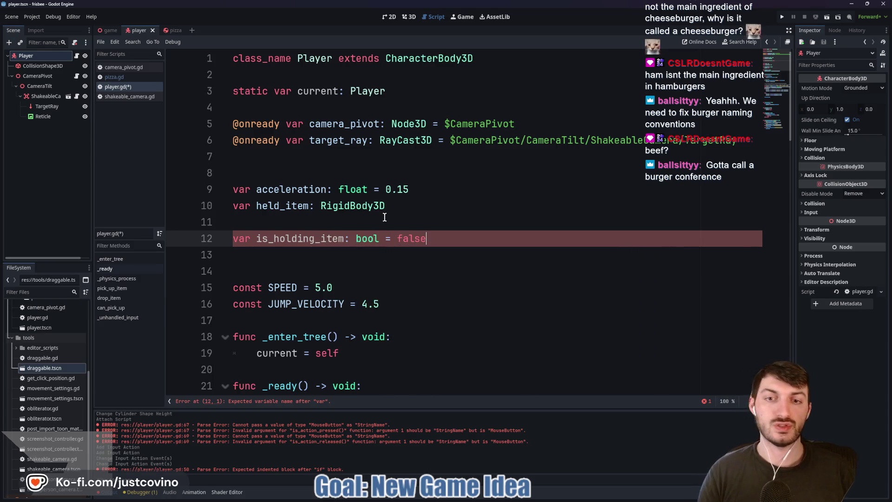
Step: Make drop_item check is_holding_item instead of held_item != null and reset it to false
{"action": "scroll", "coordinate": [388, 218], "scroll_direction": "down", "scroll_amount": 6}
{"action": "scroll", "coordinate": [388, 218], "scroll_direction": "down", "scroll_amount": 10}
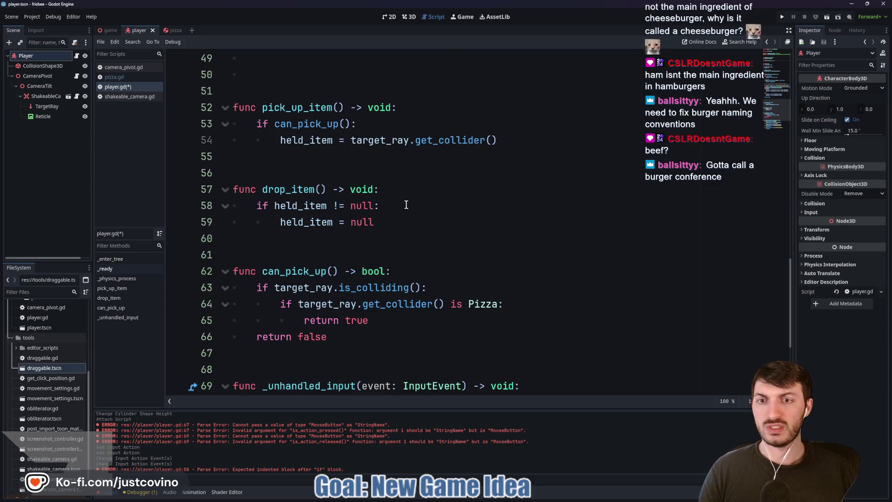
{"action": "left_click", "coordinate": [394, 210]}
{"action": "left_click", "coordinate": [390, 192]}
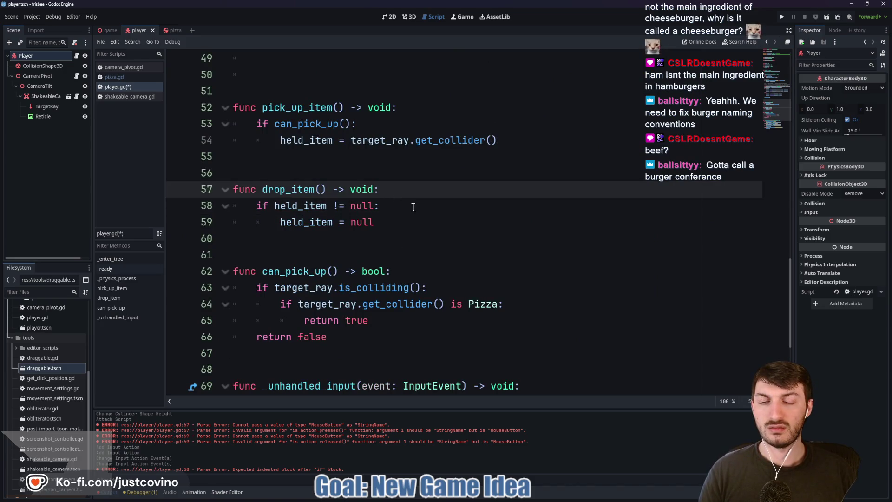
{"action": "left_click_drag", "start_coordinate": [372, 206], "coordinate": [274, 208]}
{"action": "type", "text": "is:"}
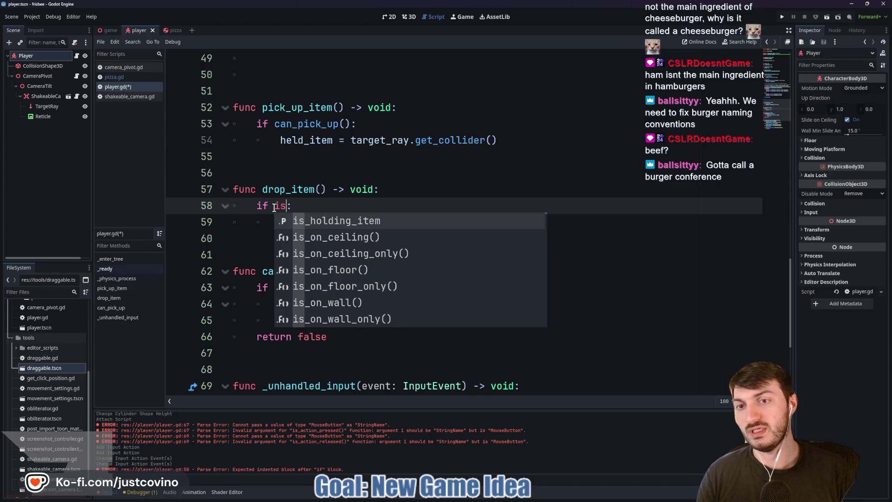
{"action": "key", "text": "Return"}
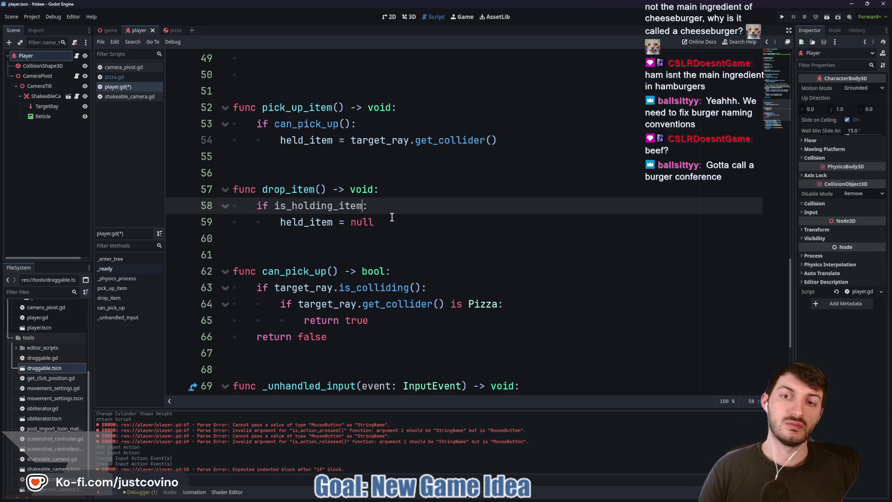
{"action": "left_click", "coordinate": [393, 226]}
{"action": "key", "text": "Return"}
{"action": "type", "text": "is"}
{"action": "key", "text": "Return"}
{"action": "type", "text": "= fal"}
{"action": "key", "text": "Return"}
Step: Set is_holding_item = true after the held_item assignment in pick_up_item and save
{"action": "left_click", "coordinate": [377, 125]}
{"action": "key", "text": "Return"}
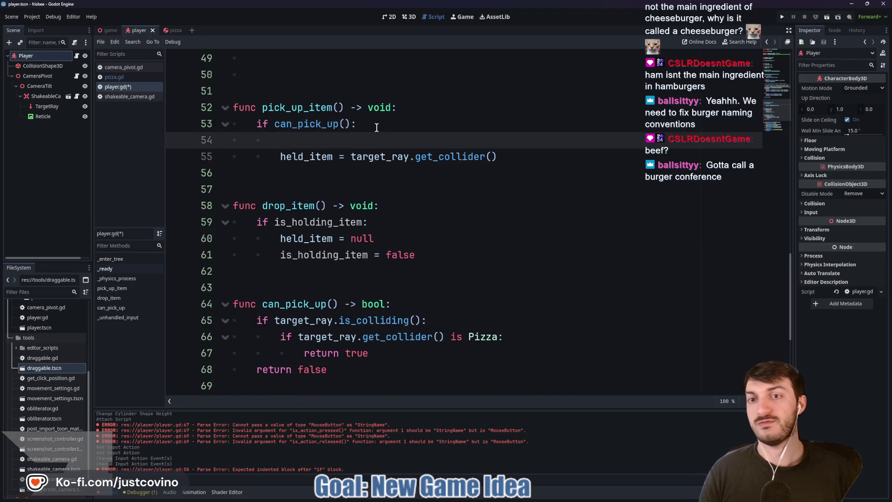
{"action": "key", "text": "ctrl+z"}
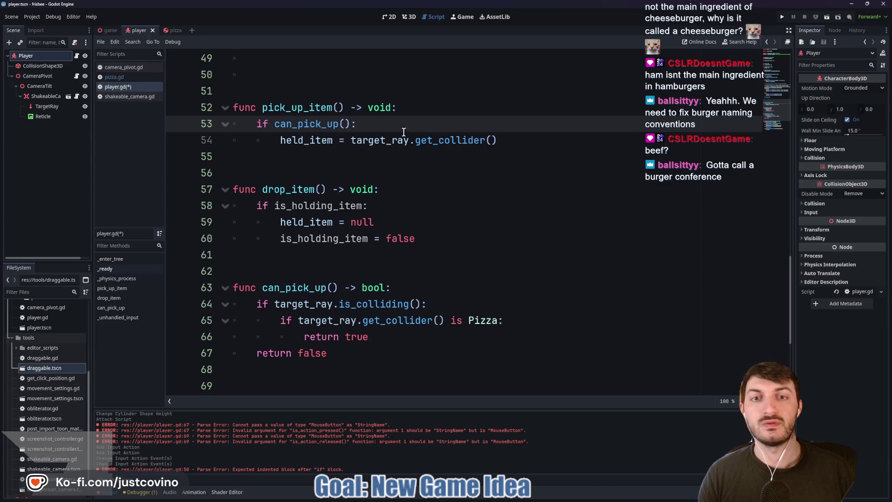
{"action": "left_click", "coordinate": [532, 140]}
{"action": "key", "text": "Return"}
{"action": "type", "text": "is"}
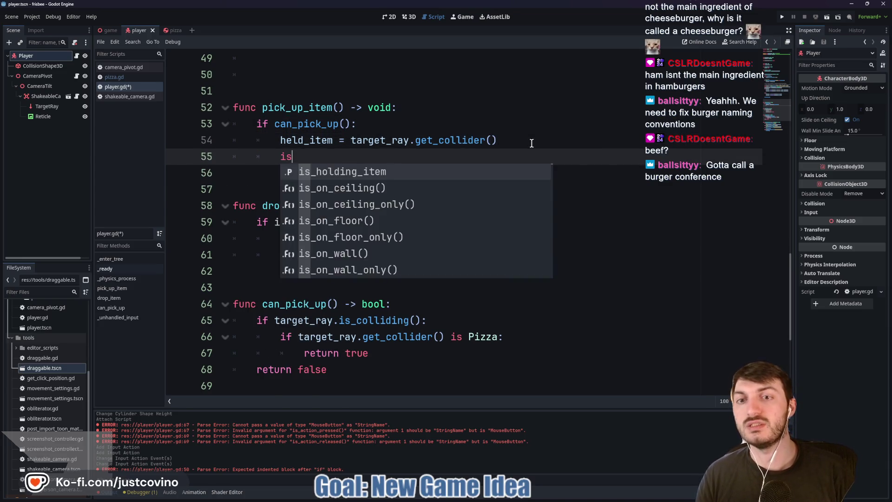
{"action": "key", "text": "Return"}
{"action": "type", "text": "= true"}
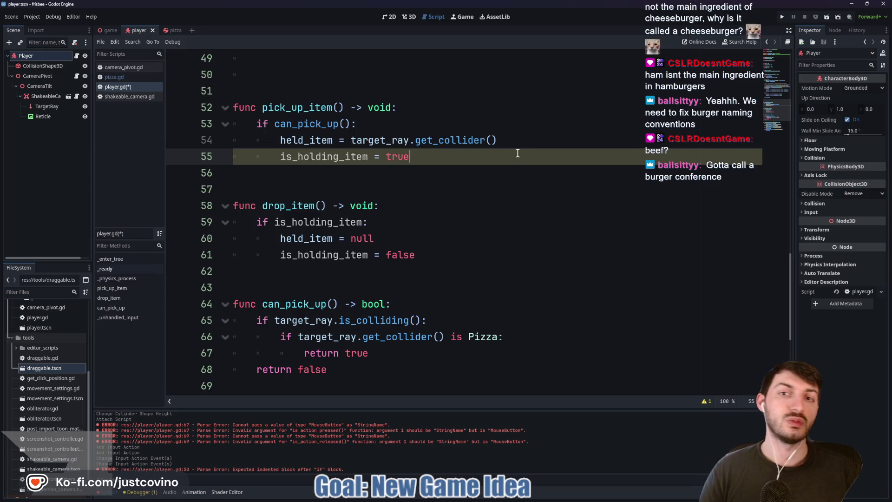
{"action": "key", "text": "Down"}
{"action": "key", "text": "ctrl+s"}
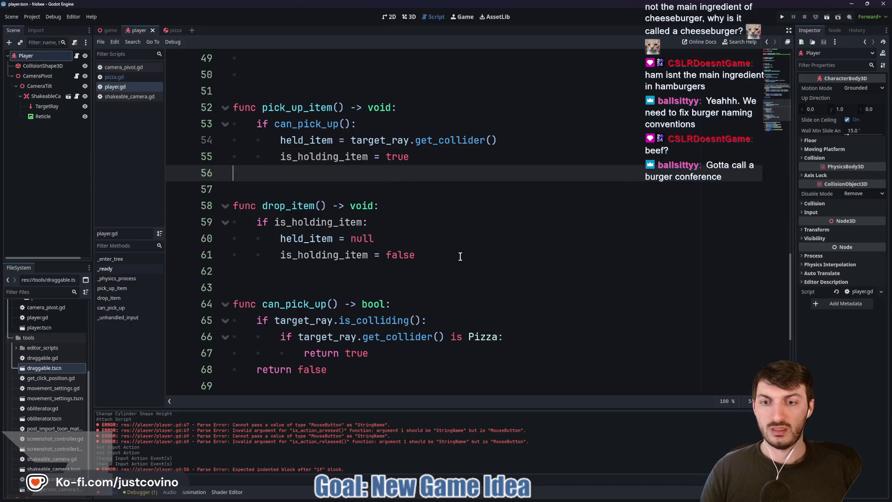
{"action": "scroll", "coordinate": [445, 253], "scroll_direction": "up", "scroll_amount": 7}
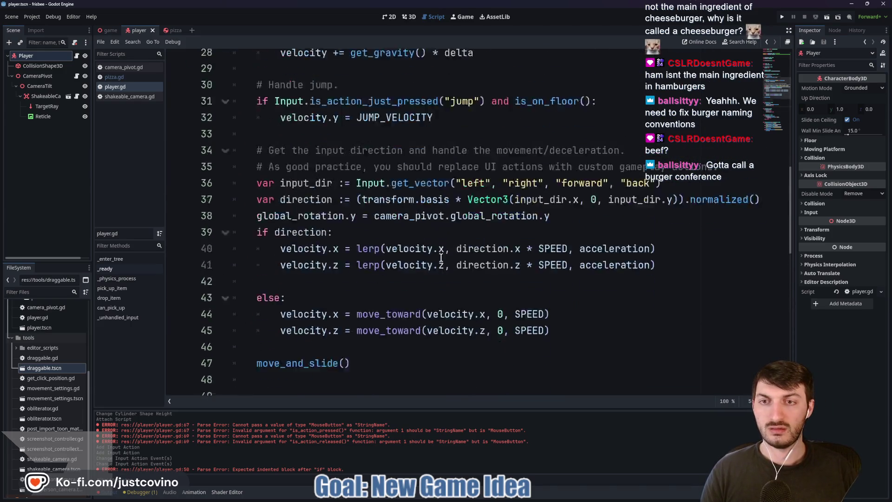
{"action": "scroll", "coordinate": [320, 254], "scroll_direction": "down", "scroll_amount": 3}
{"action": "left_click", "coordinate": [303, 254]}
Step: In _physics_process, under 'if is_holding_item:', lerp held_item.global_position toward held_marker.global_position at 0.15
{"action": "type", "text": "is"}
{"action": "key", "text": "Return"}
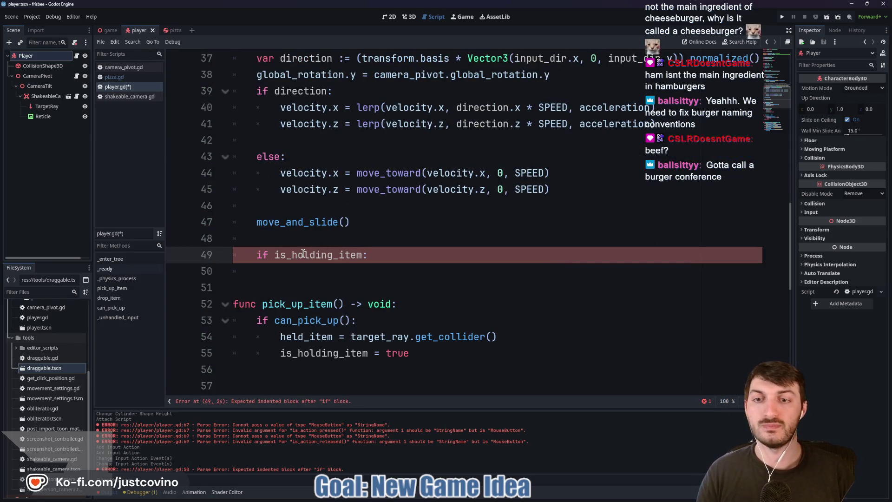
{"action": "key", "text": "Return"}
{"action": "type", "text": "hel"}
{"action": "key", "text": "Return"}
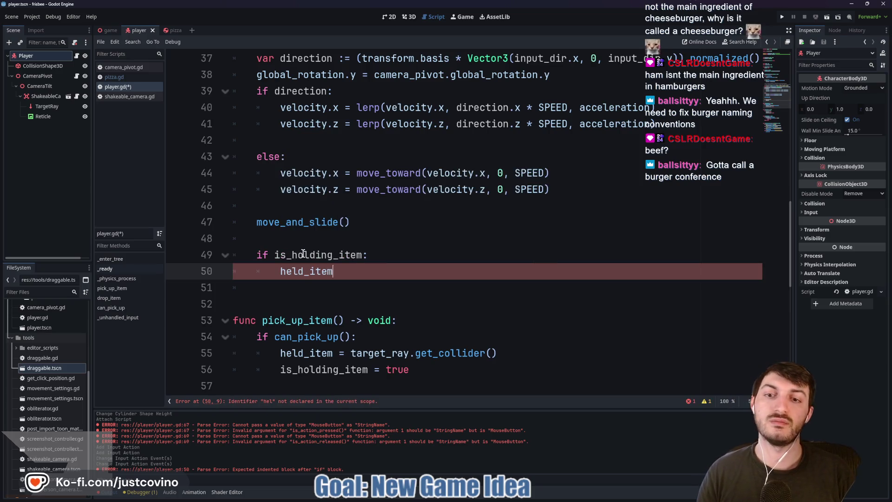
{"action": "type", "text": ".global_positi"}
{"action": "key", "text": "Return"}
{"action": "type", "text": "="}
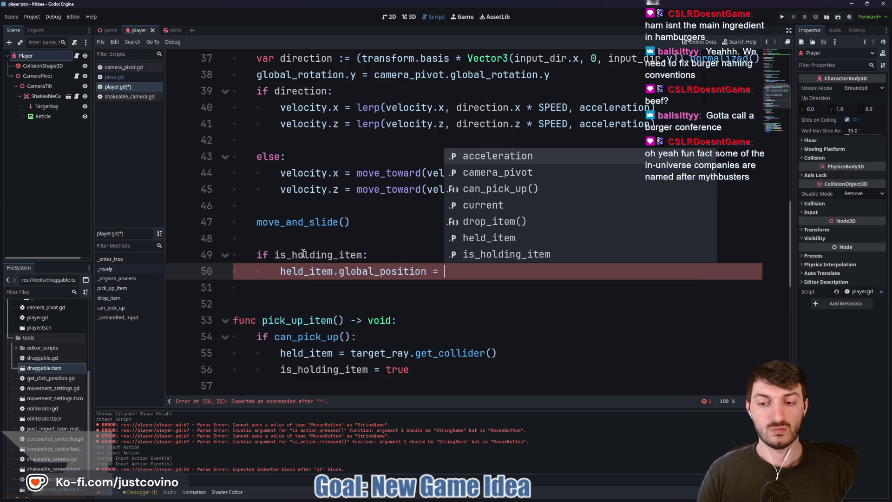
{"action": "type", "text": "lerp"}
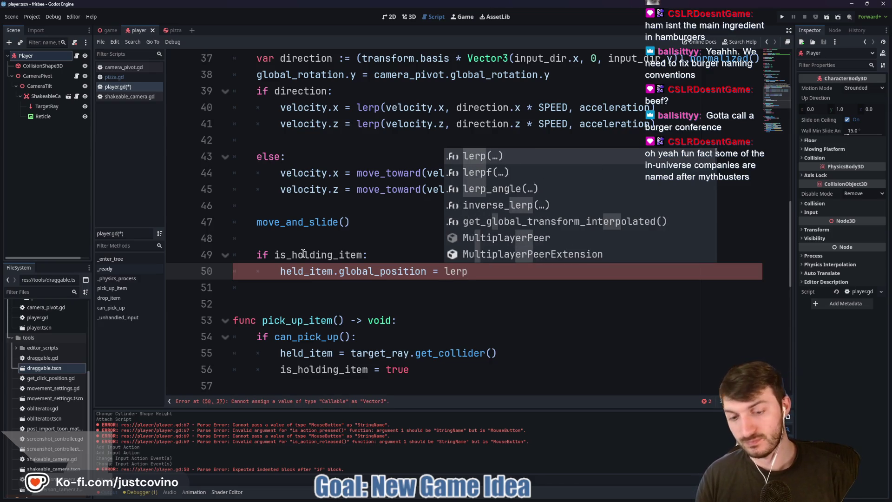
{"action": "type", "text": "("}
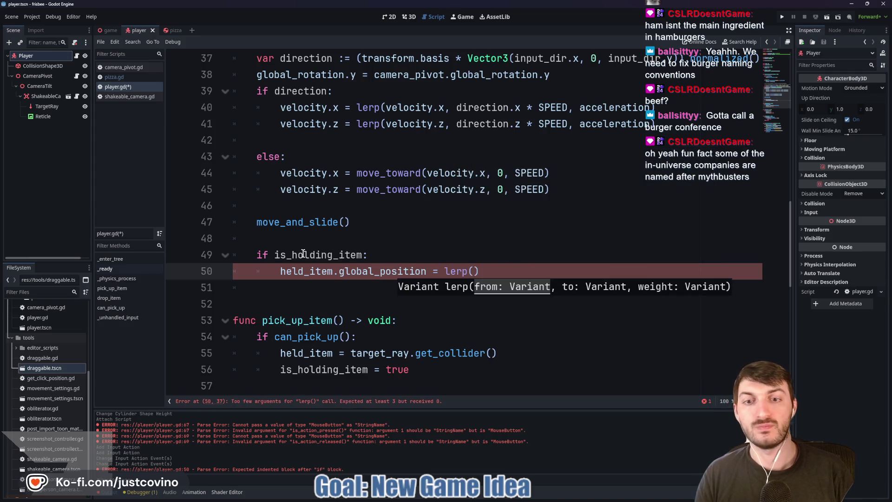
{"action": "type", "text": "held_item.gl"}
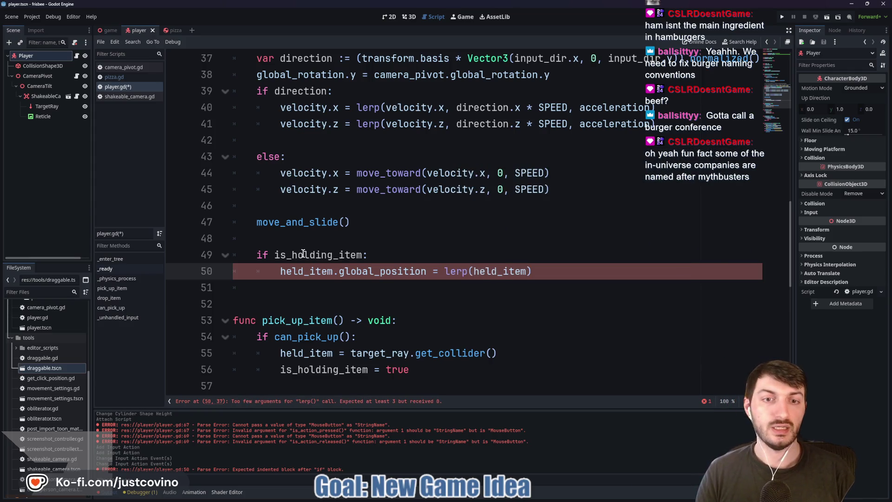
{"action": "type", "text": "obal_po"}
{"action": "key", "text": "Return"}
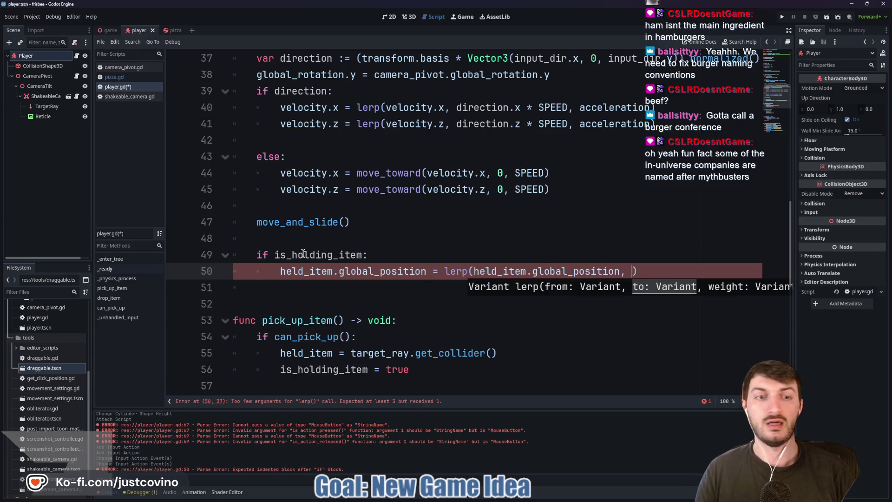
{"action": "type", "text": "_marker."}
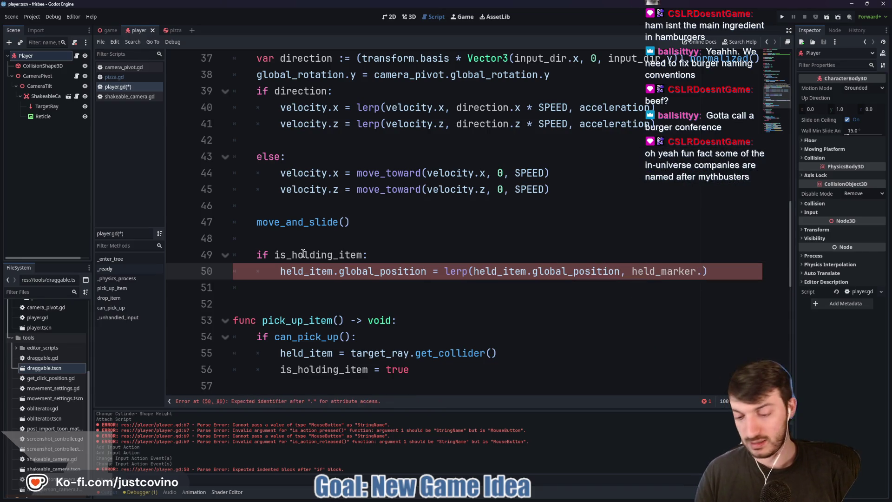
{"action": "type", "text": "position, "}
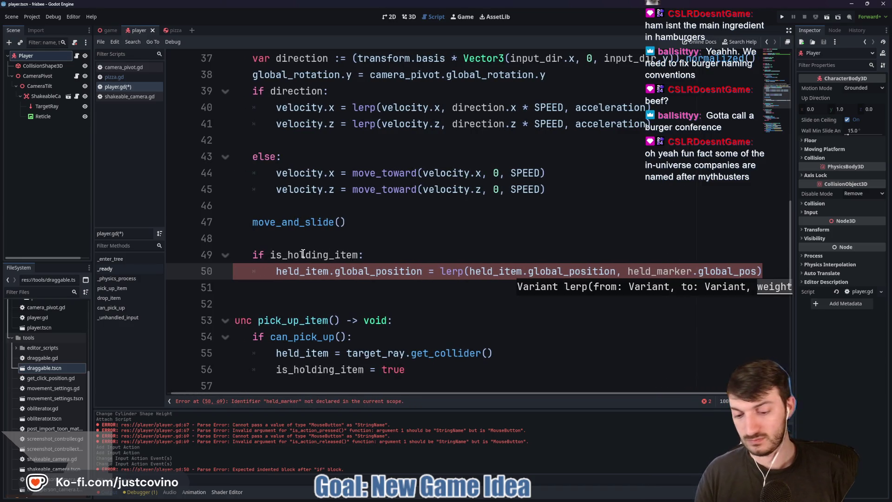
{"action": "type", "text": "on, "}
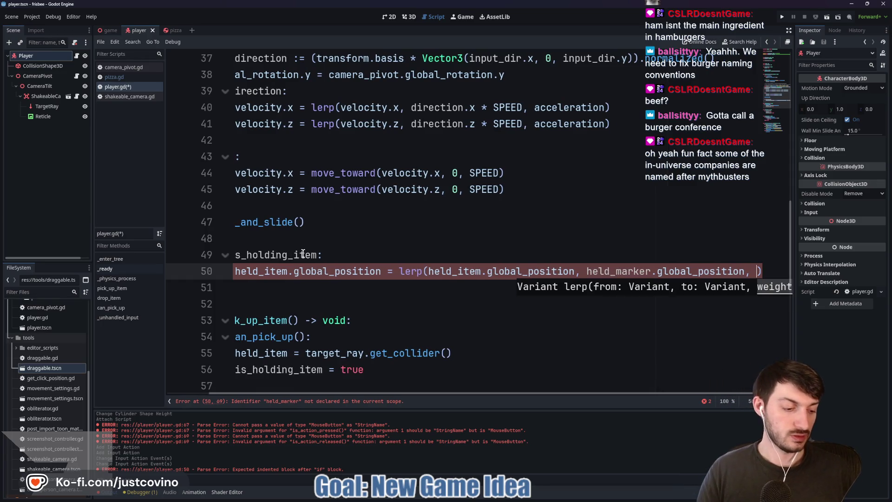
{"action": "type", "text": "0.15"}
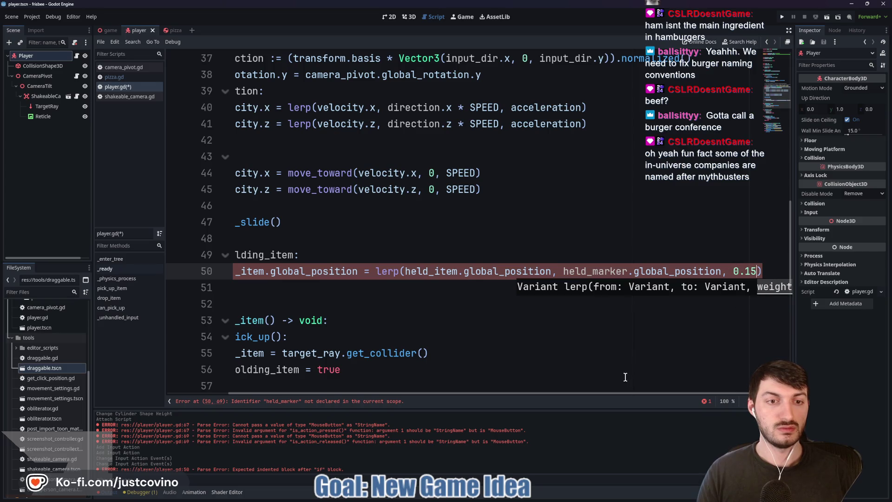
{"action": "scroll", "coordinate": [371, 316], "scroll_direction": "left", "scroll_amount": 2}
{"action": "scroll", "coordinate": [353, 285], "scroll_direction": "up", "scroll_amount": 4}
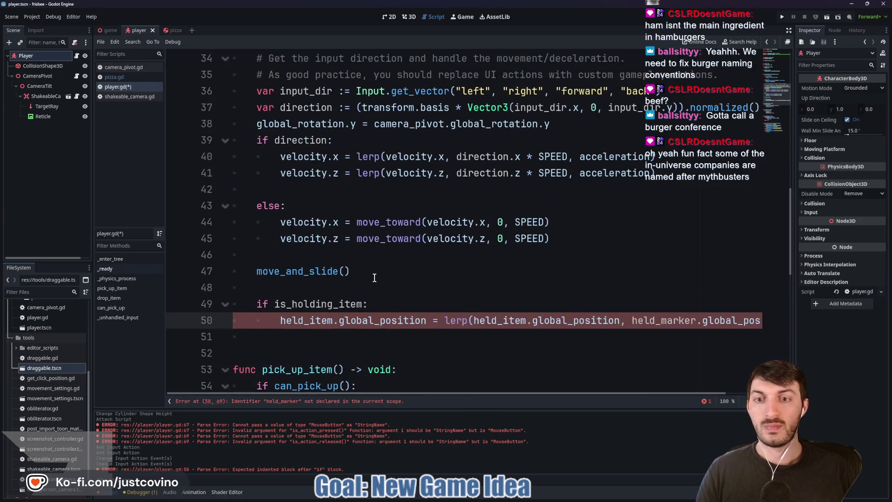
{"action": "scroll", "coordinate": [351, 283], "scroll_direction": "up", "scroll_amount": 8}
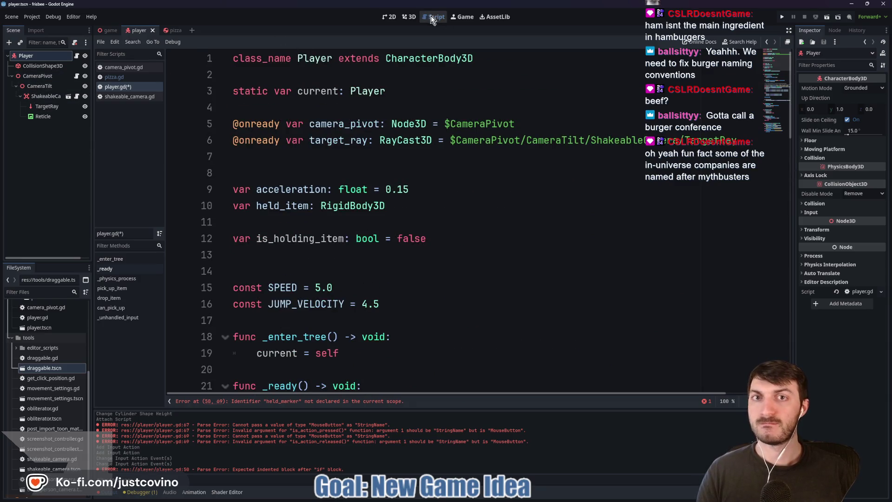
Step: Add a Marker3D child under TargetRay and rename it HeldMarker
{"action": "left_click", "coordinate": [408, 17]}
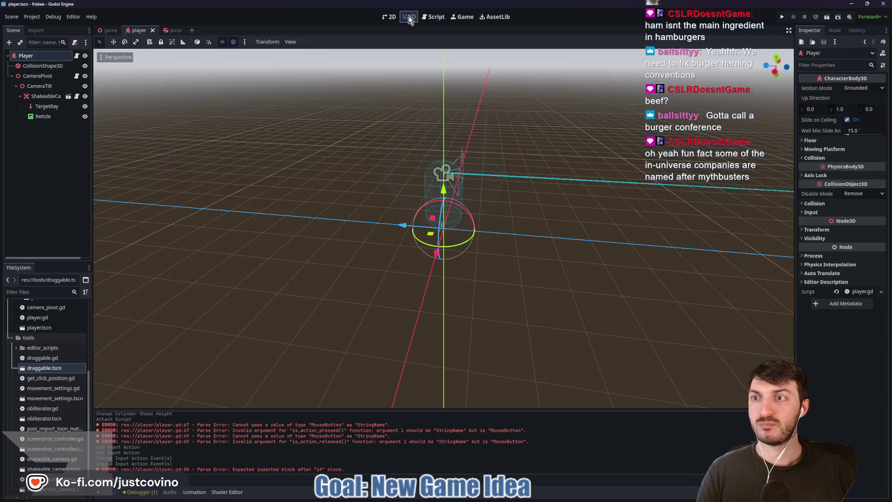
{"action": "left_click", "coordinate": [43, 98]}
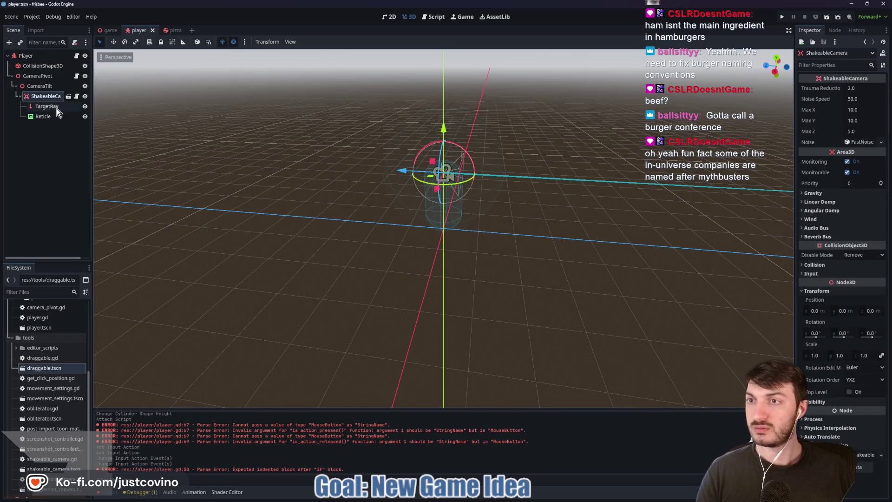
{"action": "left_click", "coordinate": [47, 107]}
{"action": "key", "text": "ctrl+a"}
{"action": "type", "text": "marker"}
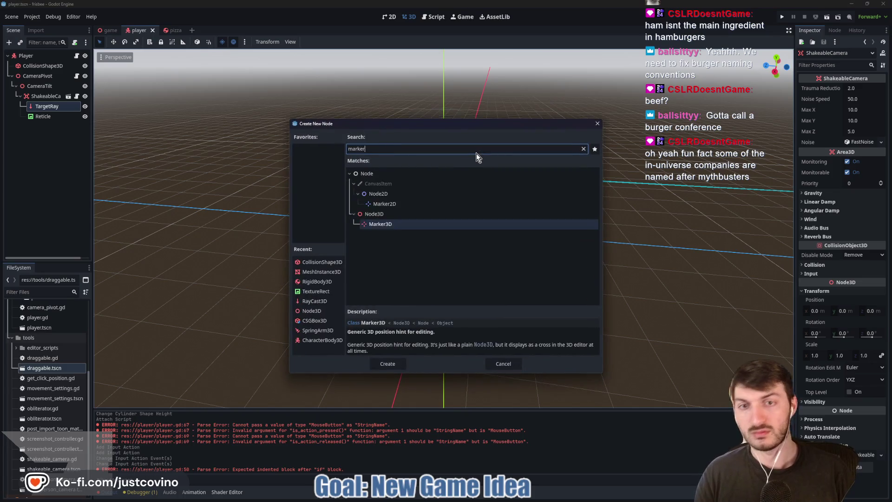
{"action": "key", "text": "Return"}
{"action": "double_click", "coordinate": [64, 116]}
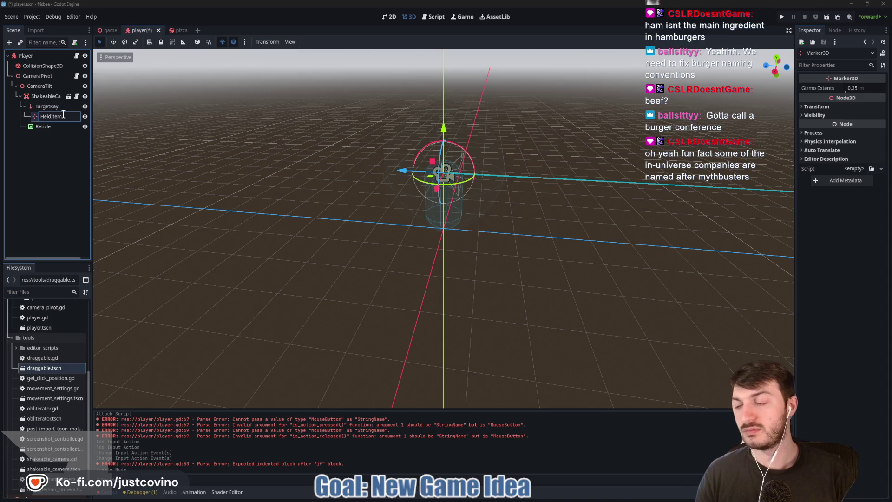
{"action": "key", "text": "BackSpace"}
{"action": "key", "text": "BackSpace"}
{"action": "key", "text": "BackSpace"}
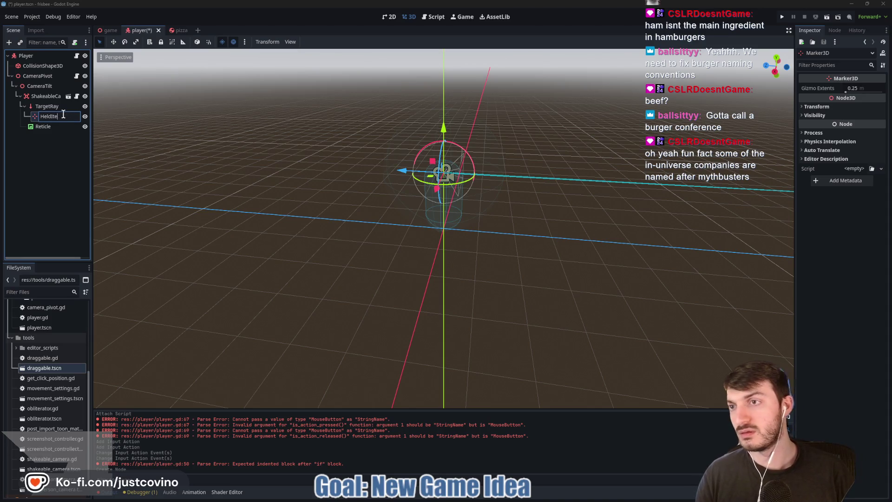
{"action": "type", "text": "Mark"}
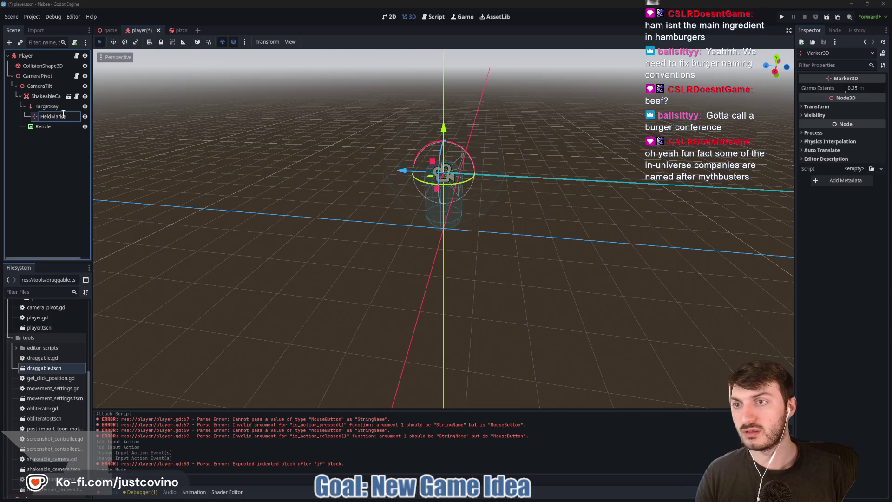
{"action": "type", "text": "er"}
{"action": "key", "text": "Return"}
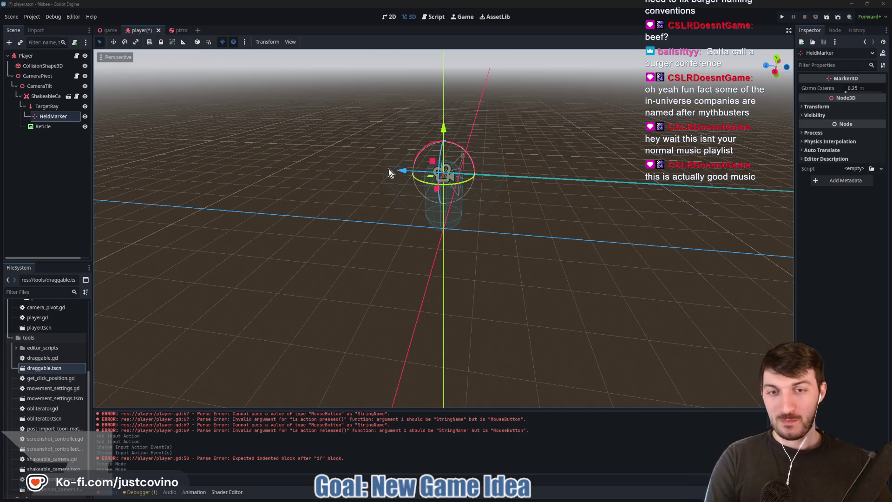
Step: Move HeldMarker out along the ray in front of the camera and save the scene
{"action": "left_click_drag", "start_coordinate": [401, 174], "coordinate": [521, 185]}
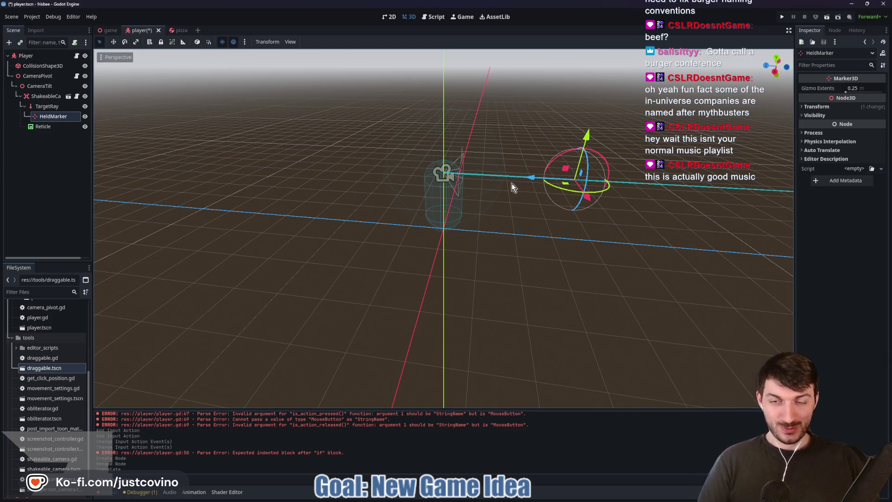
{"action": "key", "text": "KP_3"}
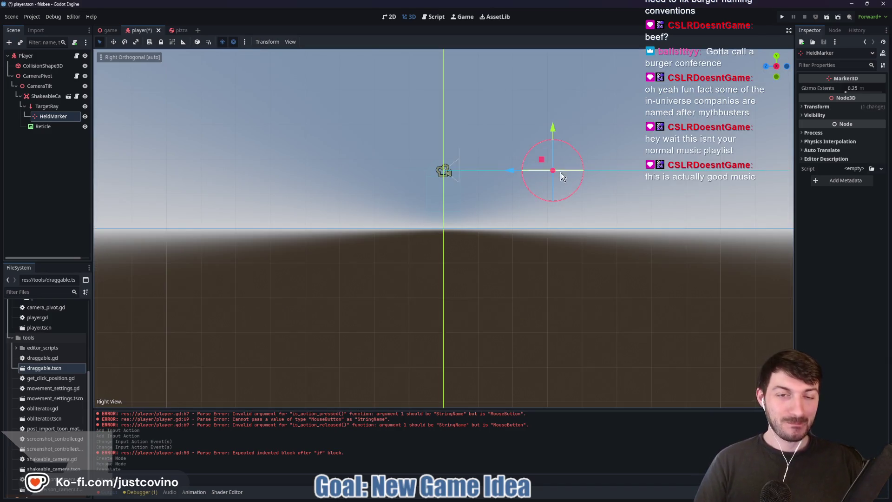
{"action": "left_click_drag", "start_coordinate": [511, 170], "coordinate": [509, 171]}
{"action": "key", "text": "ctrl+s"}
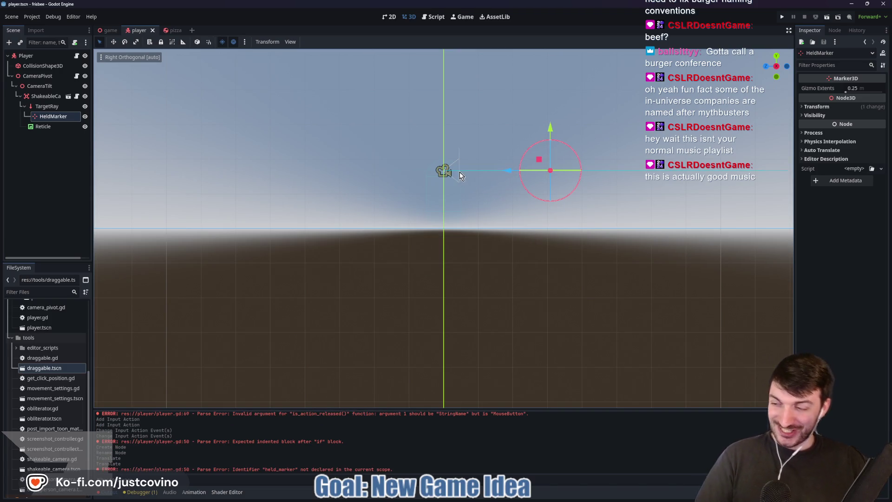
{"action": "left_click", "coordinate": [77, 56]}
{"action": "left_click", "coordinate": [293, 152]}
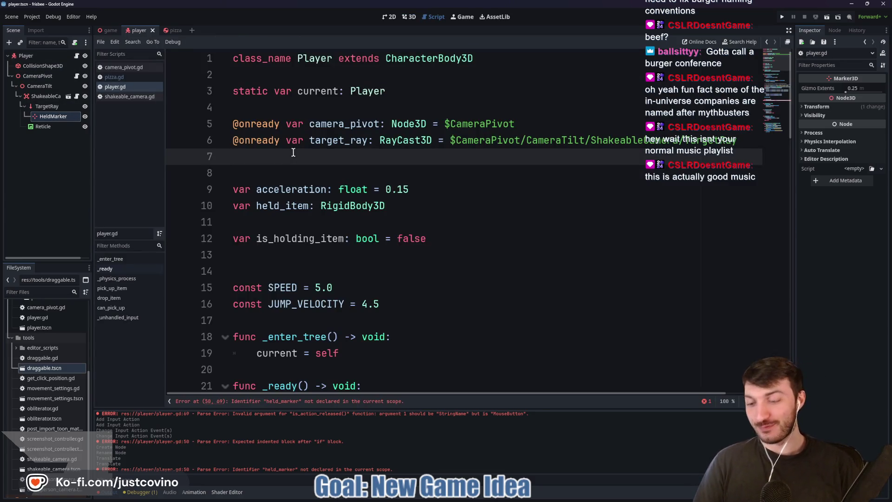
{"action": "type", "text": "@onready var"}
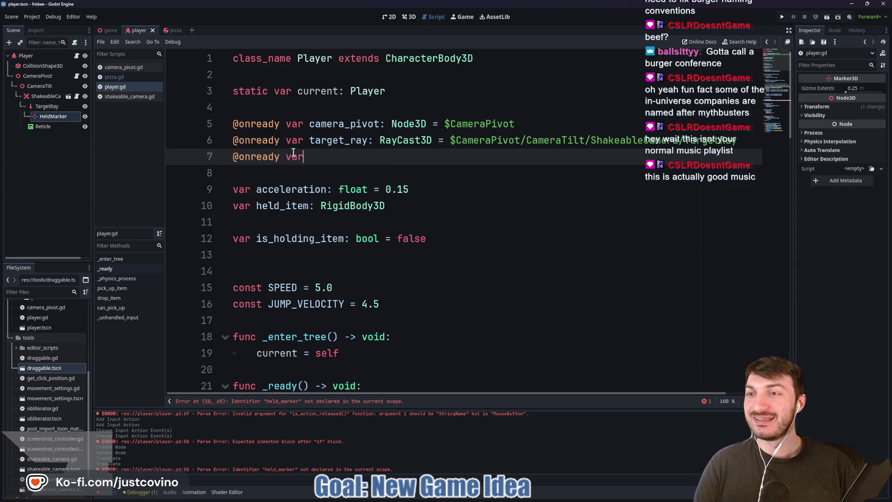
{"action": "type", "text": "ld_marker: Marke"}
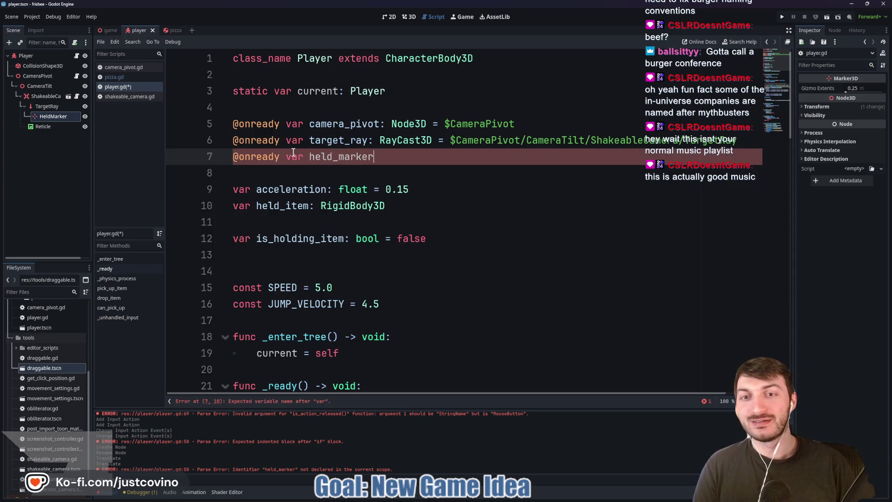
{"action": "type", "text": "r3D ="}
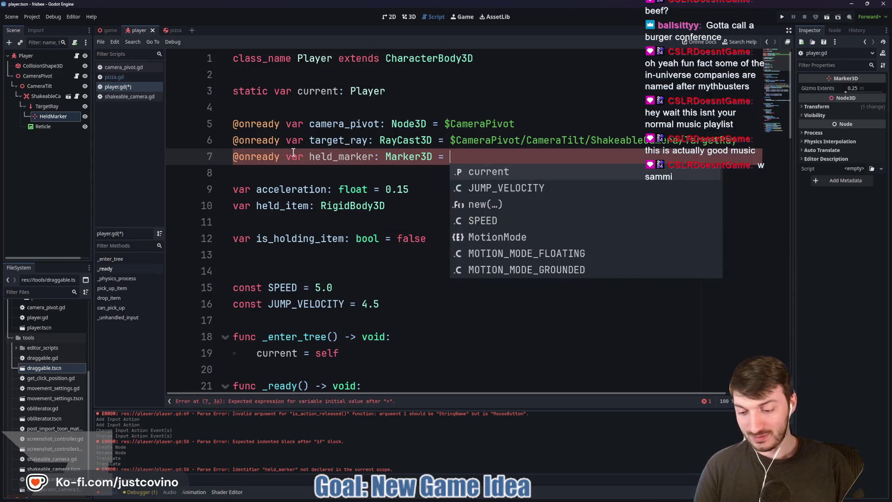
{"action": "type", "text": "$Hel"}
{"action": "key", "text": "Return"}
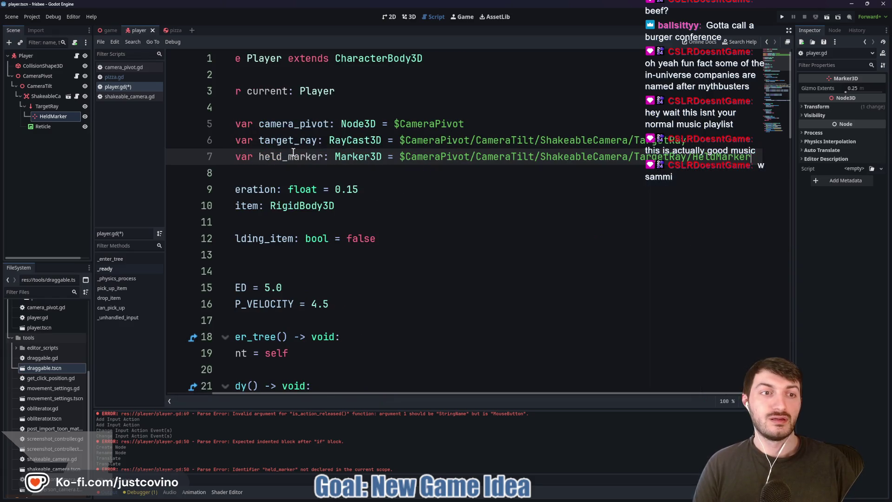
{"action": "left_click_drag", "start_coordinate": [422, 395], "coordinate": [305, 400]}
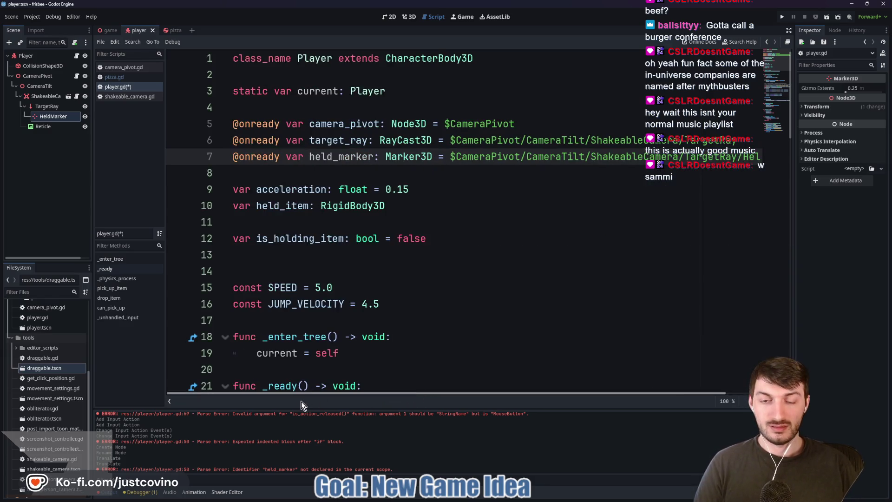
{"action": "scroll", "coordinate": [459, 299], "scroll_direction": "down", "scroll_amount": 14}
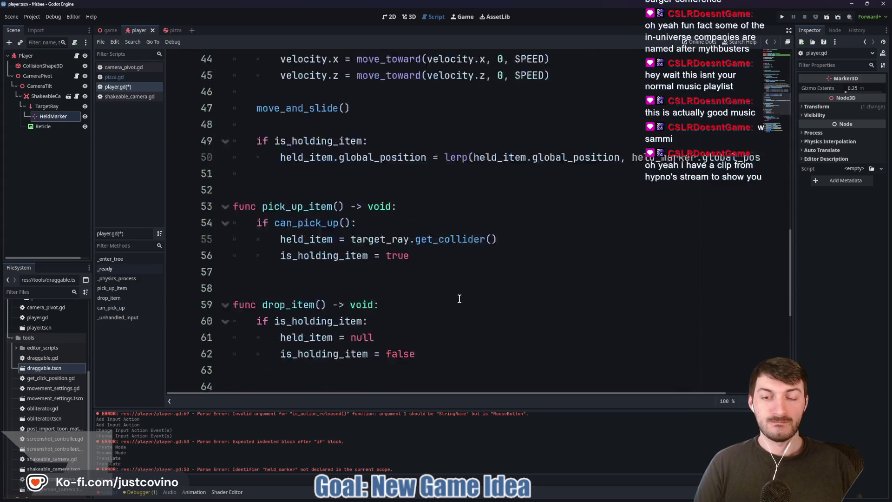
Step: Return to the is_holding_item lerp block and save player.gd to clear the held_marker error
{"action": "scroll", "coordinate": [459, 298], "scroll_direction": "down", "scroll_amount": 1}
{"action": "scroll", "coordinate": [443, 239], "scroll_direction": "down", "scroll_amount": 1}
{"action": "scroll", "coordinate": [450, 249], "scroll_direction": "up", "scroll_amount": 4}
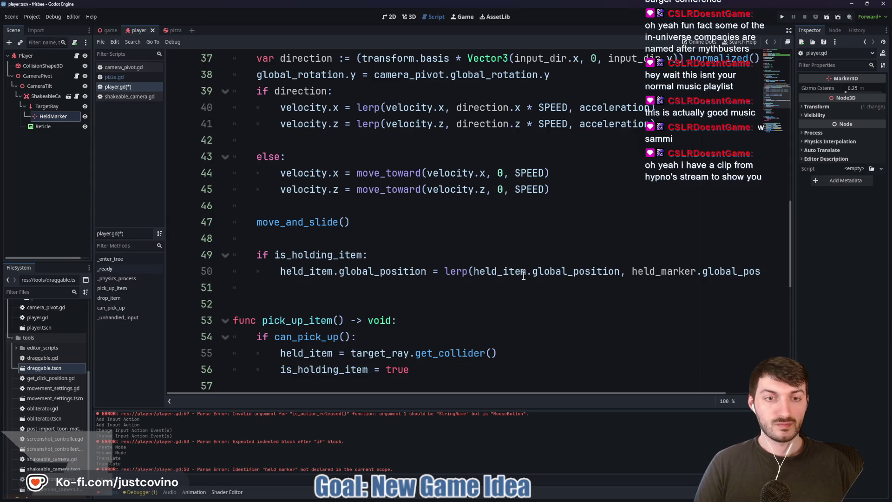
{"action": "left_click", "coordinate": [463, 261]}
{"action": "key", "text": "ctrl+s"}
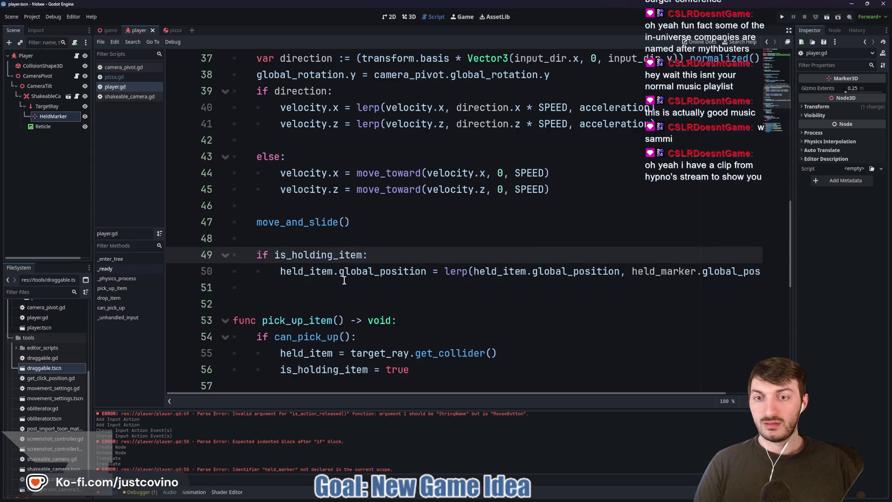
{"action": "mouse_move", "coordinate": [412, 393]}
{"action": "left_mouse_down"}
{"action": "mouse_move", "coordinate": [493, 397]}
{"action": "mouse_move", "coordinate": [331, 394]}
{"action": "left_mouse_up"}
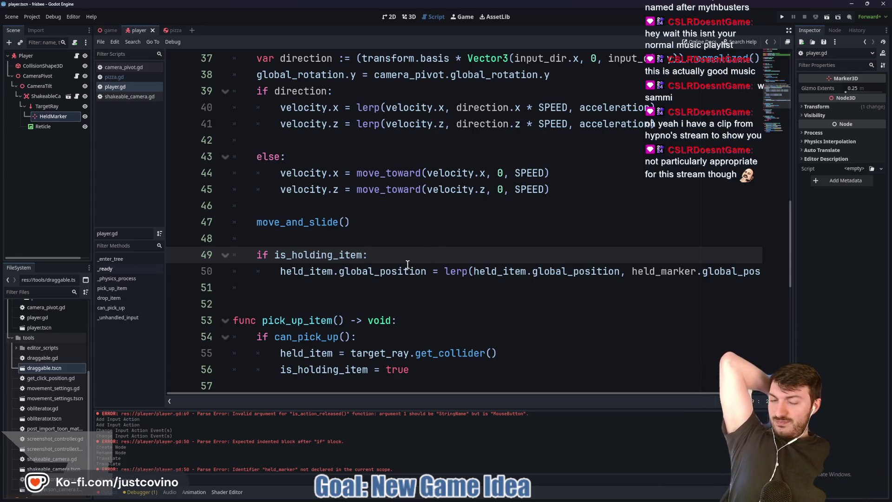
{"action": "scroll", "coordinate": [412, 263], "scroll_direction": "down", "scroll_amount": 2}
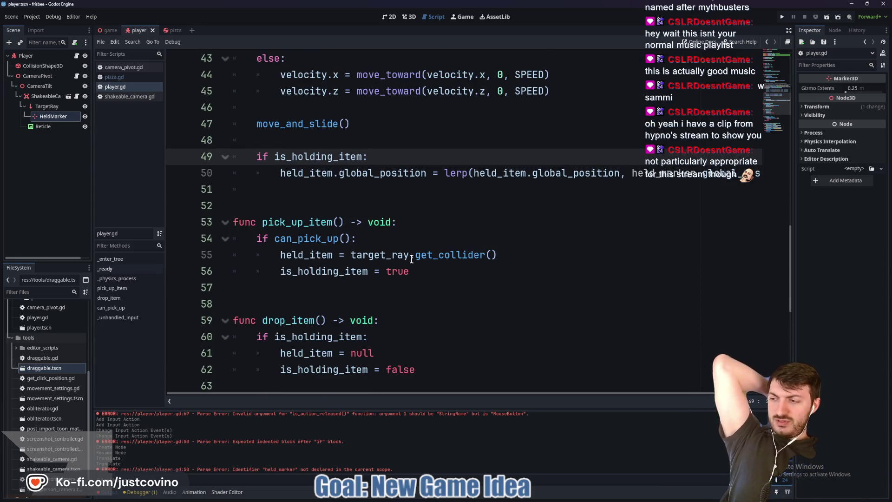
{"action": "scroll", "coordinate": [422, 247], "scroll_direction": "down", "scroll_amount": 2}
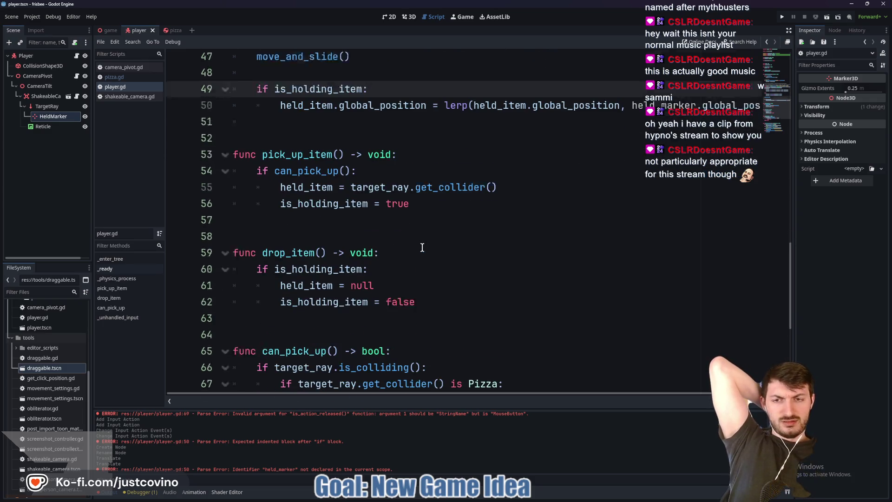